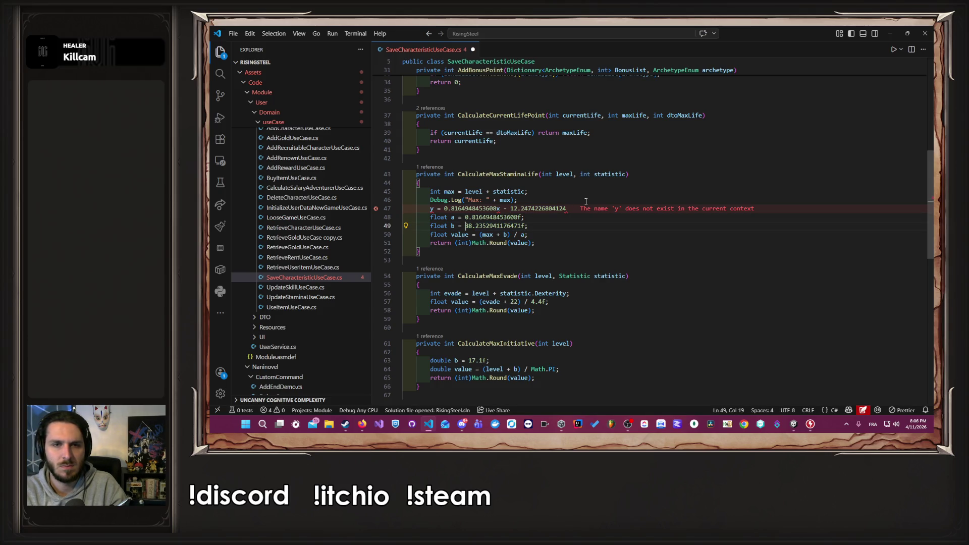
Change the stamina formula's b constant to 12.2474226804124f, delete the stray 'y = …' line, and save.
{"action": "key", "text": "shift+alt+Right"}
{"action": "key", "text": "shift+alt+Right"}
{"action": "type", "text": "12.2474226804124"}
{"action": "key", "text": "Up"}
{"action": "key", "text": "Up"}
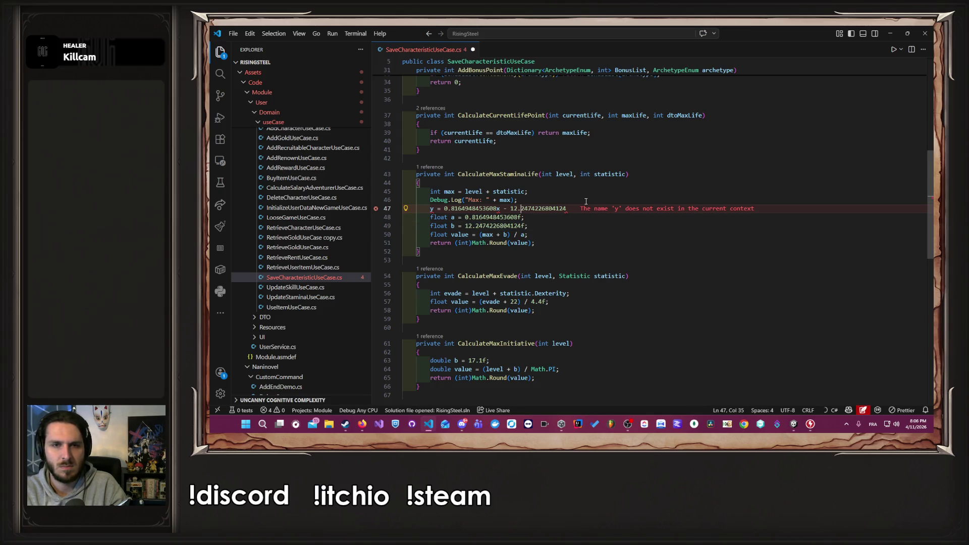
{"action": "key", "text": "shift+Home"}
{"action": "key", "text": "BackSpace"}
{"action": "key", "text": "BackSpace"}
{"action": "key", "text": "BackSpace"}
{"action": "key", "text": "ctrl+s"}
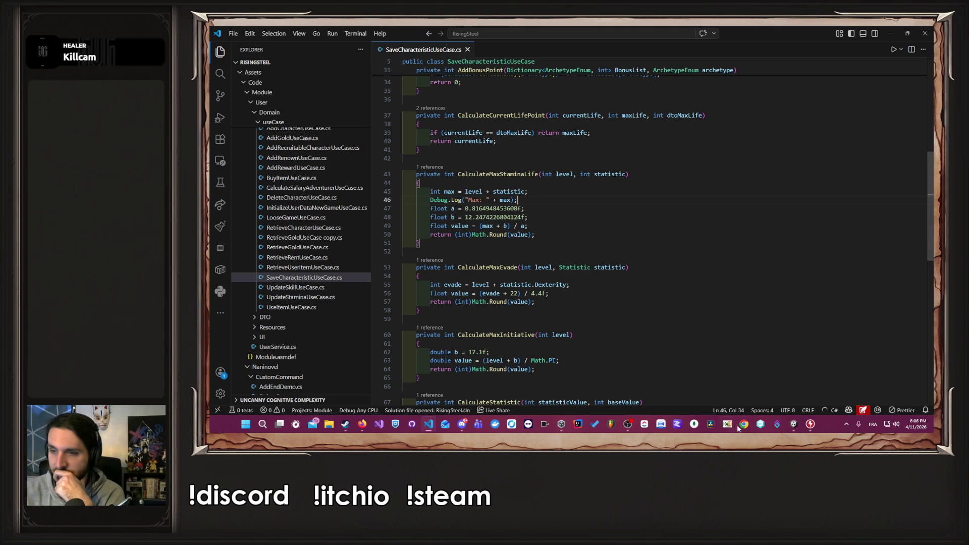
{"action": "left_click", "coordinate": [794, 424]}
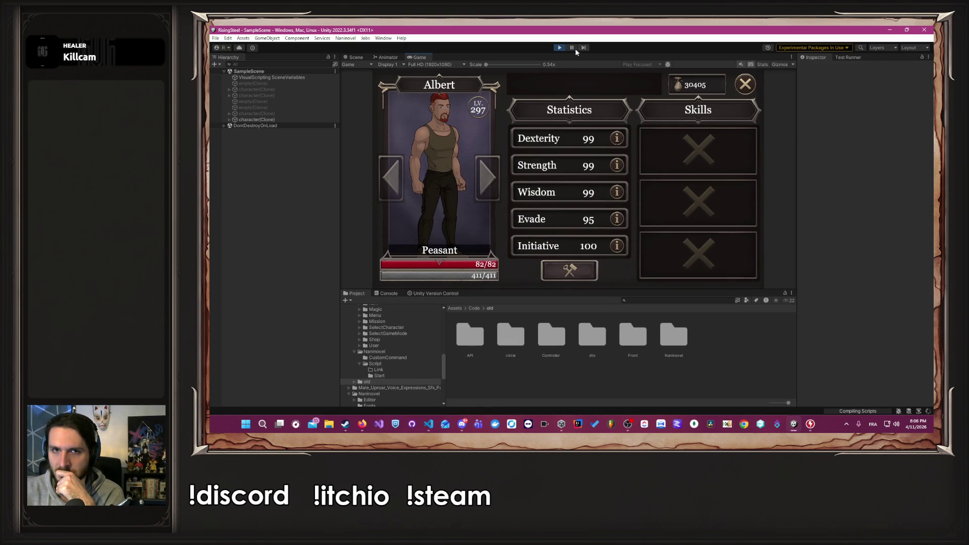
Stop the running game, briefly load the saved game, then stop play mode again.
{"action": "left_click", "coordinate": [559, 48]}
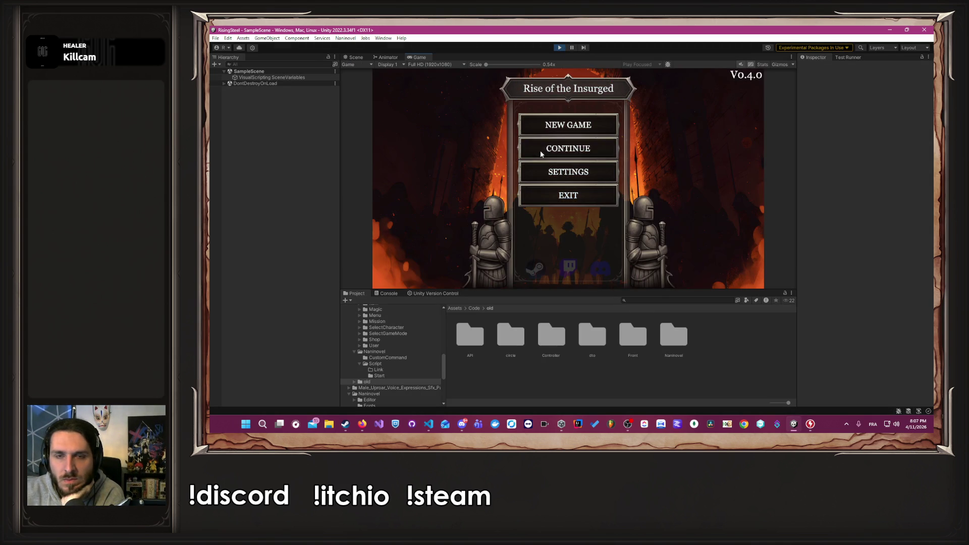
{"action": "left_click", "coordinate": [541, 152]}
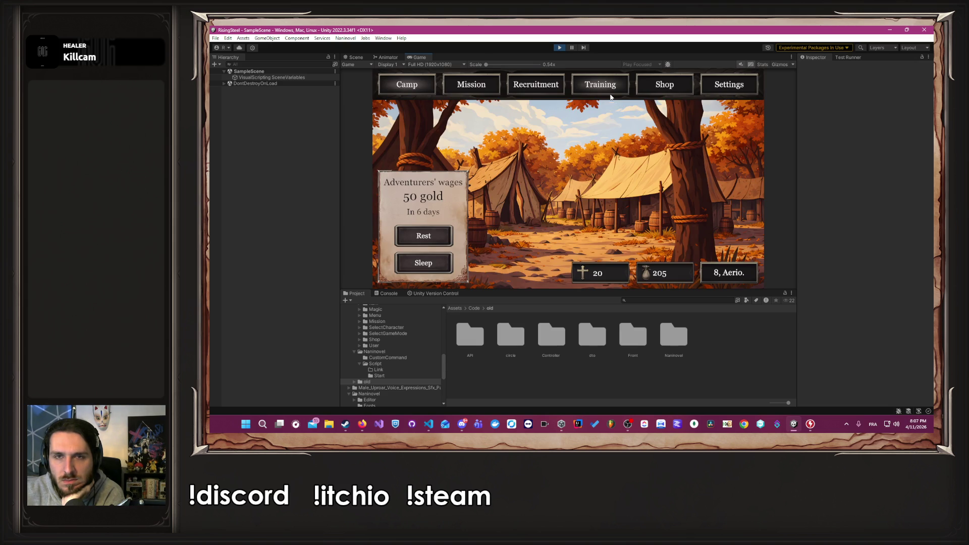
{"action": "left_click", "coordinate": [559, 50]}
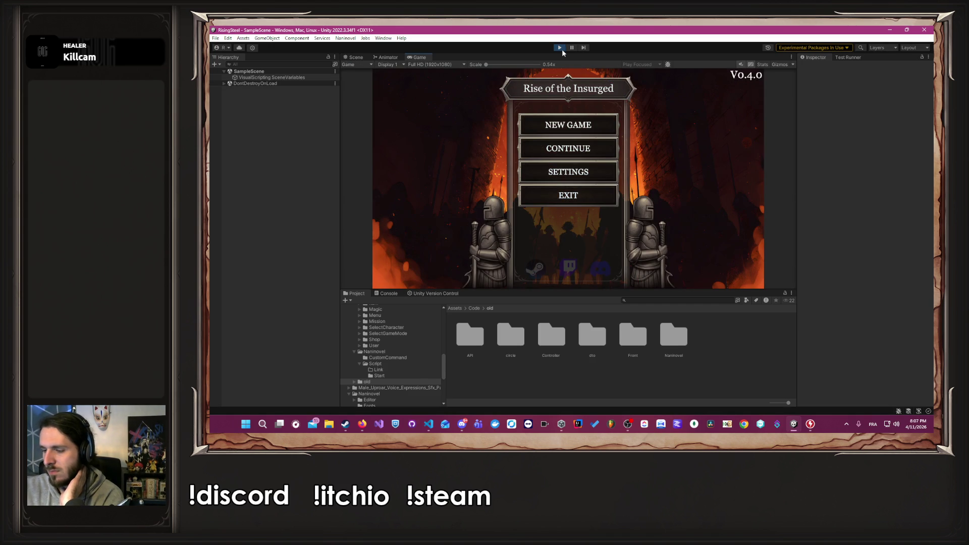
Start a new game named 'test' and continue past character selection to the Camp screen.
{"action": "left_click", "coordinate": [566, 125]}
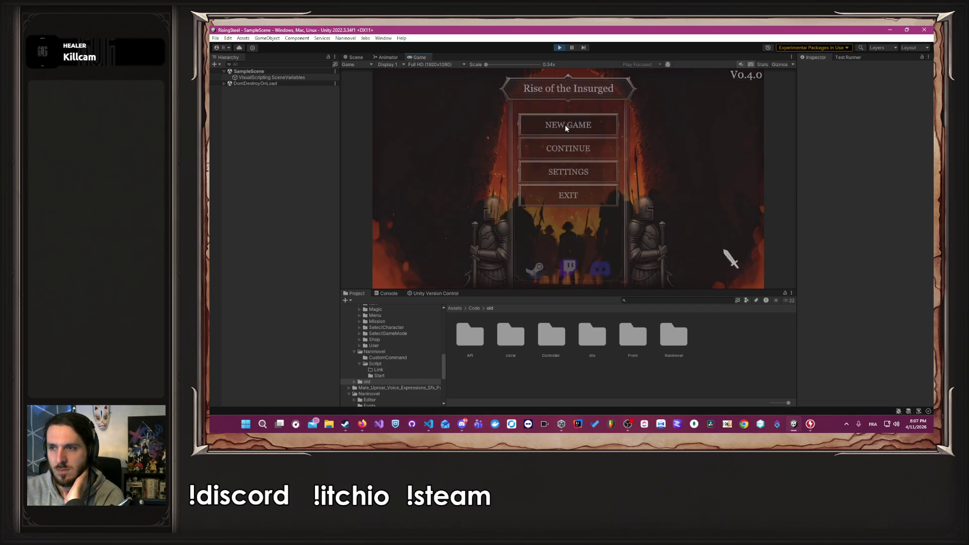
{"action": "type", "text": "test"}
{"action": "key", "text": "Return"}
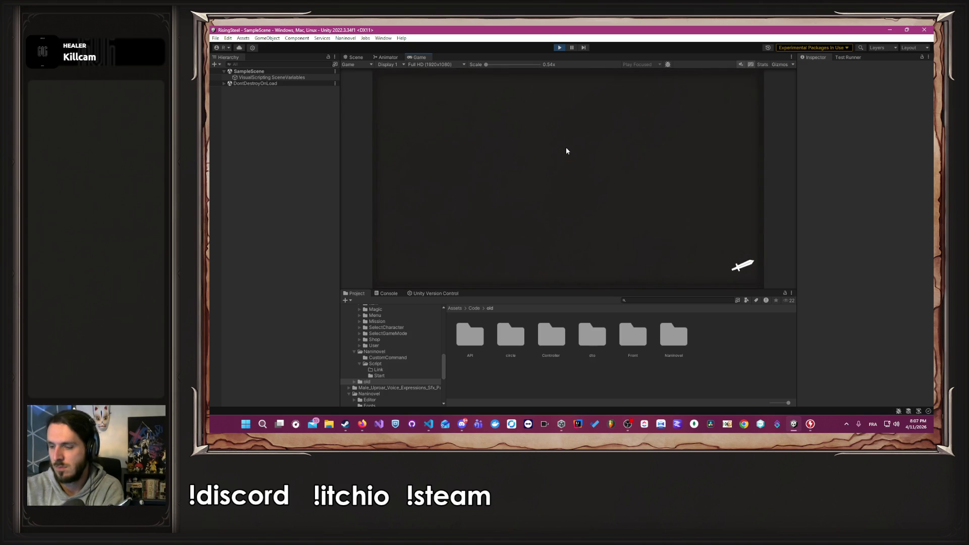
{"action": "left_click", "coordinate": [650, 177]}
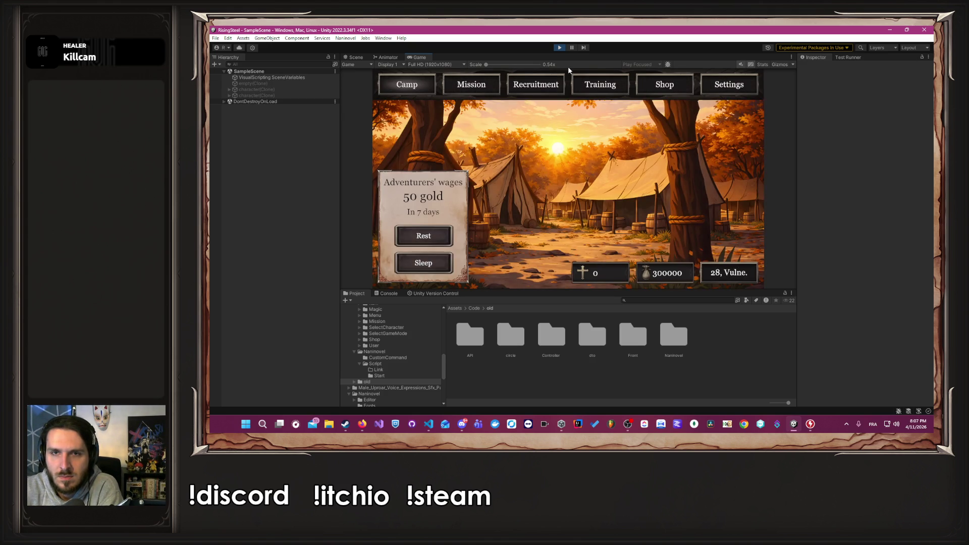
Max Dexterity, Strength and Wisdom at 99 on the Training character sheet, confirm, then stop play mode.
{"action": "left_click", "coordinate": [576, 85]}
{"action": "left_click", "coordinate": [437, 241]}
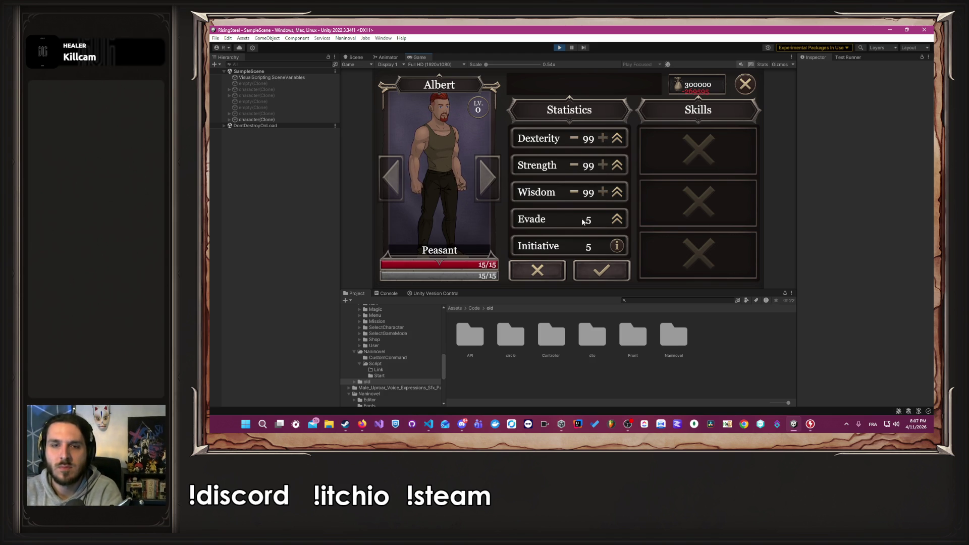
{"action": "left_click", "coordinate": [600, 270]}
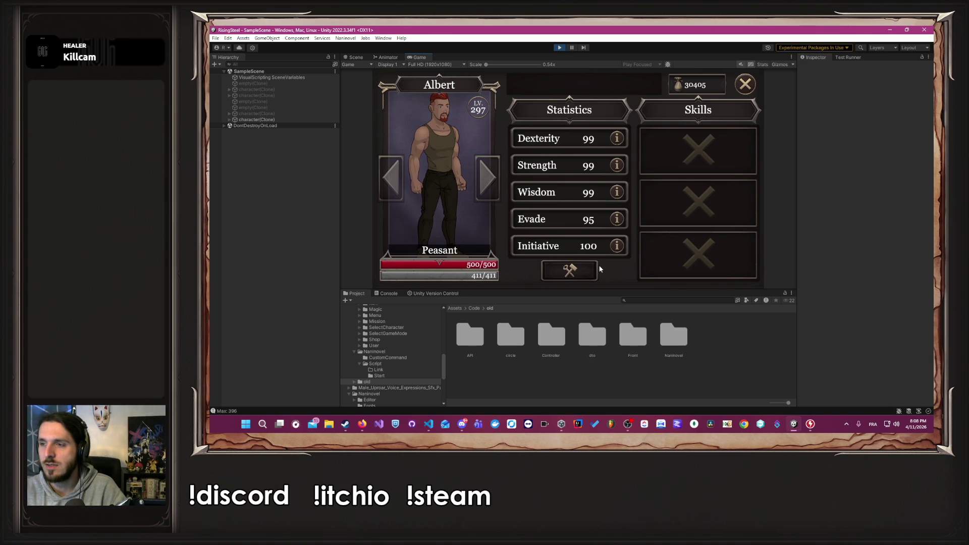
{"action": "left_click", "coordinate": [561, 46]}
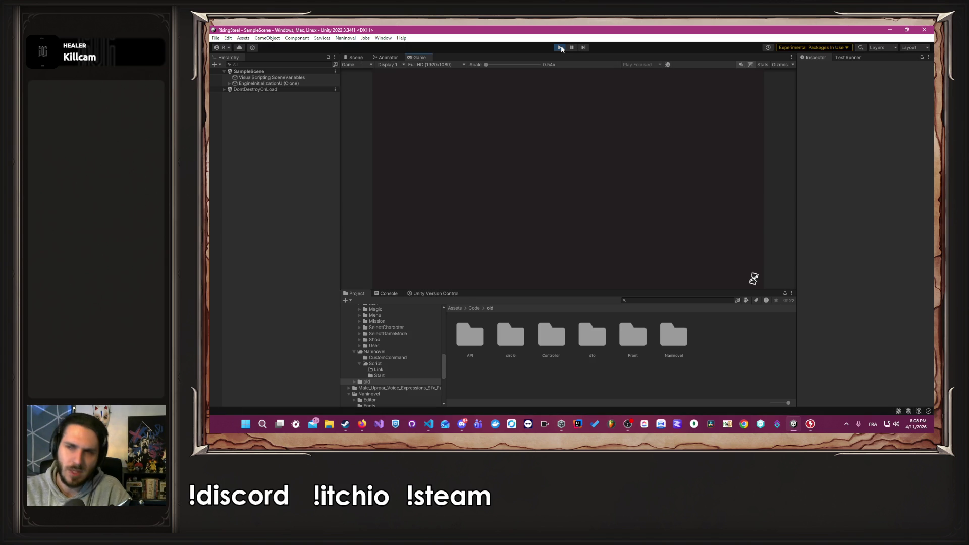
Start a new game named 'A', reach the camp, and open the Training statistics sheet.
{"action": "left_click", "coordinate": [596, 127]}
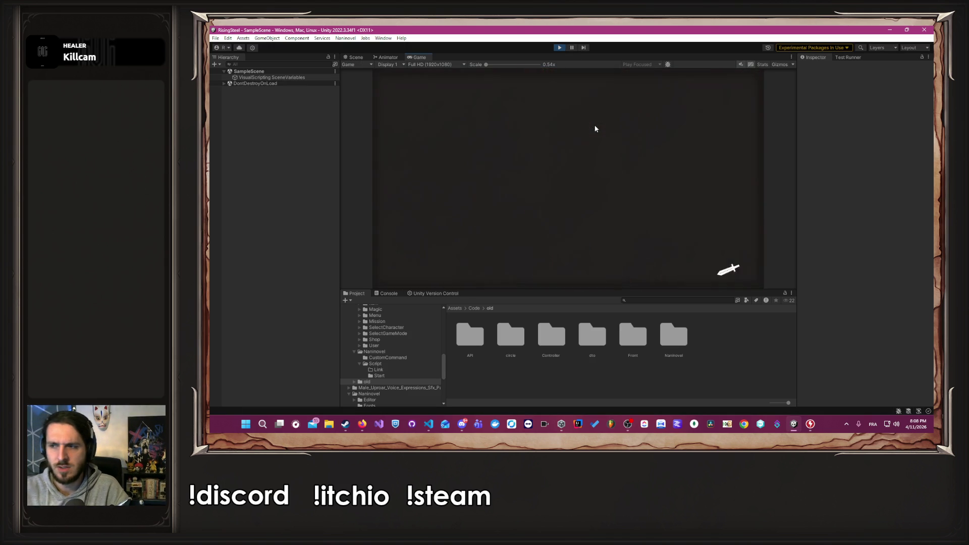
{"action": "type", "text": "Albert"}
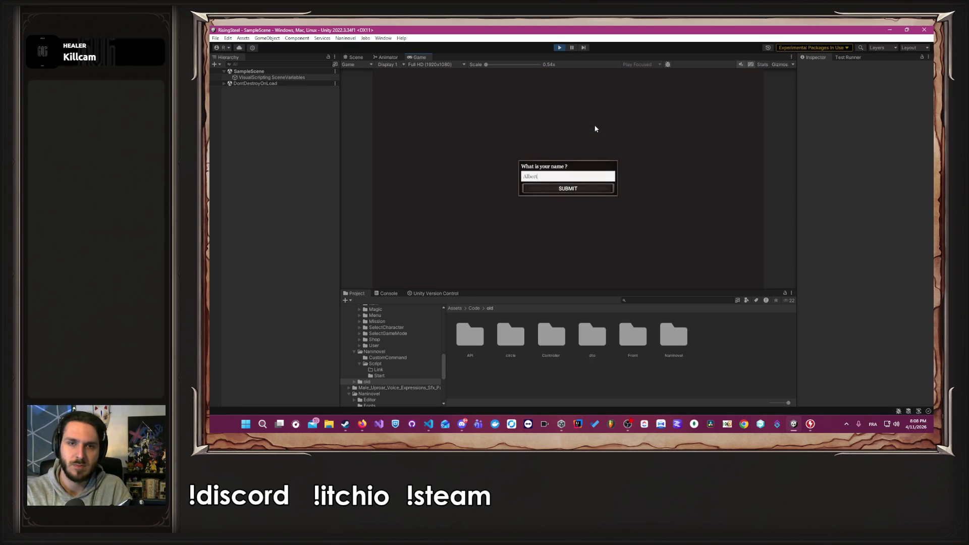
{"action": "key", "text": "Return"}
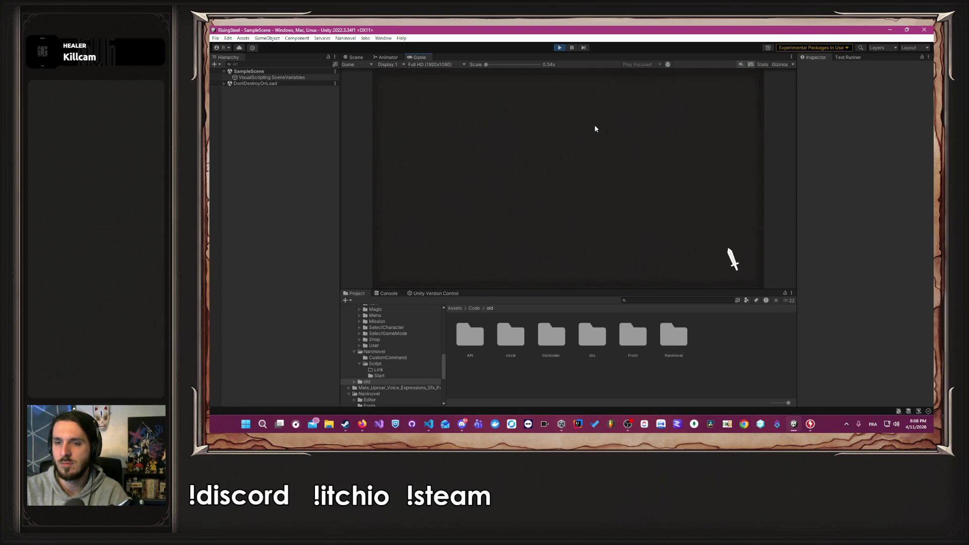
{"action": "left_click", "coordinate": [626, 164]}
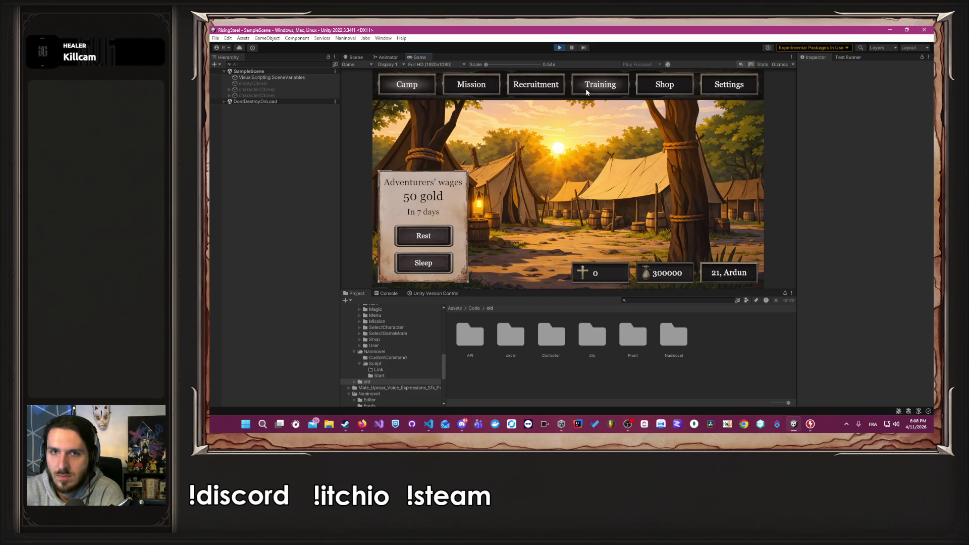
{"action": "left_click", "coordinate": [586, 89]}
{"action": "left_click", "coordinate": [440, 197]}
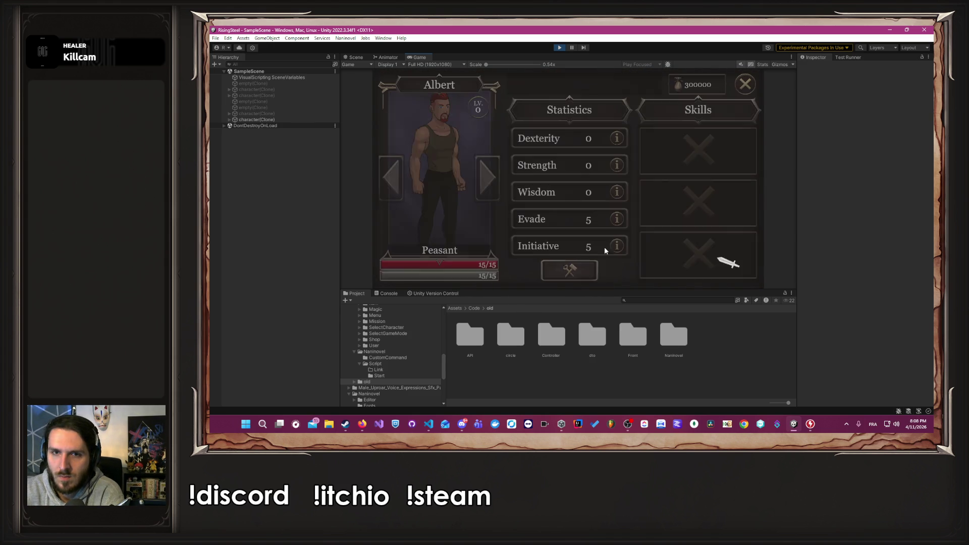
Raise Strength in confirmed increments up to 40.
{"action": "left_click", "coordinate": [602, 165]}
{"action": "left_click", "coordinate": [610, 272]}
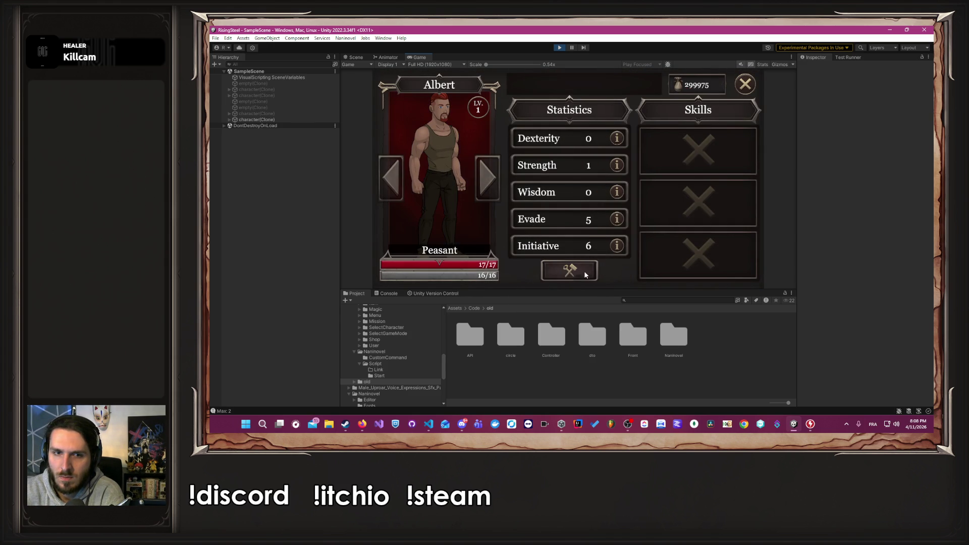
{"action": "left_click", "coordinate": [600, 171]}
{"action": "left_click", "coordinate": [603, 165]}
{"action": "left_click", "coordinate": [602, 272]}
{"action": "left_click", "coordinate": [603, 165]}
{"action": "left_click", "coordinate": [602, 271]}
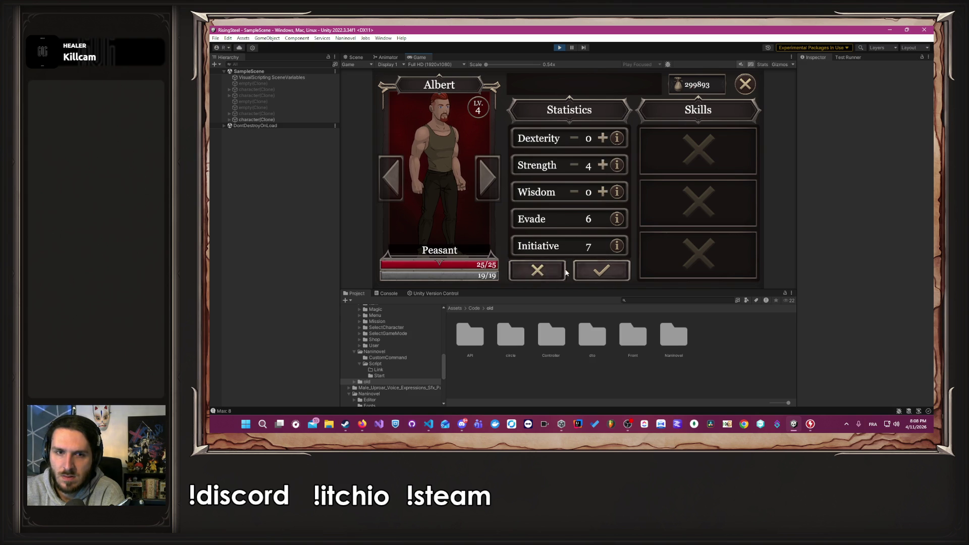
{"action": "left_click", "coordinate": [603, 165]}
{"action": "left_click", "coordinate": [603, 165]}
{"action": "left_click", "coordinate": [603, 165]}
{"action": "left_click", "coordinate": [603, 165]}
{"action": "left_click", "coordinate": [602, 165]}
{"action": "left_click", "coordinate": [603, 165]}
{"action": "left_click", "coordinate": [603, 165]}
{"action": "left_click", "coordinate": [602, 165]}
{"action": "left_click", "coordinate": [601, 271]}
{"action": "left_click", "coordinate": [603, 165]}
{"action": "double_click", "coordinate": [604, 167]}
{"action": "left_click", "coordinate": [604, 167]}
{"action": "double_click", "coordinate": [604, 167]}
{"action": "double_click", "coordinate": [604, 166]}
{"action": "double_click", "coordinate": [604, 166]}
{"action": "left_click", "coordinate": [604, 167]}
{"action": "left_click", "coordinate": [599, 271]}
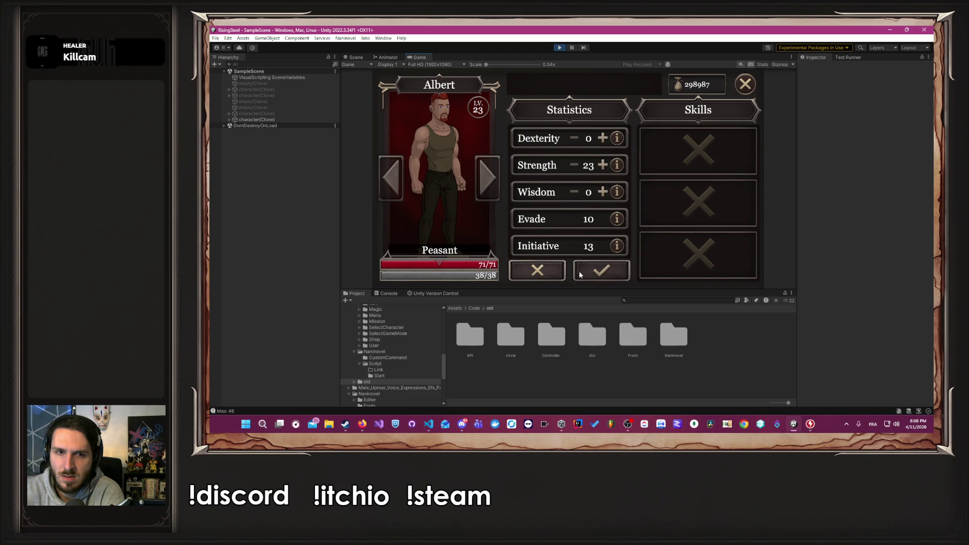
{"action": "left_click", "coordinate": [602, 165]}
{"action": "left_click", "coordinate": [602, 166]}
{"action": "left_click", "coordinate": [602, 165]}
{"action": "left_click", "coordinate": [602, 165]}
{"action": "left_click", "coordinate": [602, 166]}
{"action": "double_click", "coordinate": [598, 167]}
{"action": "left_click", "coordinate": [598, 166]}
{"action": "double_click", "coordinate": [599, 167]}
{"action": "left_click", "coordinate": [598, 167]}
{"action": "double_click", "coordinate": [598, 166]}
{"action": "left_click", "coordinate": [598, 166]}
{"action": "double_click", "coordinate": [598, 166]}
{"action": "left_click", "coordinate": [598, 166]}
{"action": "left_click", "coordinate": [600, 271]}
Keep raising Strength through 60 and 80 up to 99, confirming each stage.
{"action": "double_click", "coordinate": [602, 166]}
{"action": "left_click", "coordinate": [601, 166]}
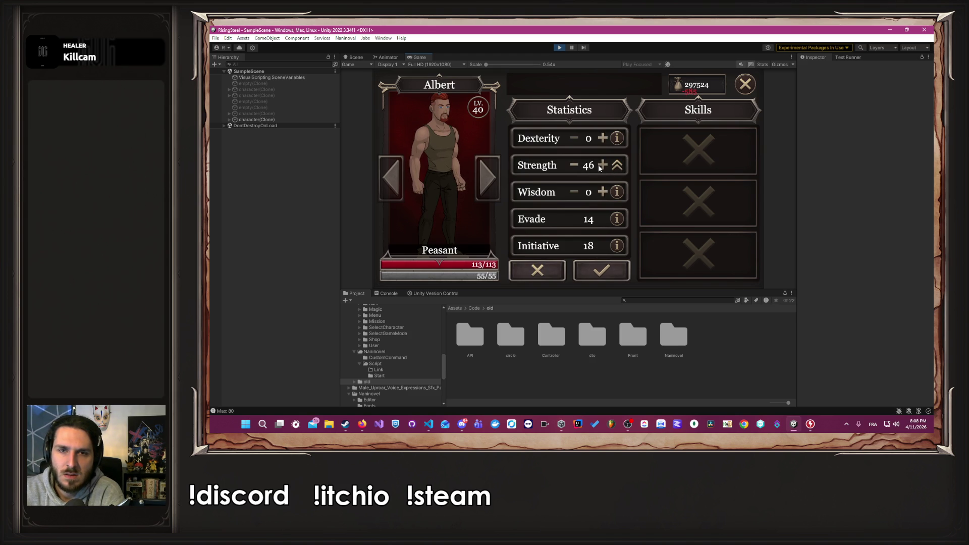
{"action": "double_click", "coordinate": [601, 166]}
{"action": "double_click", "coordinate": [601, 166]}
{"action": "double_click", "coordinate": [600, 166]}
{"action": "left_click", "coordinate": [601, 166]}
{"action": "left_click", "coordinate": [600, 166]}
{"action": "left_click", "coordinate": [595, 270]}
{"action": "left_click", "coordinate": [593, 269]}
{"action": "left_click", "coordinate": [602, 166]}
{"action": "triple_click", "coordinate": [602, 165]}
{"action": "triple_click", "coordinate": [602, 166]}
{"action": "triple_click", "coordinate": [602, 166]}
{"action": "triple_click", "coordinate": [602, 166]}
{"action": "triple_click", "coordinate": [602, 166]}
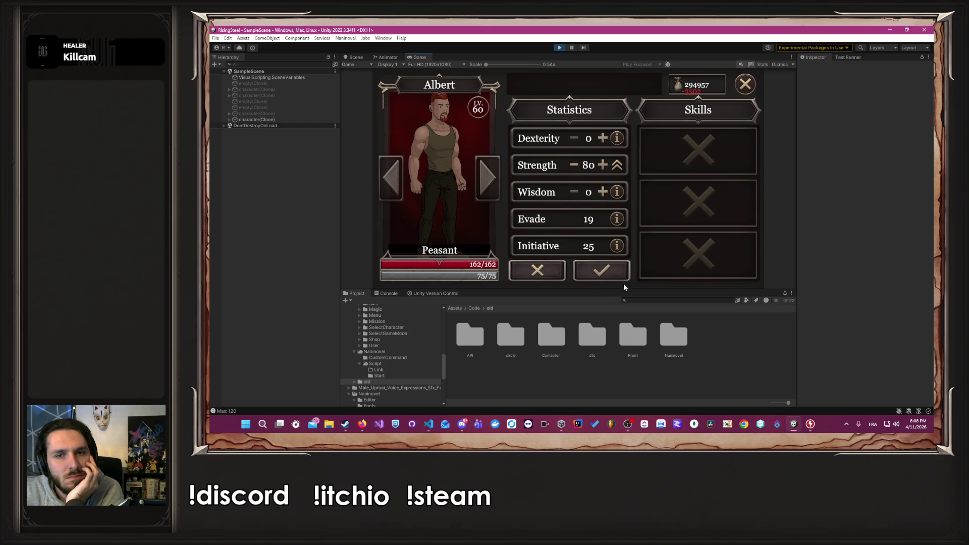
{"action": "left_click", "coordinate": [614, 274]}
{"action": "left_click", "coordinate": [571, 270]}
{"action": "triple_click", "coordinate": [606, 169]}
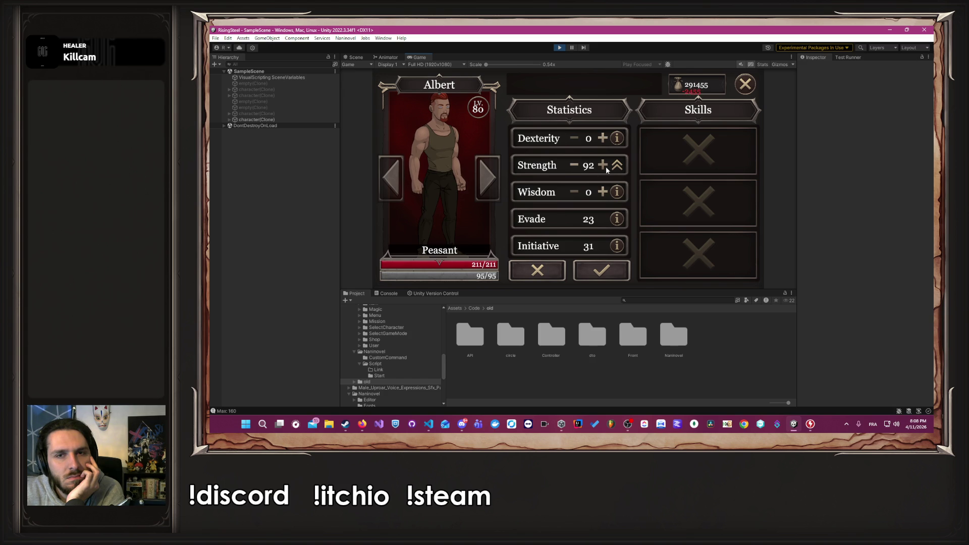
{"action": "left_click", "coordinate": [605, 273]}
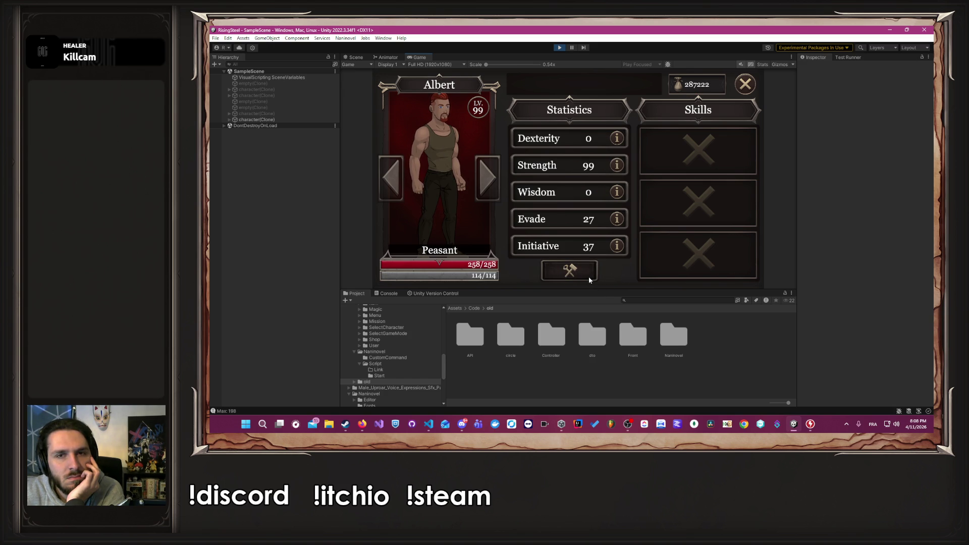
Add a few points to Wisdom and confirm the increase.
{"action": "left_click", "coordinate": [589, 278]}
{"action": "double_click", "coordinate": [600, 197]}
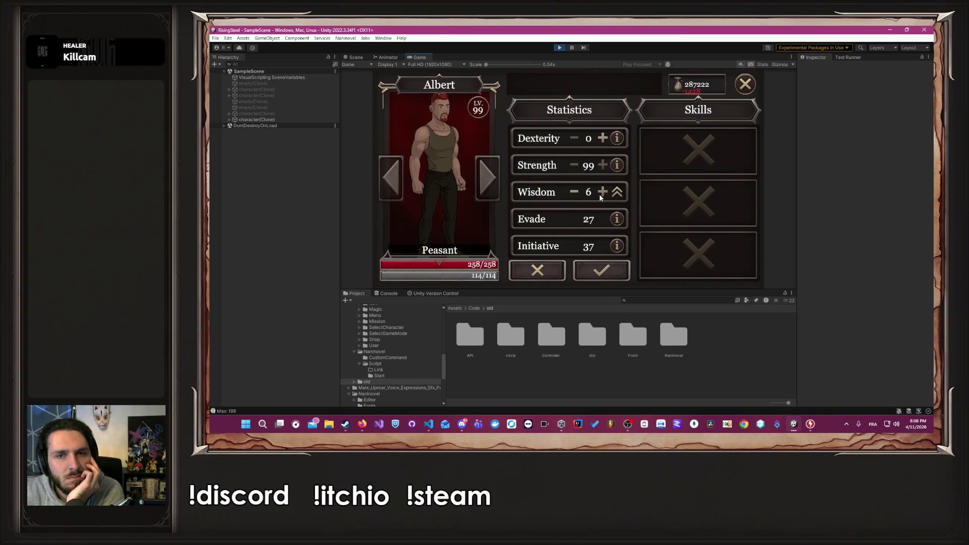
{"action": "left_click", "coordinate": [601, 273]}
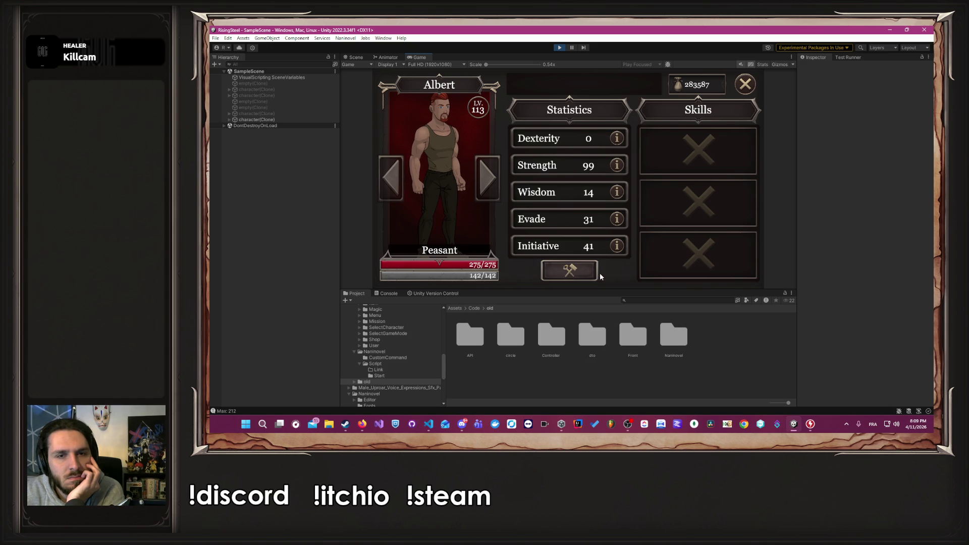
Raise Dexterity and Wisdom to 99, reaching level 297, 500 life, 411 stamina and Evade 95.
{"action": "left_click", "coordinate": [547, 278]}
{"action": "double_click", "coordinate": [602, 138]}
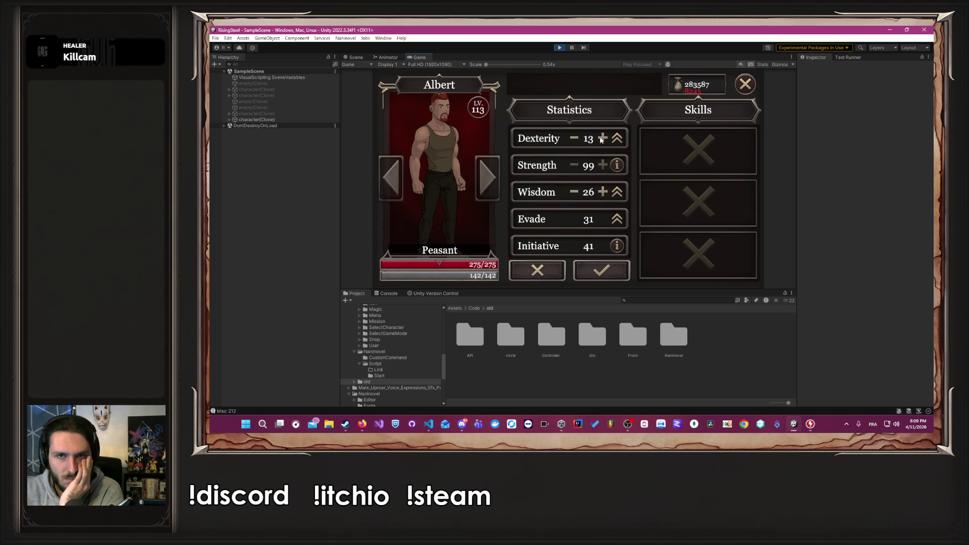
{"action": "double_click", "coordinate": [602, 138]}
{"action": "double_click", "coordinate": [602, 139]}
{"action": "double_click", "coordinate": [602, 138]}
{"action": "double_click", "coordinate": [602, 138]}
{"action": "double_click", "coordinate": [602, 193]}
{"action": "double_click", "coordinate": [601, 139]}
{"action": "double_click", "coordinate": [601, 196]}
{"action": "double_click", "coordinate": [602, 139]}
{"action": "double_click", "coordinate": [602, 139]}
{"action": "double_click", "coordinate": [602, 140]}
{"action": "double_click", "coordinate": [602, 170]}
{"action": "double_click", "coordinate": [602, 170]}
{"action": "double_click", "coordinate": [602, 170]}
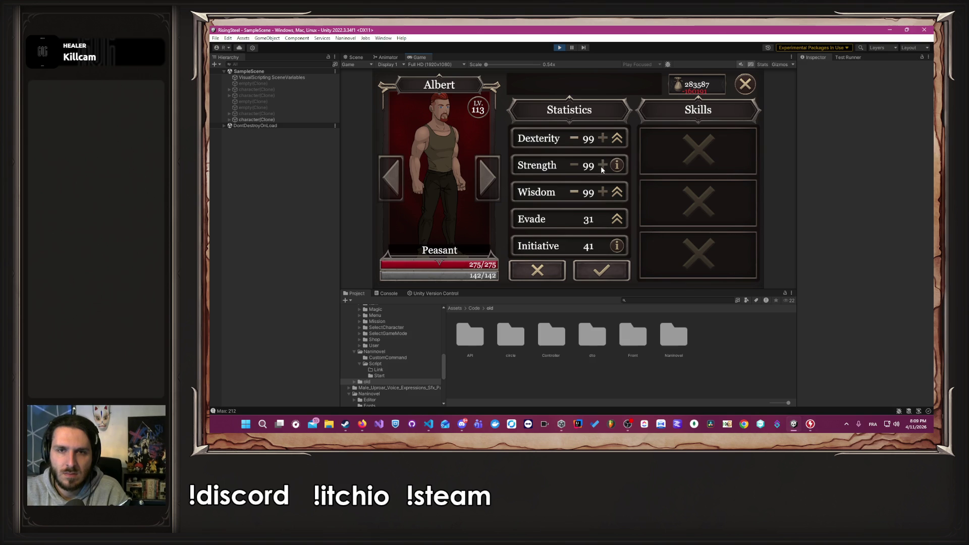
{"action": "left_click", "coordinate": [604, 271]}
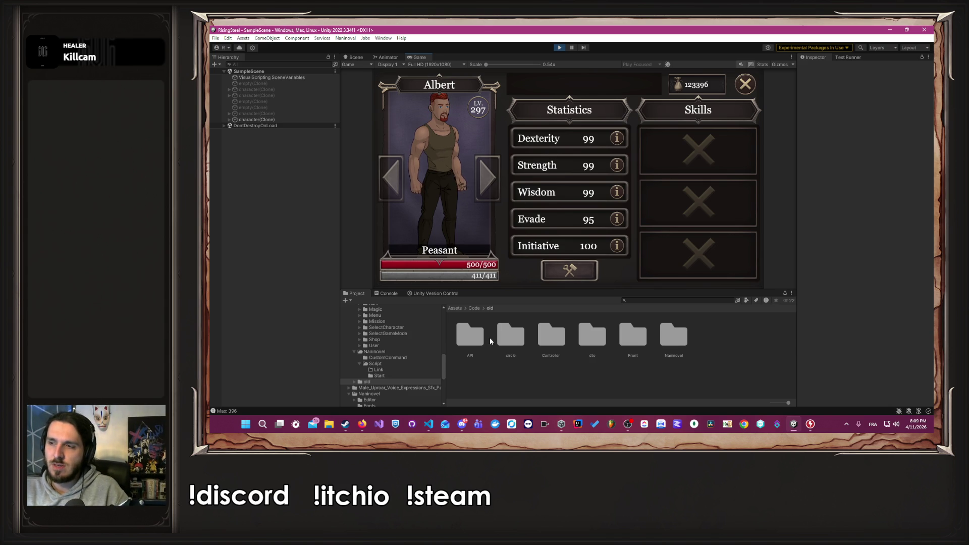
{"action": "key", "text": "alt+Tab"}
{"action": "key", "text": "alt+Tab"}
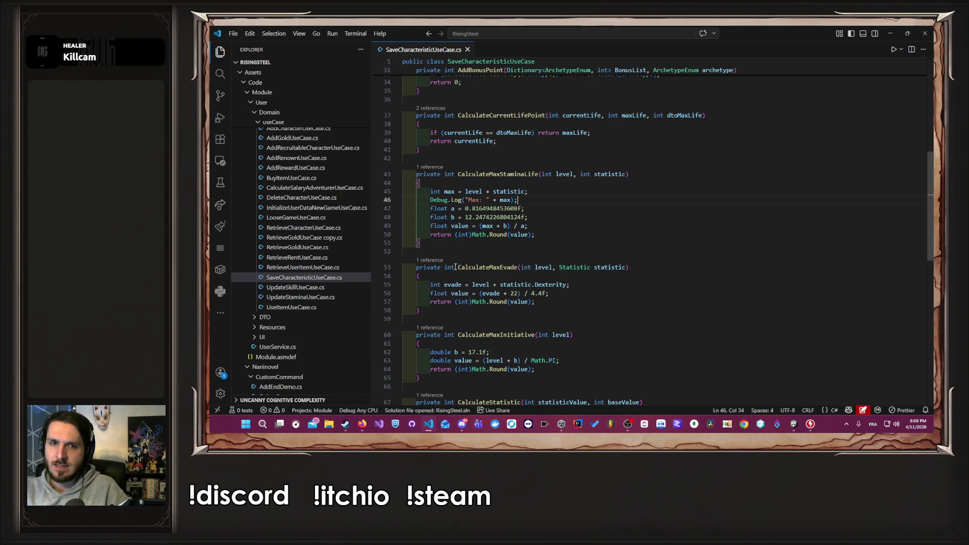
Duplicate the MaxLife line's CalculateMaxStaminaLife call onto a new line below CurrentLife.
{"action": "scroll", "coordinate": [510, 281], "scroll_direction": "up", "scroll_amount": 10}
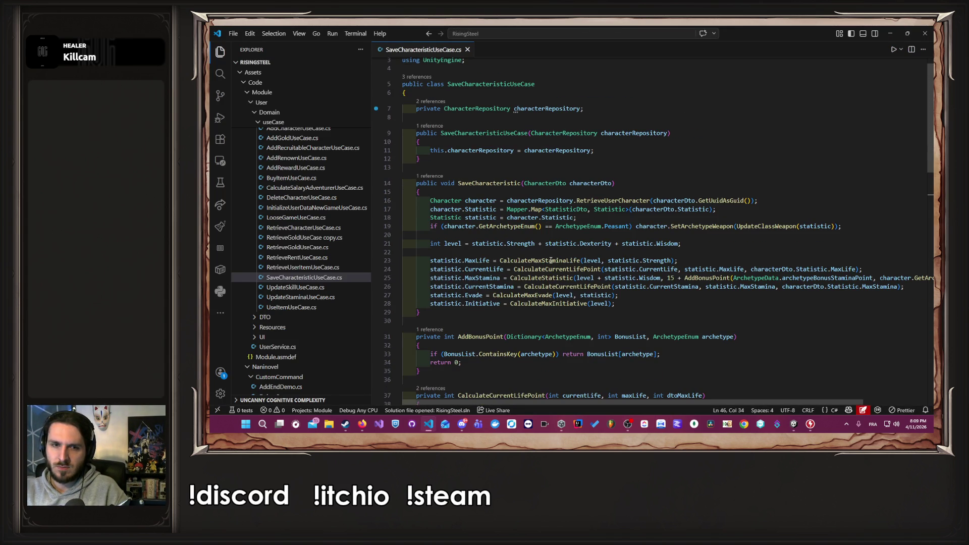
{"action": "left_click", "coordinate": [502, 260]}
{"action": "left_click_drag", "start_coordinate": [500, 260], "coordinate": [695, 263]}
{"action": "key", "text": "ctrl+c"}
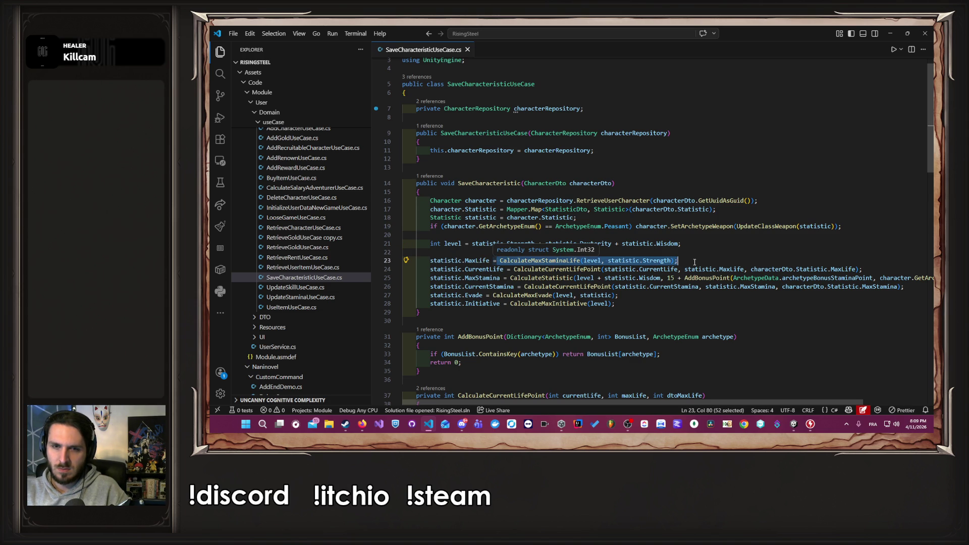
{"action": "left_click", "coordinate": [875, 268]}
{"action": "key", "text": "Return"}
{"action": "key", "text": "ctrl+v"}
{"action": "key", "text": "Down"}
{"action": "key", "text": "ctrl+Left"}
{"action": "key", "text": "ctrl+Left"}
{"action": "key", "text": "ctrl+Left"}
{"action": "key", "text": "Up"}
{"action": "key", "text": "ctrl+Left"}
{"action": "key", "text": "ctrl+Left"}
{"action": "key", "text": "ctrl+Right"}
{"action": "key", "text": "ctrl+Right"}
{"action": "key", "text": "ctrl+Right"}
{"action": "key", "text": "ctrl+Right"}
Change the duplicated call's Strength argument to Wisdom, cut it, and remove the empty line.
{"action": "key", "text": "ctrl+d"}
{"action": "key", "text": "ctrl+c"}
{"action": "key", "text": "Up"}
{"action": "key", "text": "ctrl+Left"}
{"action": "key", "text": "ctrl+Left"}
{"action": "key", "text": "ctrl+d"}
{"action": "key", "text": "ctrl+v"}
{"action": "key", "text": "ctrl+shift+Left"}
{"action": "key", "text": "ctrl+shift+Left"}
{"action": "key", "text": "ctrl+shift+Left"}
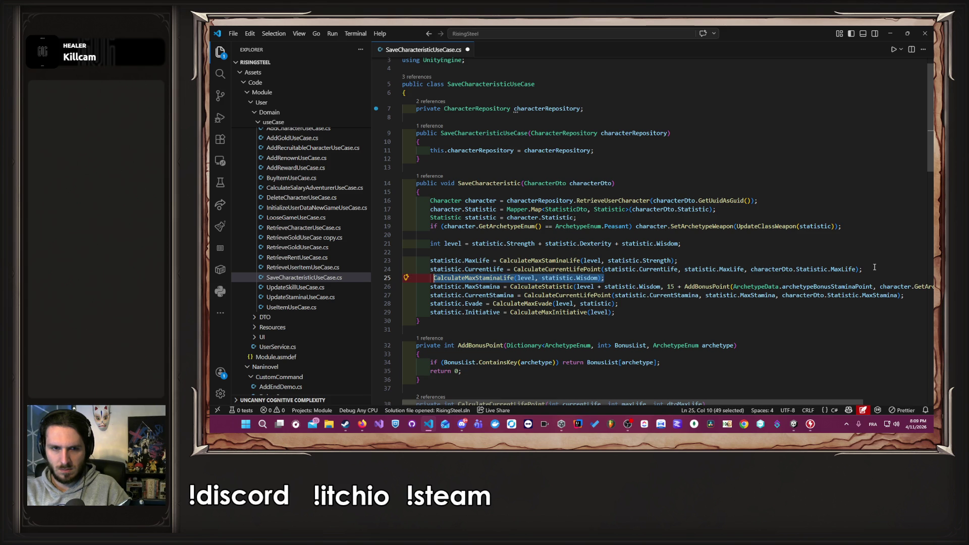
{"action": "key", "text": "BackSpace"}
{"action": "key", "text": "ctrl+shift+k"}
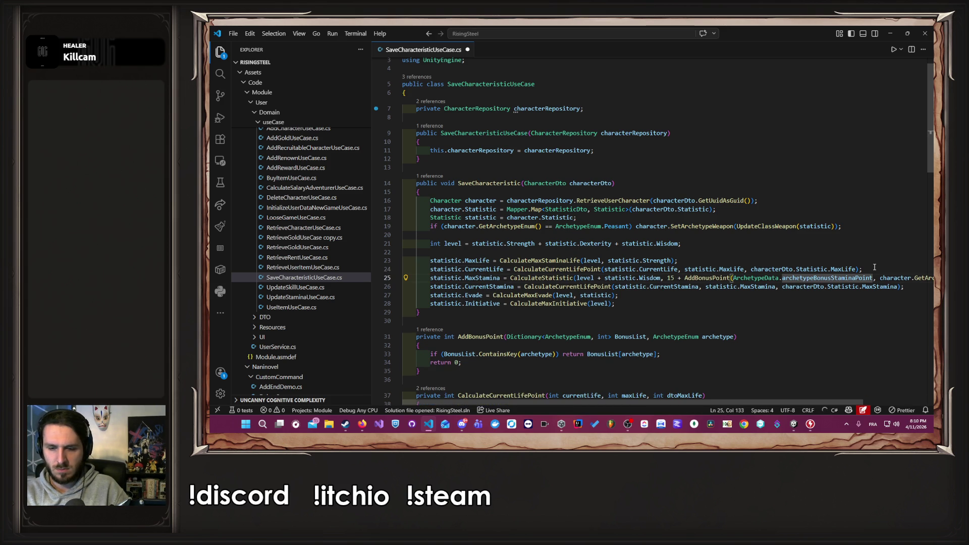
Replace the MaxStamina CalculateStatistic expression with the Wisdom-based CalculateMaxStaminaLife call and save.
{"action": "key", "text": "ctrl+Left"}
{"action": "key", "text": "ctrl+Left"}
{"action": "key", "text": "ctrl+Left"}
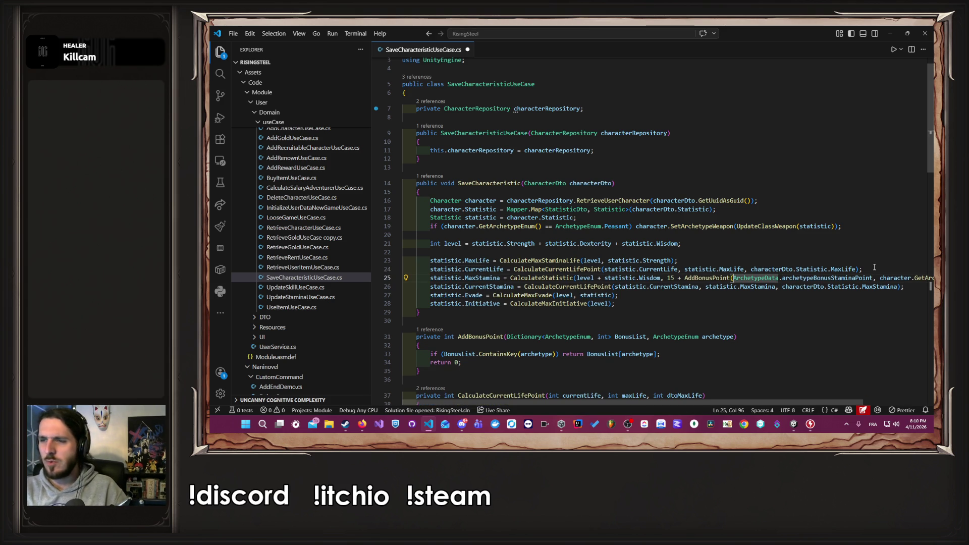
{"action": "key", "text": "ctrl+Left"}
{"action": "key", "text": "ctrl+Left"}
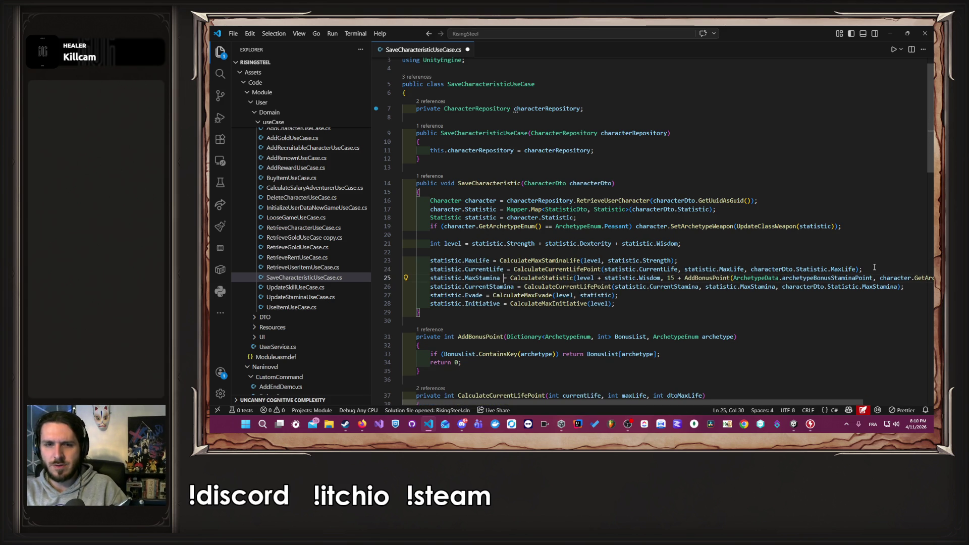
{"action": "key", "text": "Right"}
{"action": "key", "text": "ctrl+shift+Right"}
{"action": "key", "text": "ctrl+shift+Right"}
{"action": "key", "text": "ctrl+shift+Right"}
{"action": "key", "text": "ctrl+shift+Right"}
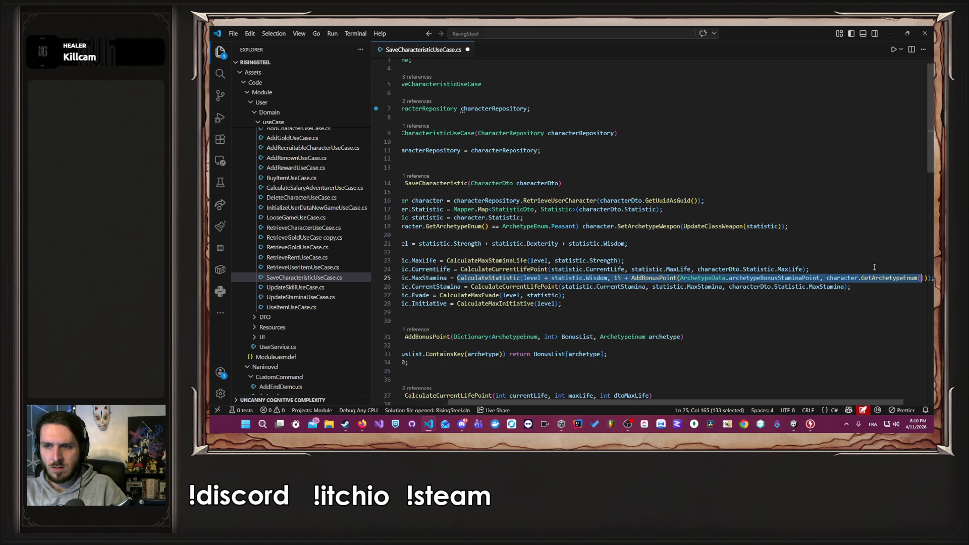
{"action": "key", "text": "ctrl+v"}
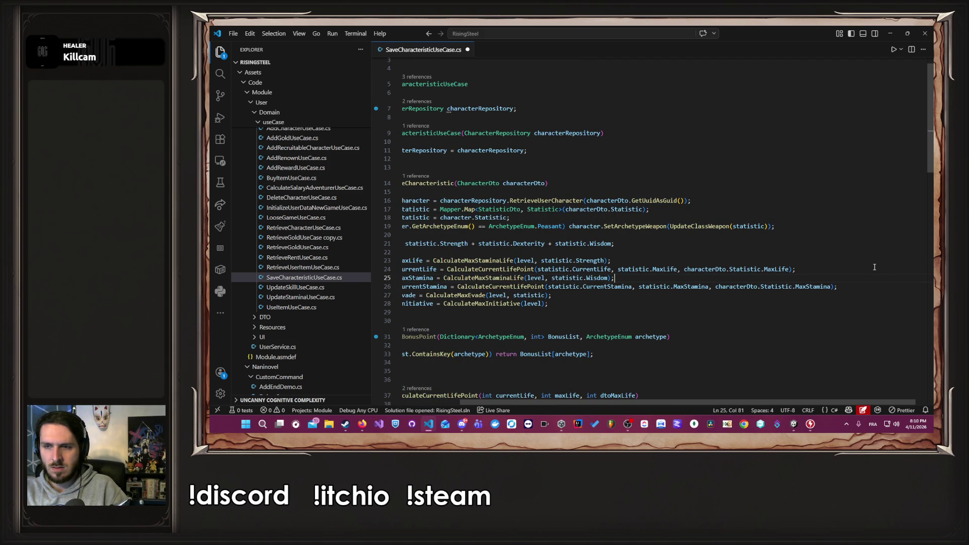
{"action": "key", "text": "ctrl+s"}
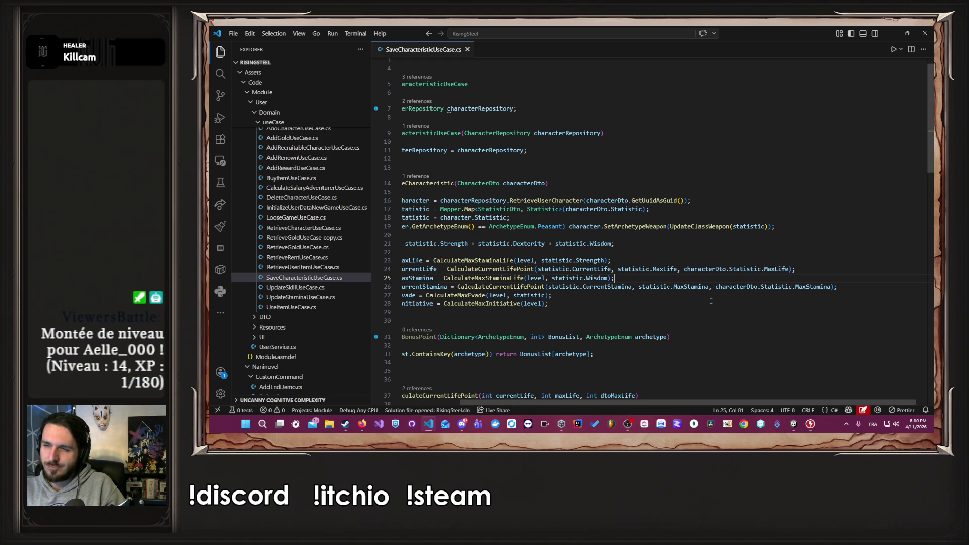
{"action": "left_click", "coordinate": [802, 428]}
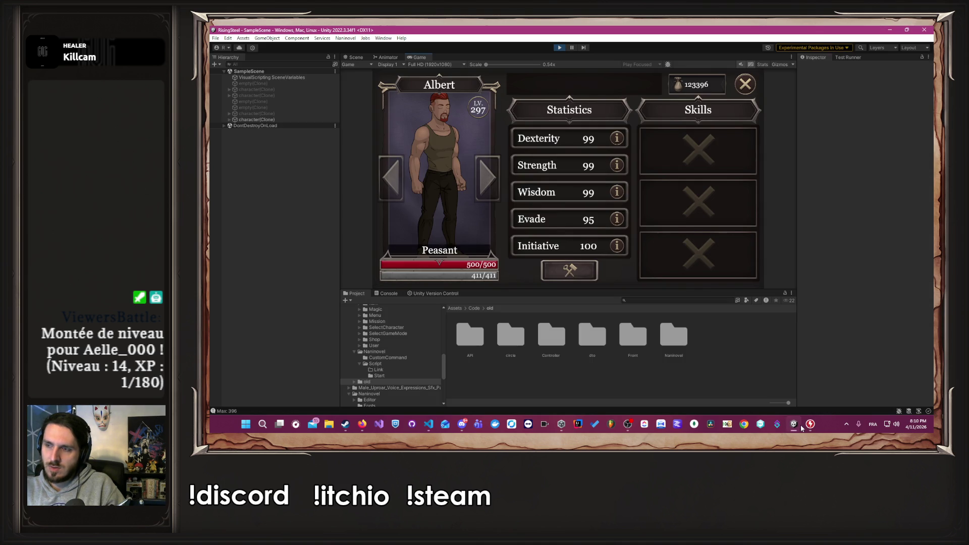
Exit play mode in Unity so the changed stamina code recompiles.
{"action": "left_click", "coordinate": [560, 49]}
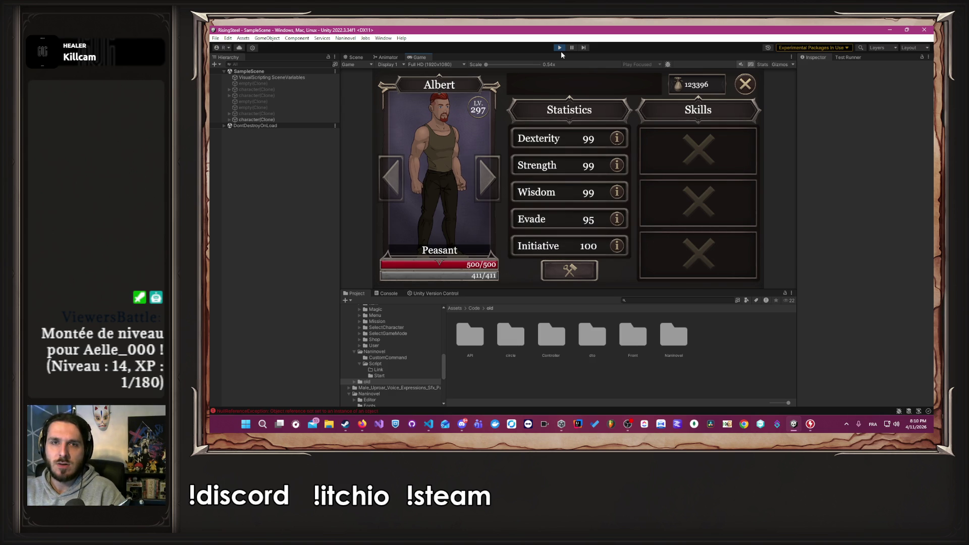
{"action": "left_click", "coordinate": [559, 47]}
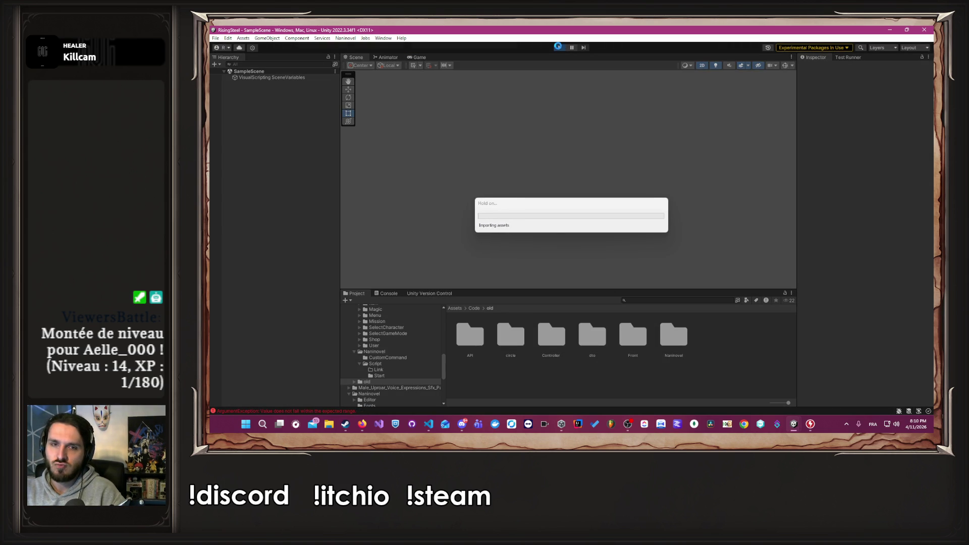
Enter play mode, briefly continue the saved game, then stop and restart play mode.
{"action": "left_click", "coordinate": [559, 47]}
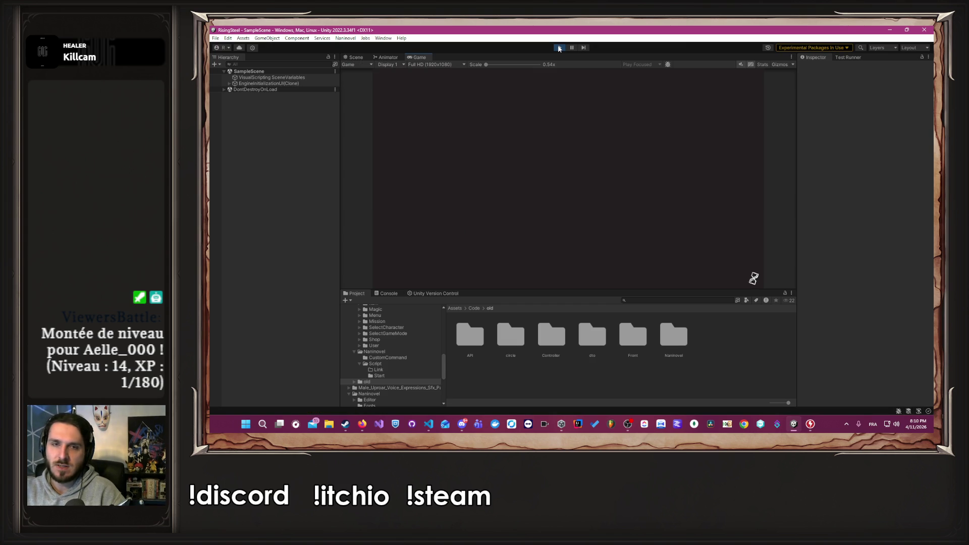
{"action": "left_click", "coordinate": [586, 146]}
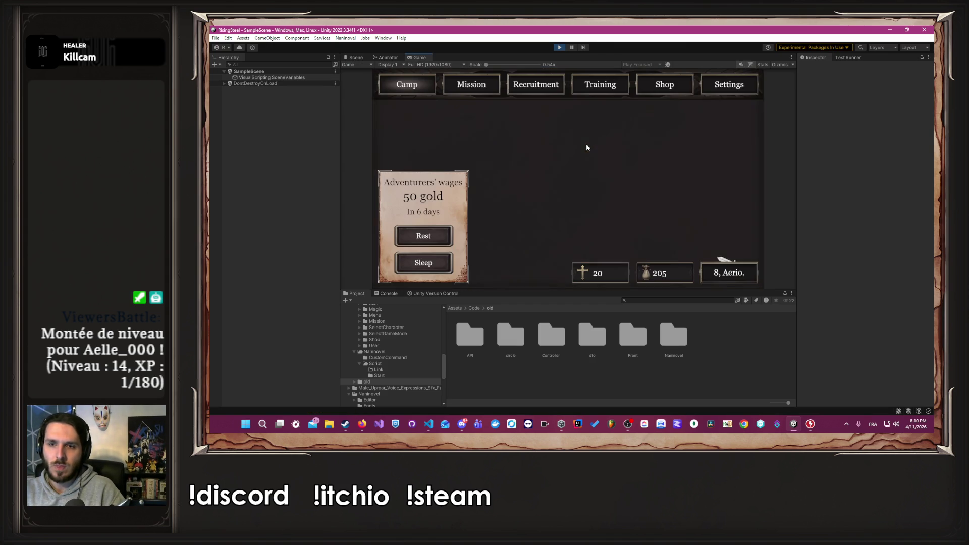
{"action": "left_click", "coordinate": [558, 48]}
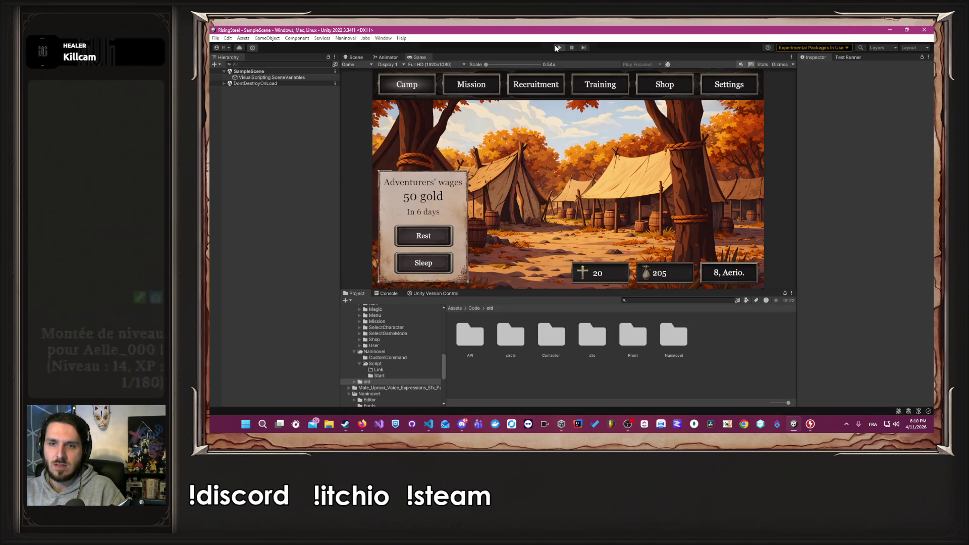
{"action": "left_click", "coordinate": [557, 48]}
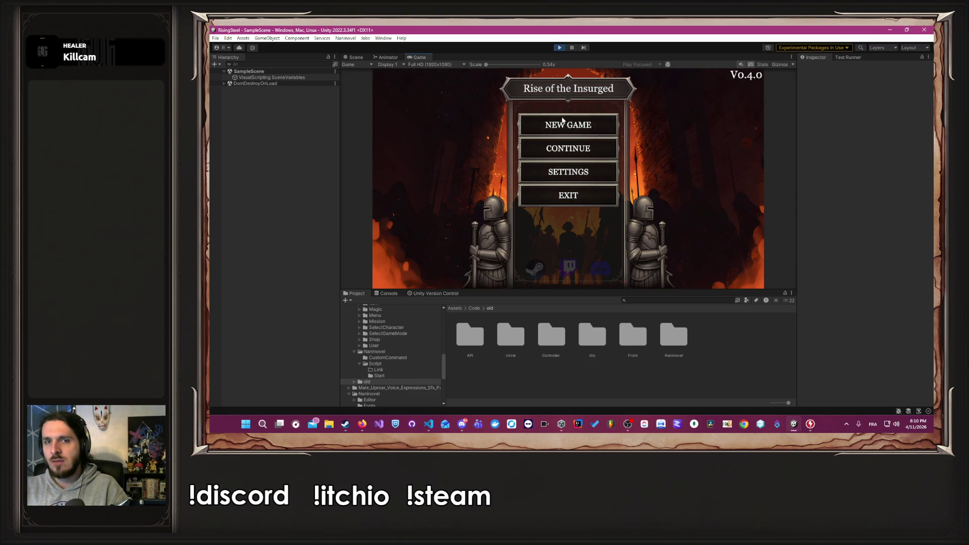
Begin a new game with the male Peasant and open its Training statistics sheet.
{"action": "left_click", "coordinate": [562, 120]}
{"action": "type", "text": "Alber"}
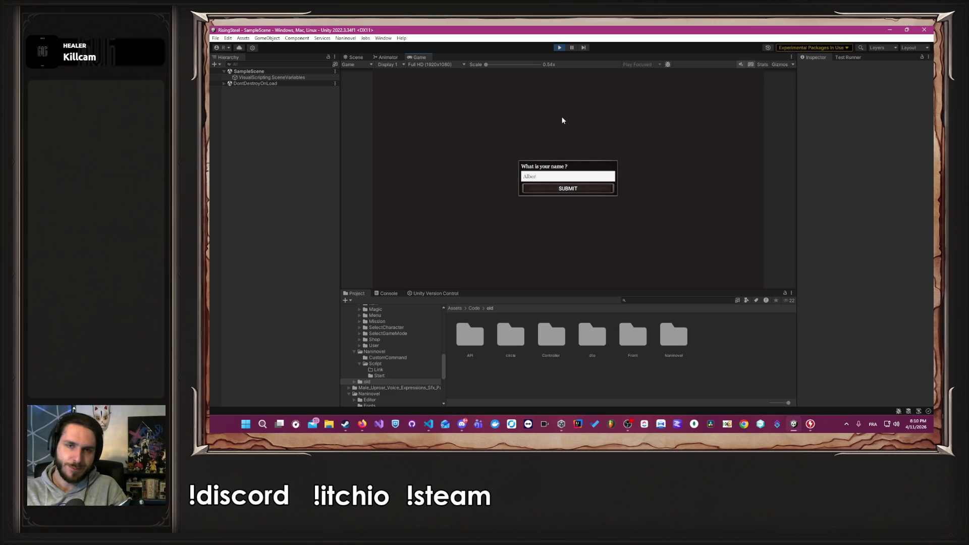
{"action": "key", "text": "Return"}
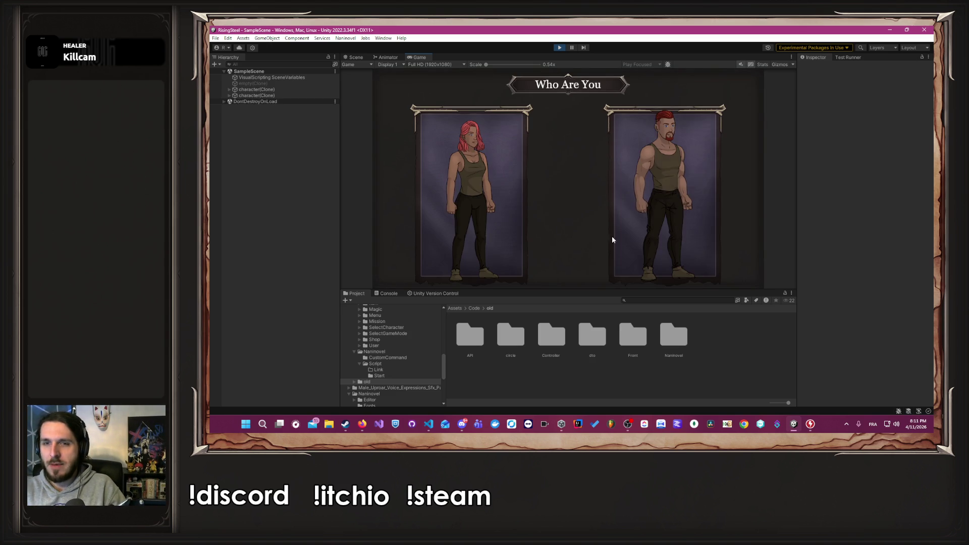
{"action": "left_click", "coordinate": [646, 200]}
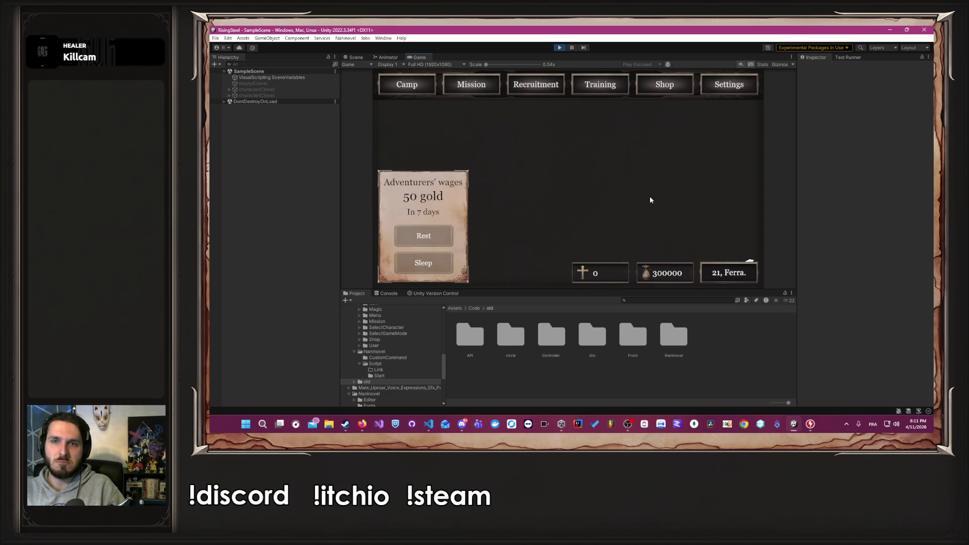
{"action": "left_click", "coordinate": [604, 93]}
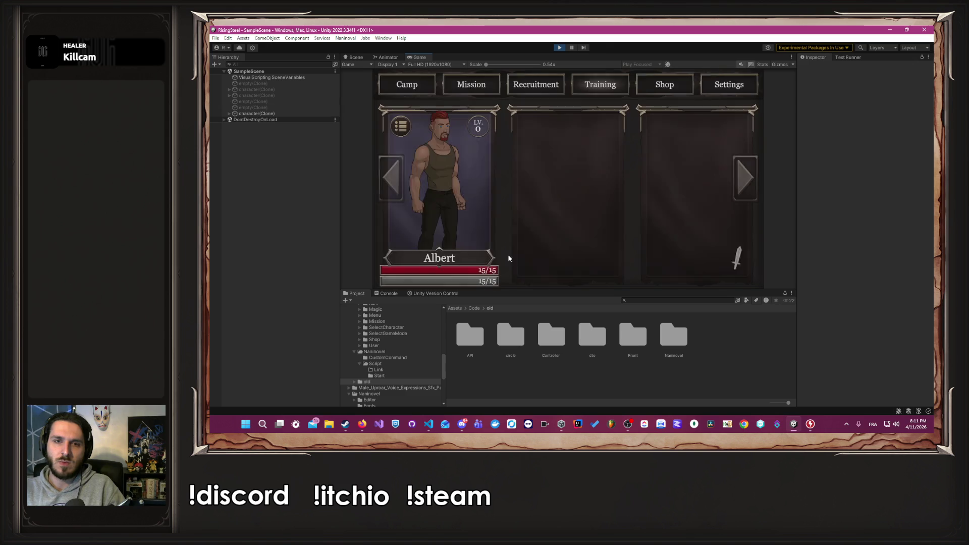
{"action": "left_click", "coordinate": [412, 214]}
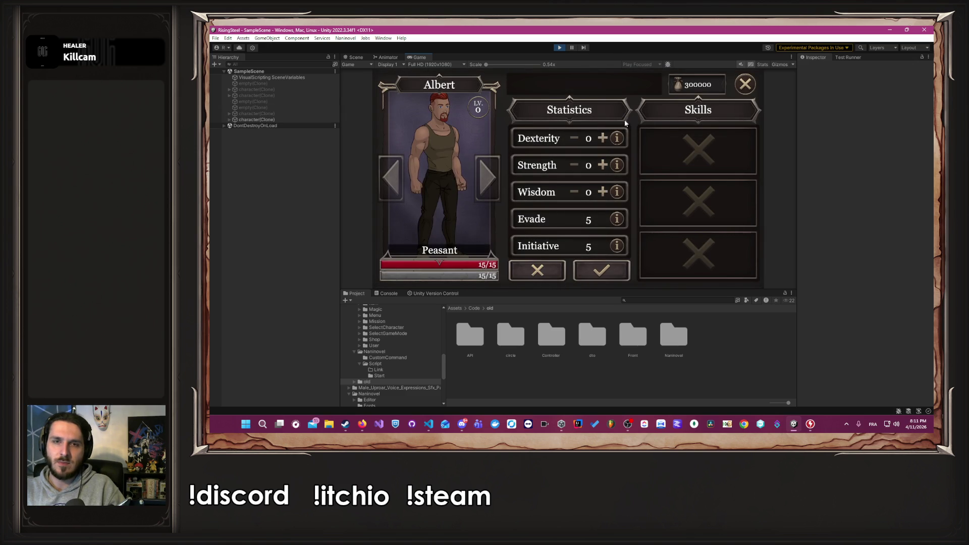
{"action": "left_click", "coordinate": [603, 138]}
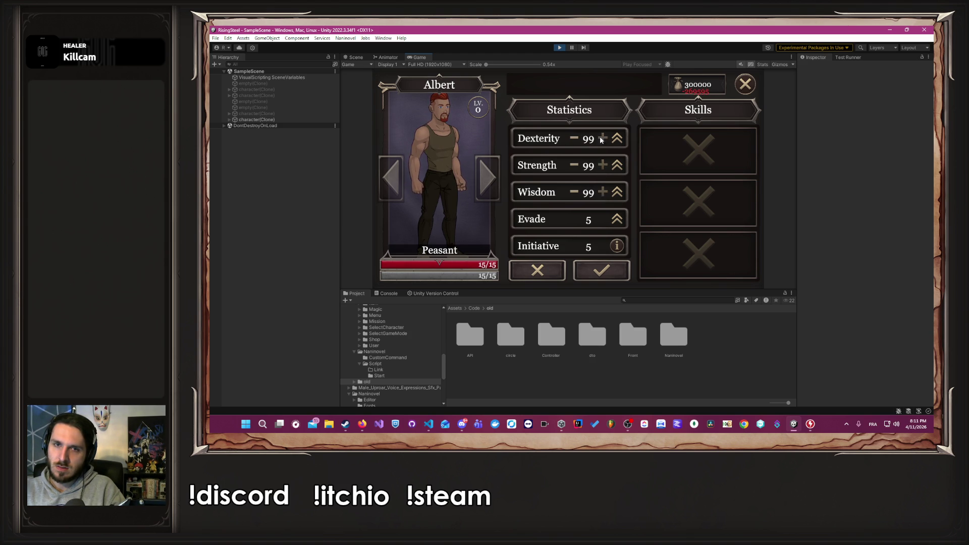
Confirm the 99 stats, reaching level 297 with 500 life and 500 stamina, then return to VS Code.
{"action": "left_click", "coordinate": [607, 271]}
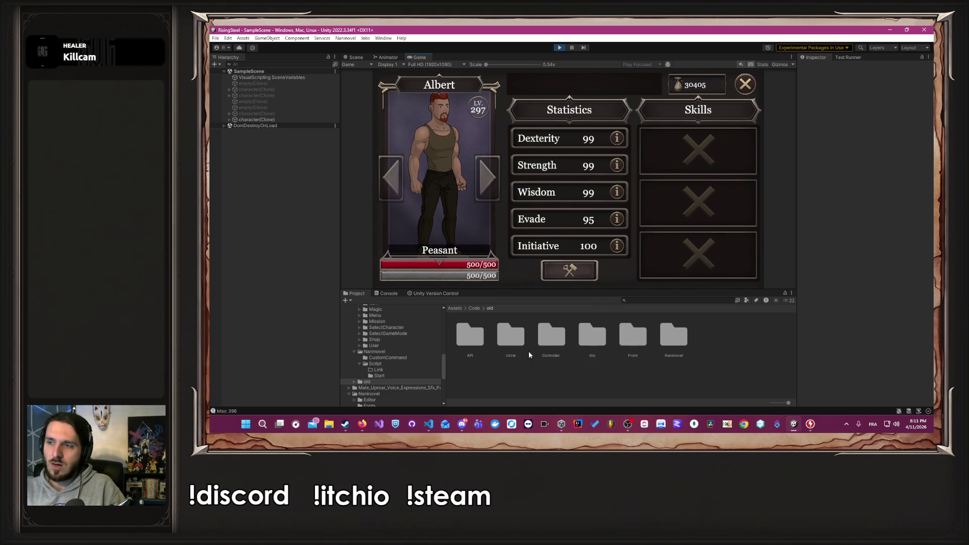
{"action": "left_click", "coordinate": [428, 424]}
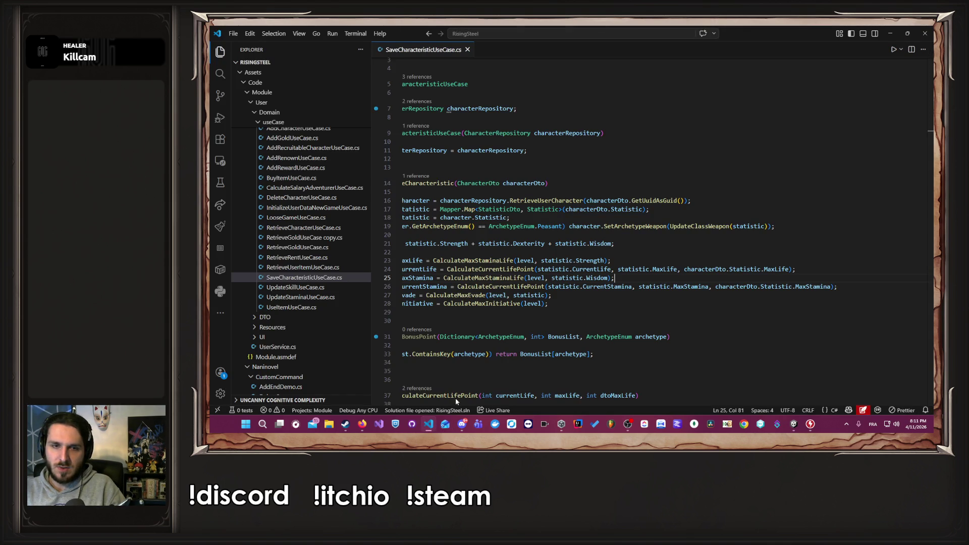
Delete the Debug.Log line that printed the max value in CalculateMaxStaminaLife.
{"action": "scroll", "coordinate": [558, 331], "scroll_direction": "down", "scroll_amount": 5}
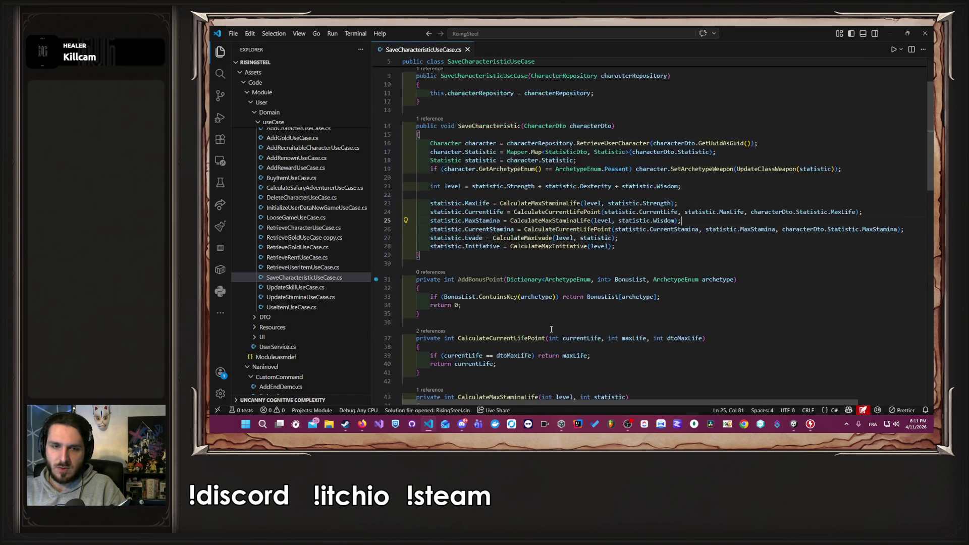
{"action": "left_click", "coordinate": [551, 265]}
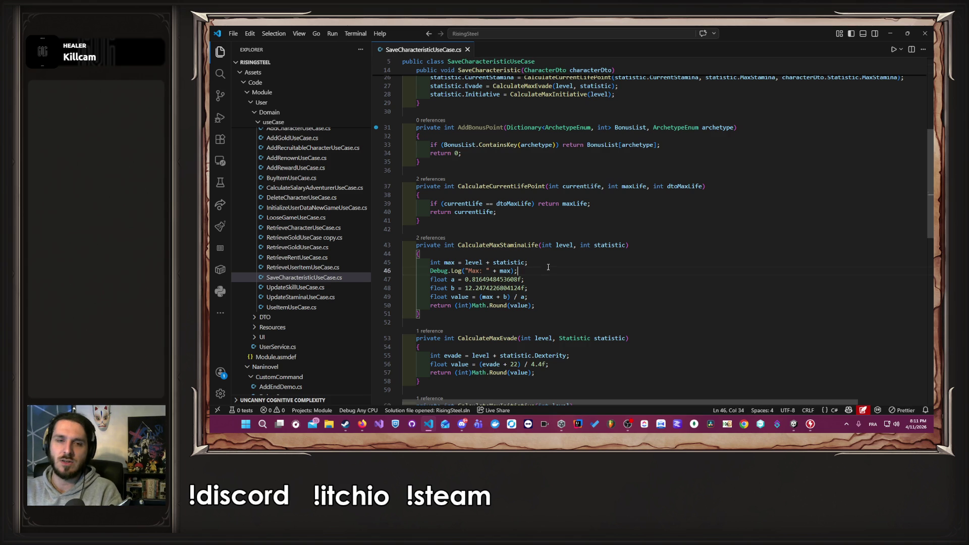
{"action": "key", "text": "shift+Down"}
{"action": "key", "text": "Delete"}
{"action": "scroll", "coordinate": [637, 231], "scroll_direction": "up", "scroll_amount": 4}
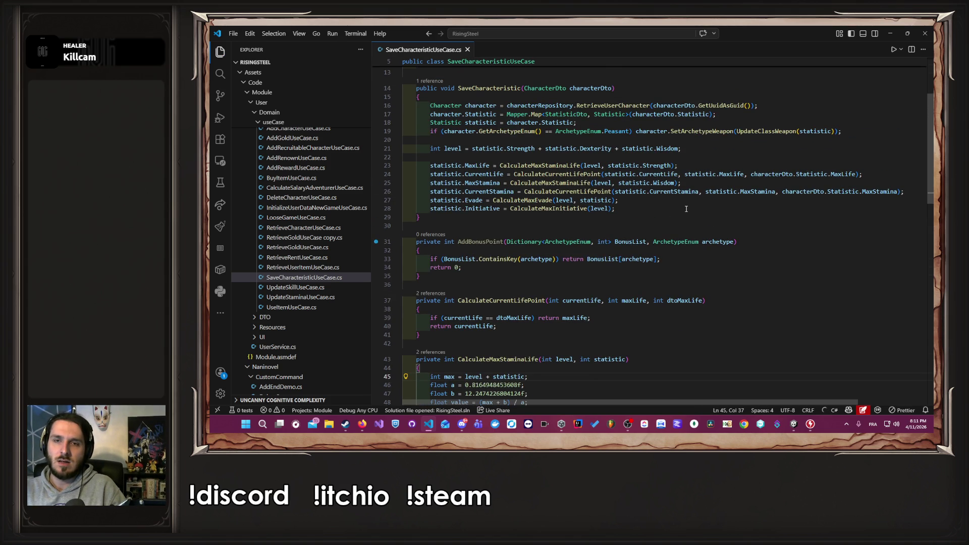
{"action": "key", "text": "ctrl+z"}
{"action": "key", "text": "ctrl+z"}
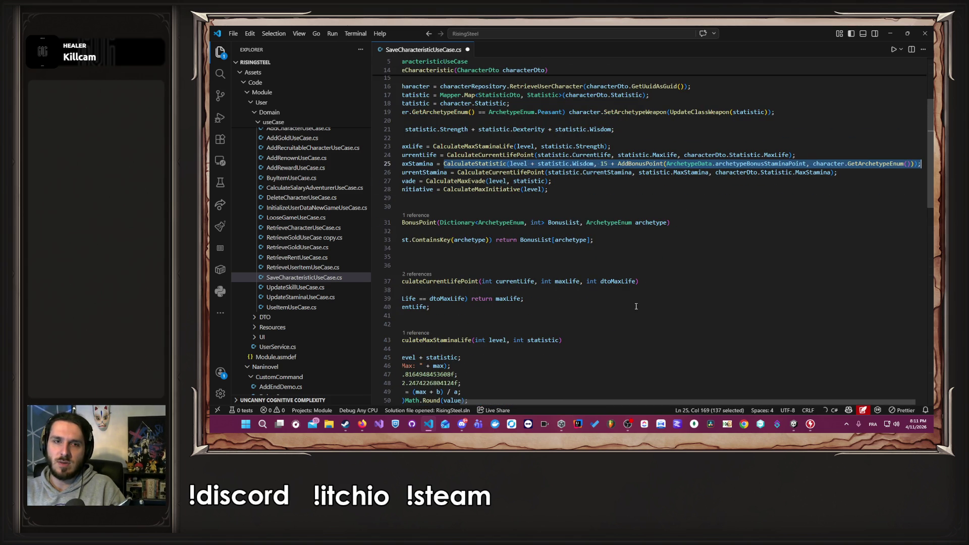
{"action": "key", "text": "ctrl+z"}
{"action": "key", "text": "ctrl+z"}
{"action": "key", "text": "ctrl+z"}
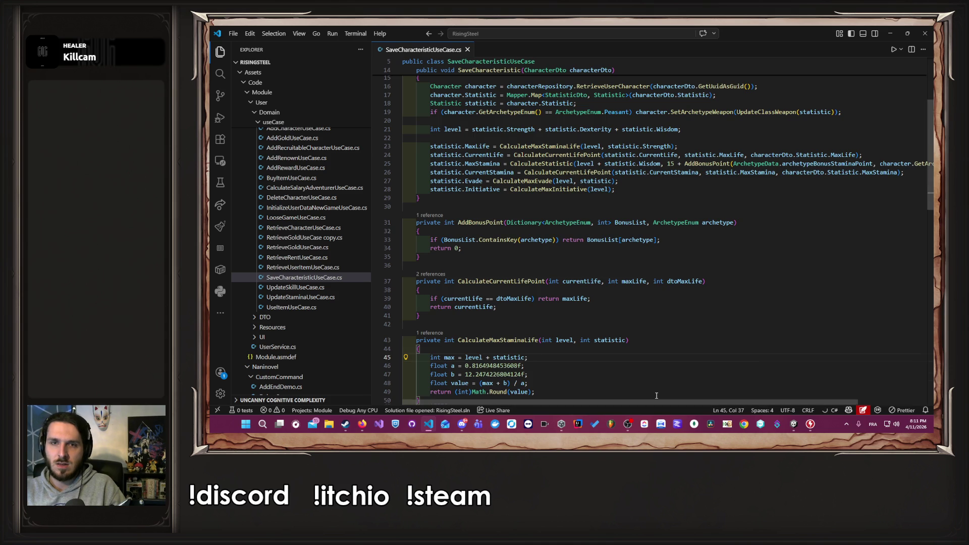
Go to the archetypeBonusStaminaPoint definition in ArchetypeData.cs with F12.
{"action": "scroll", "coordinate": [656, 395], "scroll_direction": "up", "scroll_amount": 2}
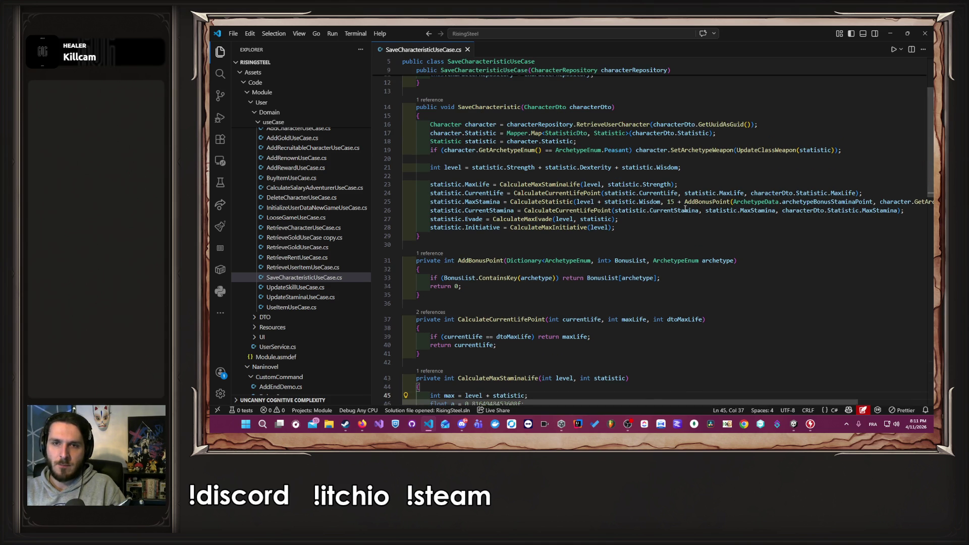
{"action": "left_click_drag", "start_coordinate": [670, 402], "coordinate": [742, 404]}
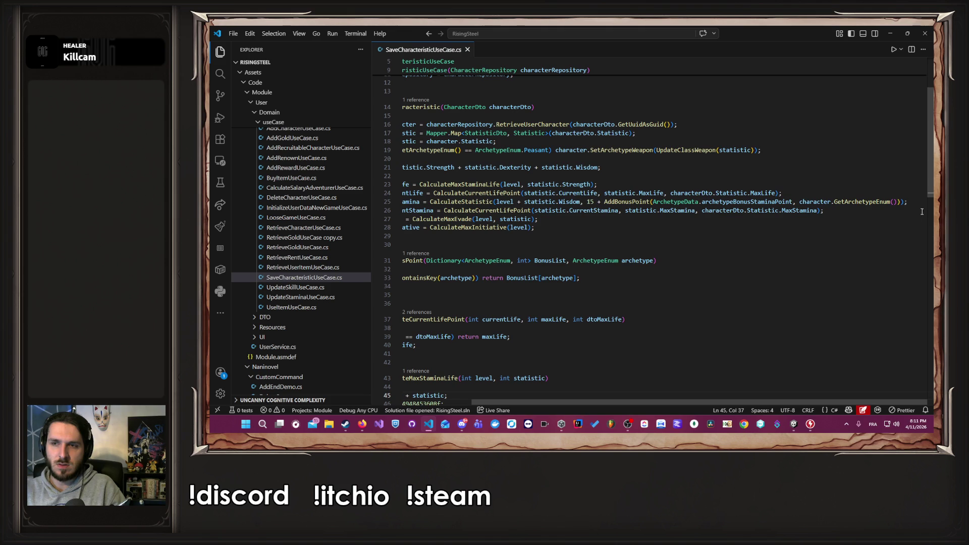
{"action": "left_click", "coordinate": [775, 203]}
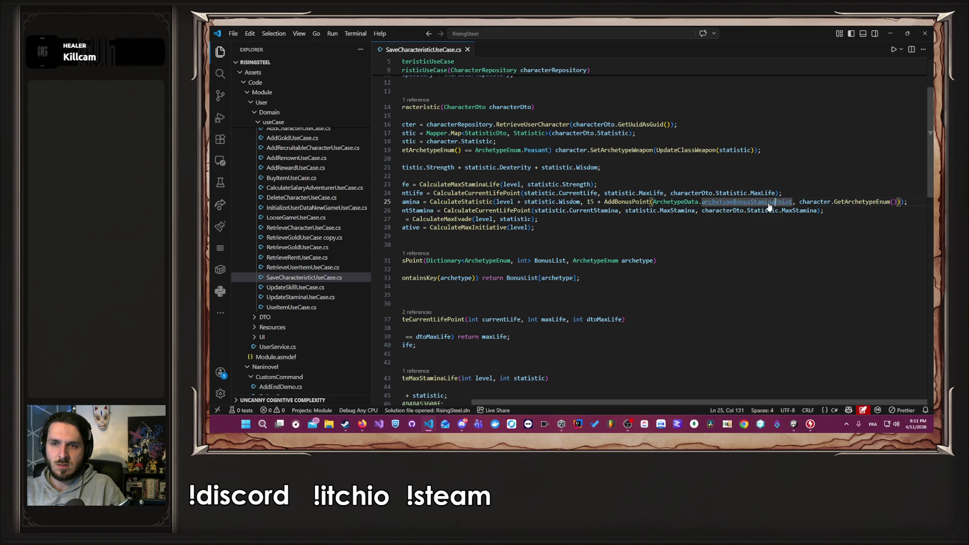
{"action": "key", "text": "F12"}
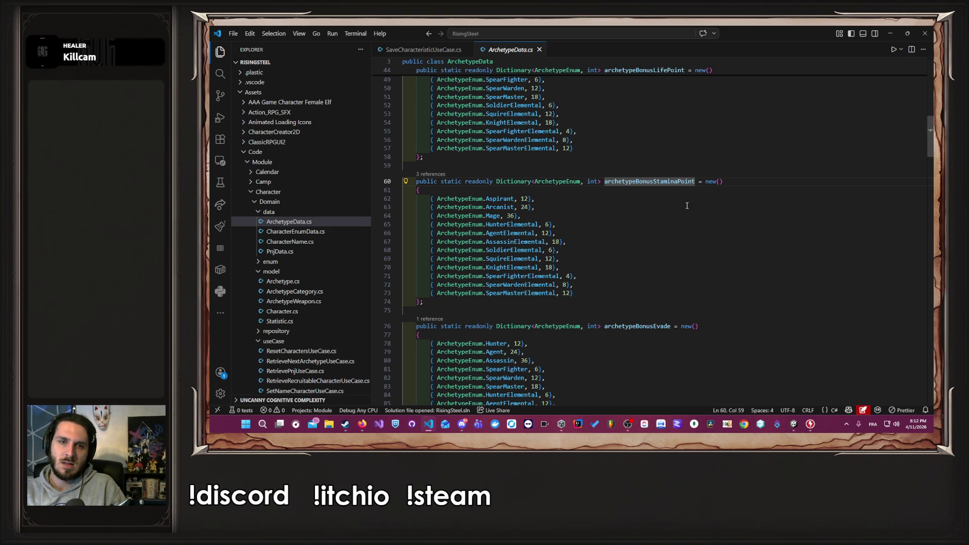
Peek the archetypeBonusStaminaPoint definition once more, then return to SaveCharacteristicUseCase.cs.
{"action": "key", "text": "alt+Left"}
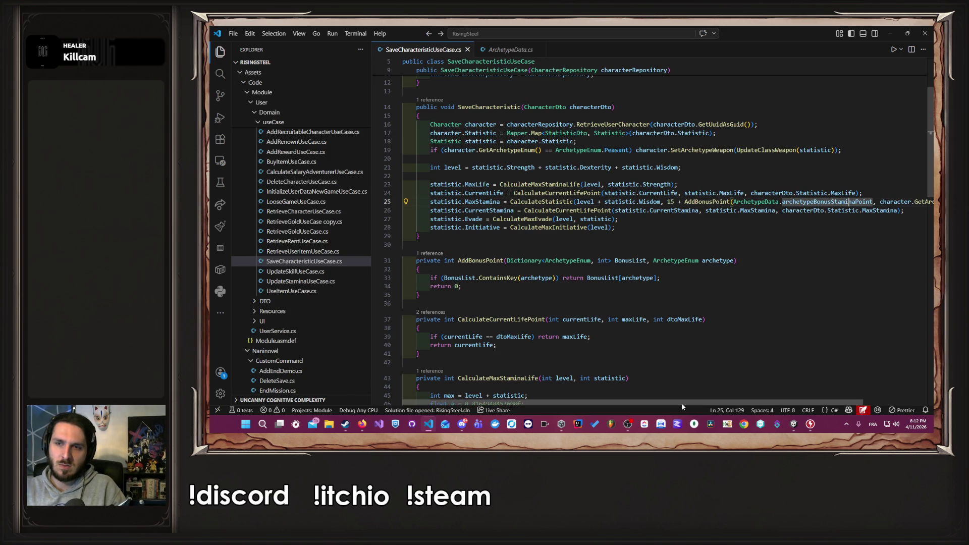
{"action": "left_click_drag", "start_coordinate": [678, 402], "coordinate": [742, 402]}
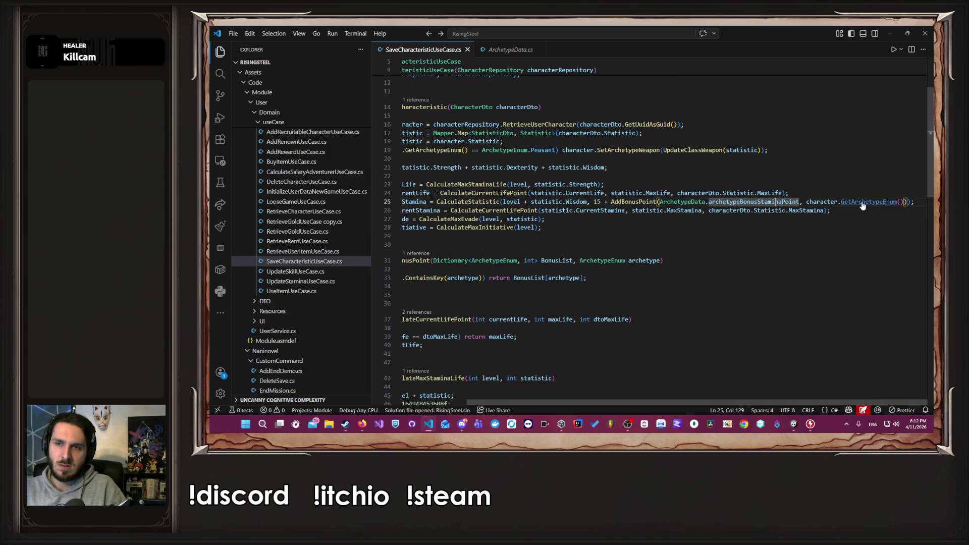
{"action": "left_click", "coordinate": [796, 202], "text": "ctrl"}
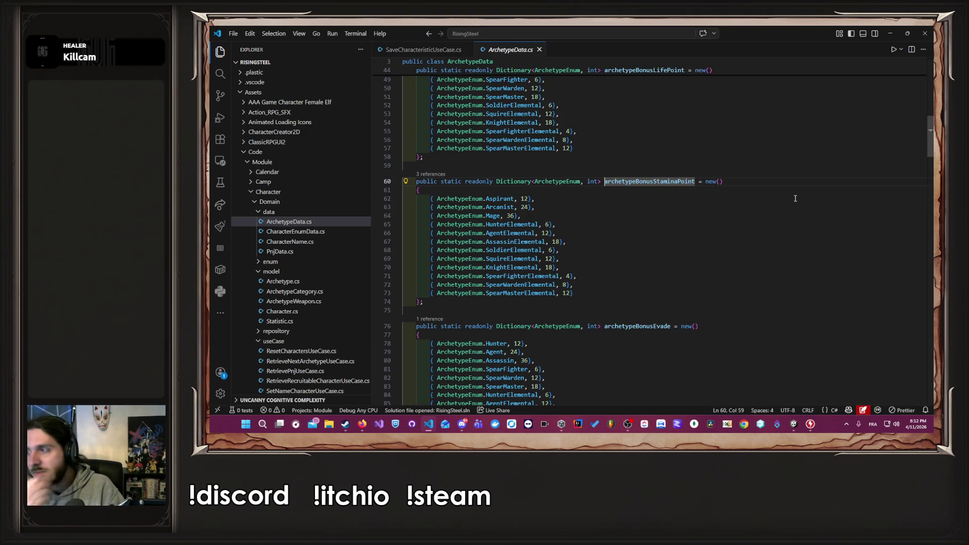
{"action": "key", "text": "alt+Left"}
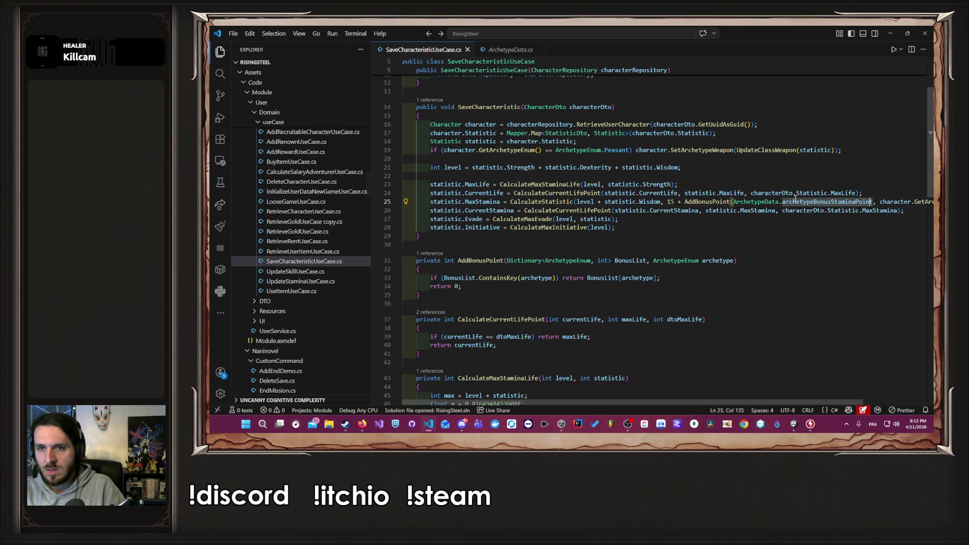
Select the hard-coded ', 15' argument after statistic.Wisdom on line 25.
{"action": "key", "text": "ctrl+Left"}
{"action": "key", "text": "ctrl+Left"}
{"action": "key", "text": "ctrl+Left"}
{"action": "key", "text": "Left"}
{"action": "key", "text": "Left"}
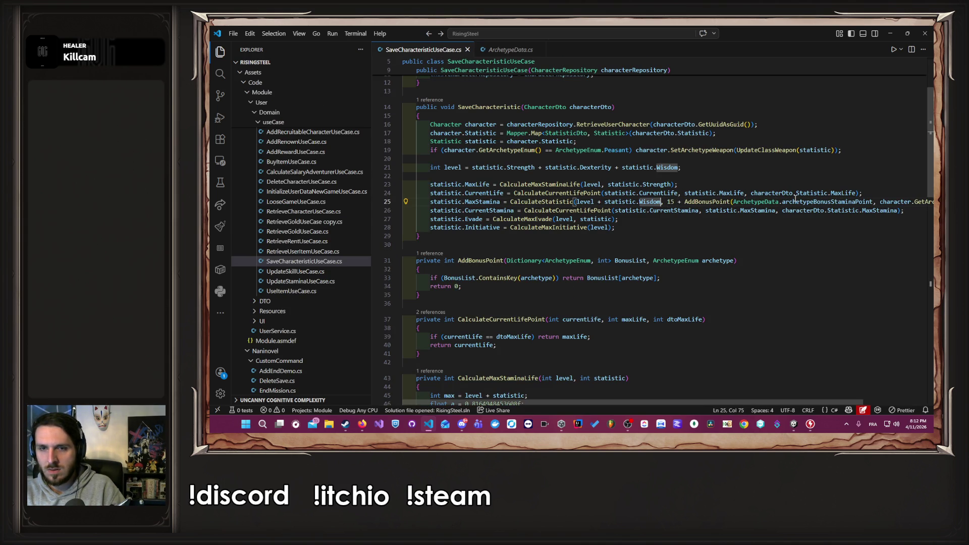
{"action": "key", "text": "ctrl+shift+Right"}
{"action": "key", "text": "ctrl+shift+Right"}
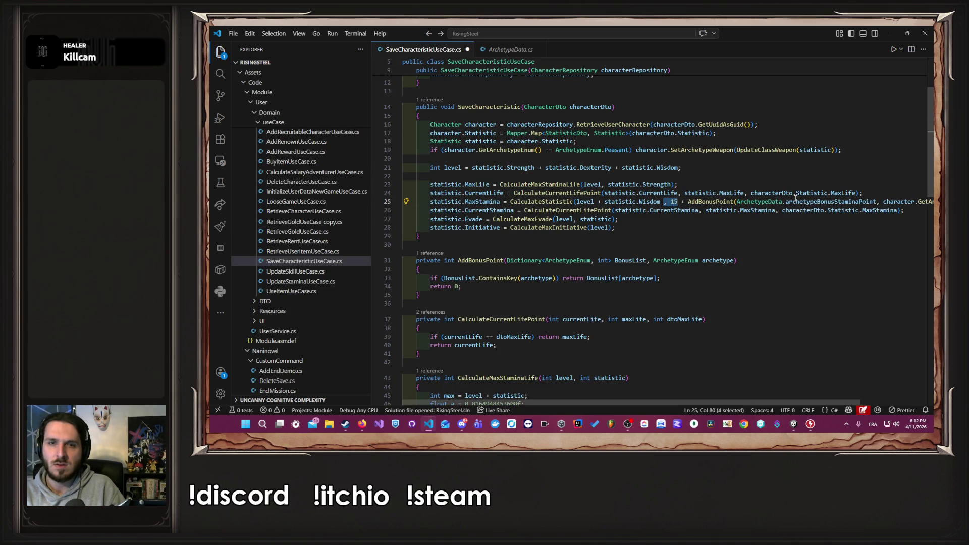
Delete ', 15', turn 'level +' into 'level,' in MaxStamina, save, and return to Unity.
{"action": "key", "text": "BackSpace"}
{"action": "key", "text": "BackSpace"}
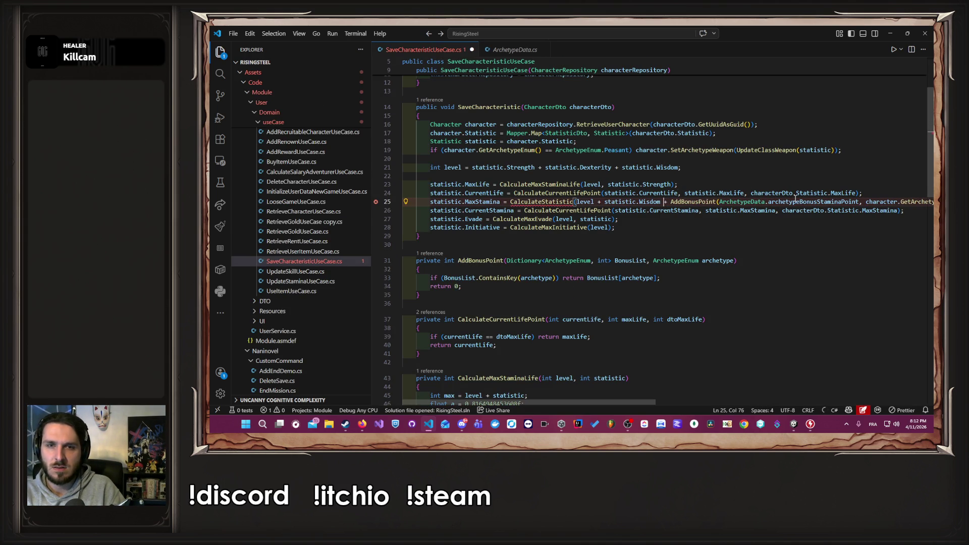
{"action": "key", "text": "ctrl+Left"}
{"action": "key", "text": "ctrl+Left"}
{"action": "key", "text": "ctrl+Left"}
{"action": "key", "text": "shift+Left"}
{"action": "key", "text": "shift+Left"}
{"action": "key", "text": "BackSpace"}
{"action": "key", "text": "BackSpace"}
{"action": "type", "text": ","}
{"action": "key", "text": "ctrl+s"}
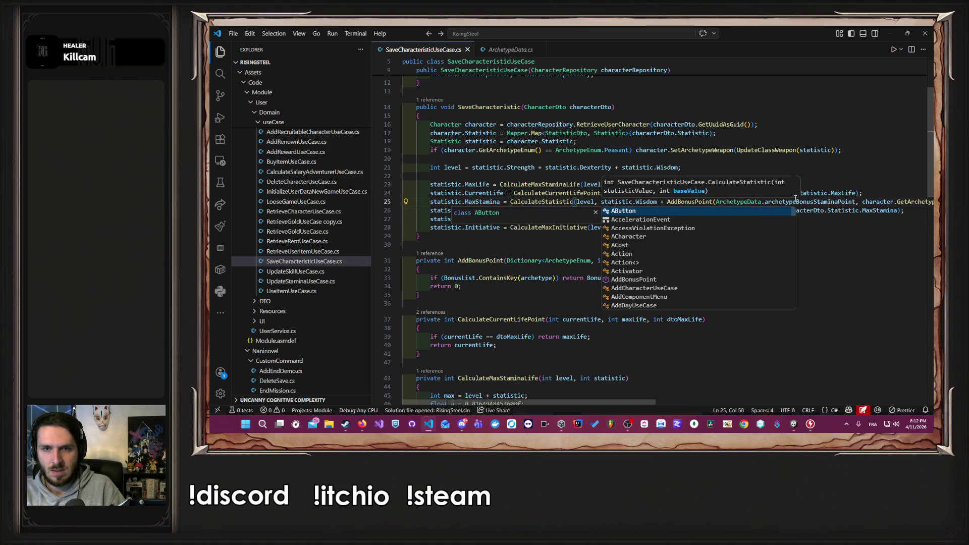
{"action": "key", "text": "ctrl+Right"}
{"action": "key", "text": "ctrl+Right"}
{"action": "key", "text": "ctrl+Right"}
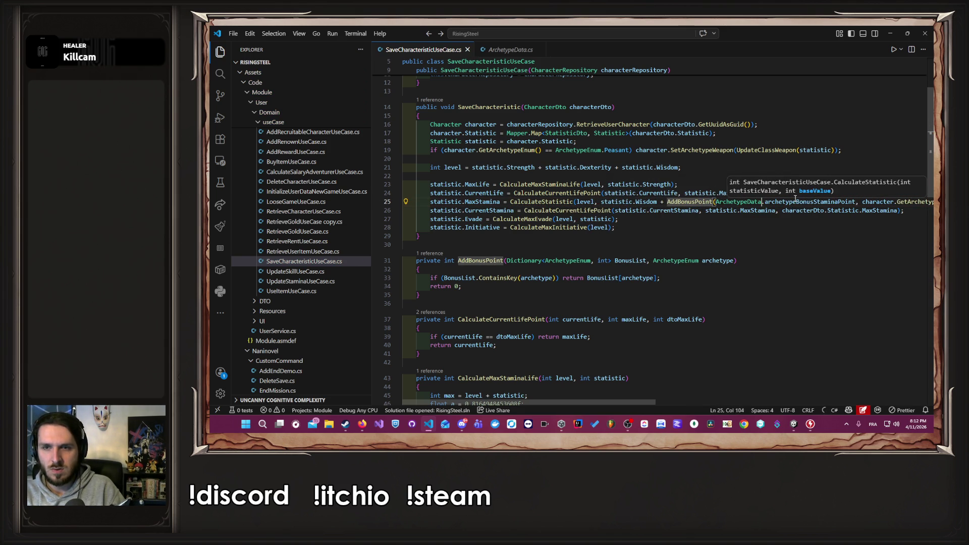
{"action": "key", "text": "Home"}
{"action": "key", "text": "Home"}
{"action": "key", "text": "Down"}
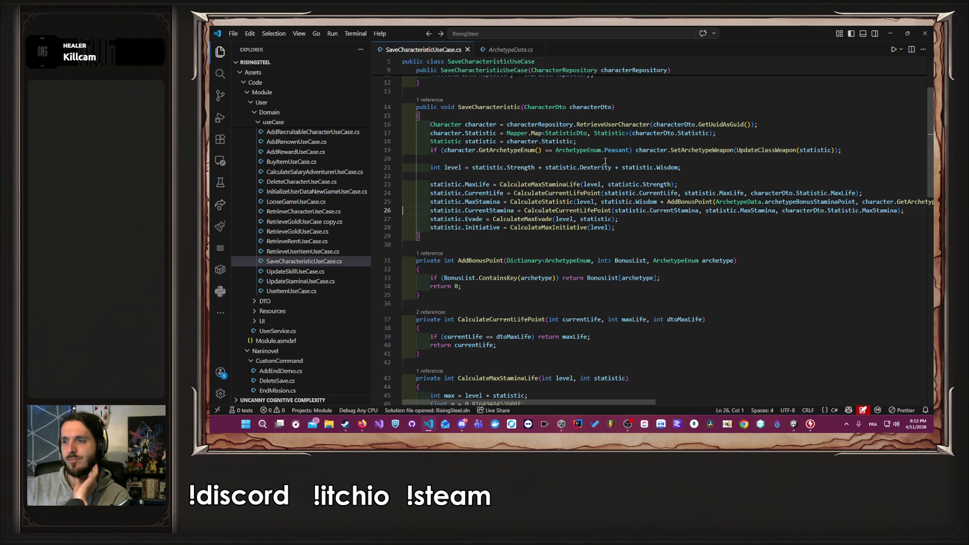
{"action": "left_click", "coordinate": [794, 424]}
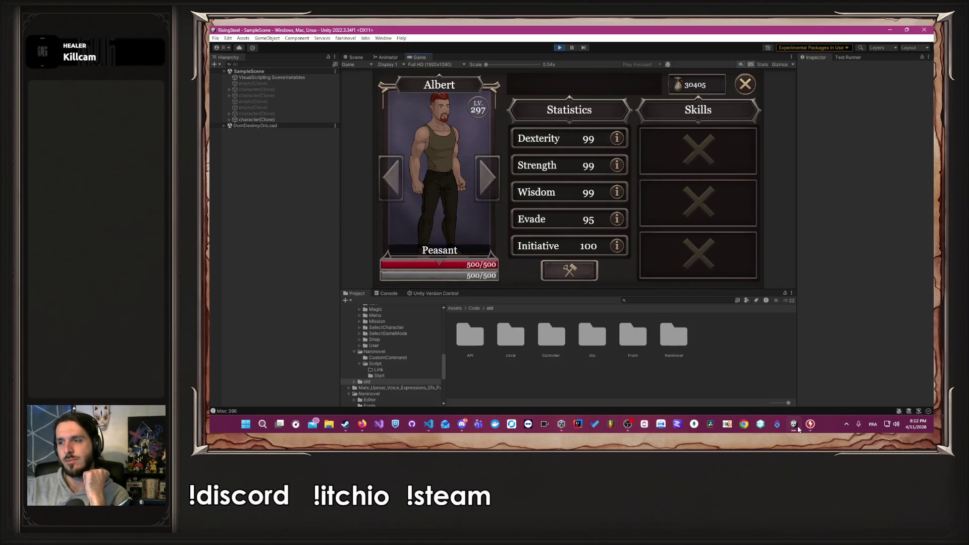
Restart play mode, begin a new game with the starting character, and open Training.
{"action": "left_click", "coordinate": [561, 48]}
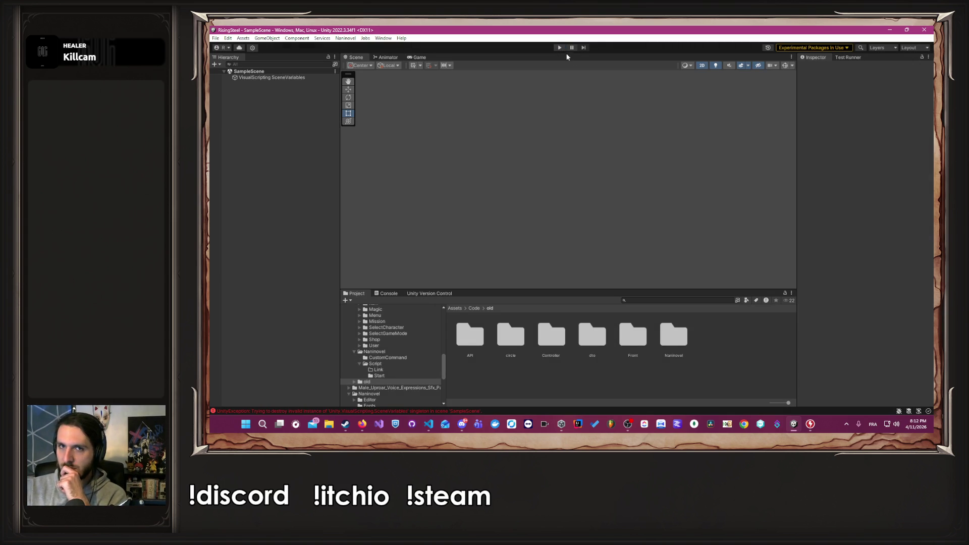
{"action": "left_click", "coordinate": [559, 47]}
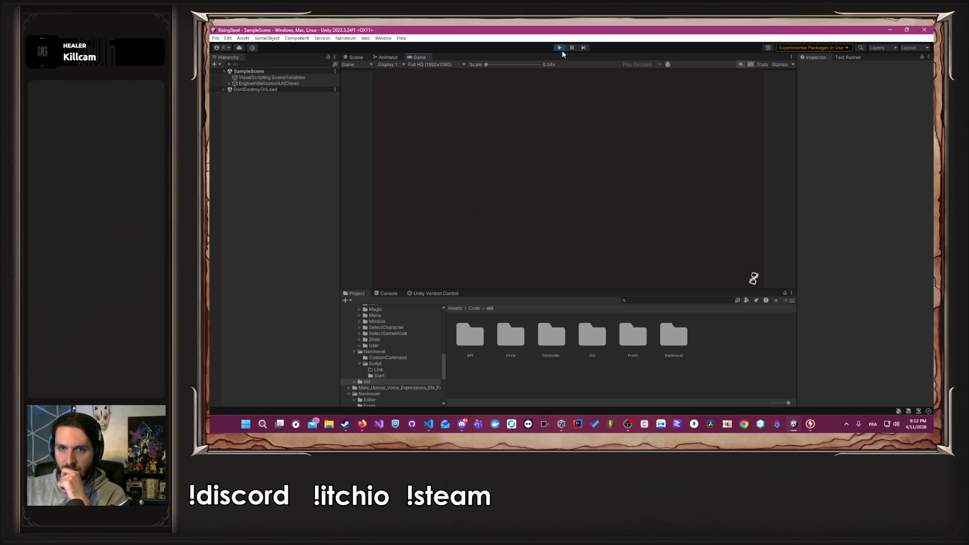
{"action": "left_click", "coordinate": [586, 125]}
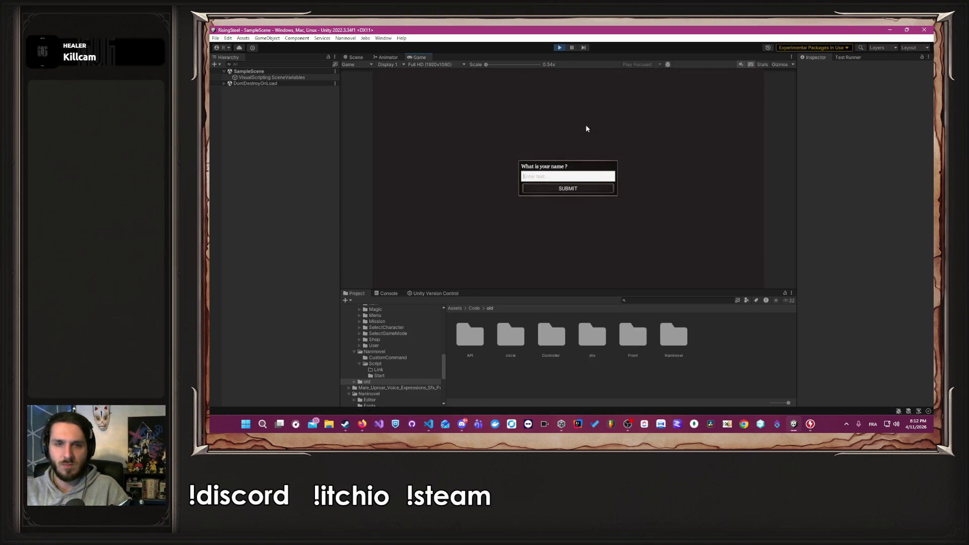
{"action": "type", "text": "Albert"}
{"action": "key", "text": "Return"}
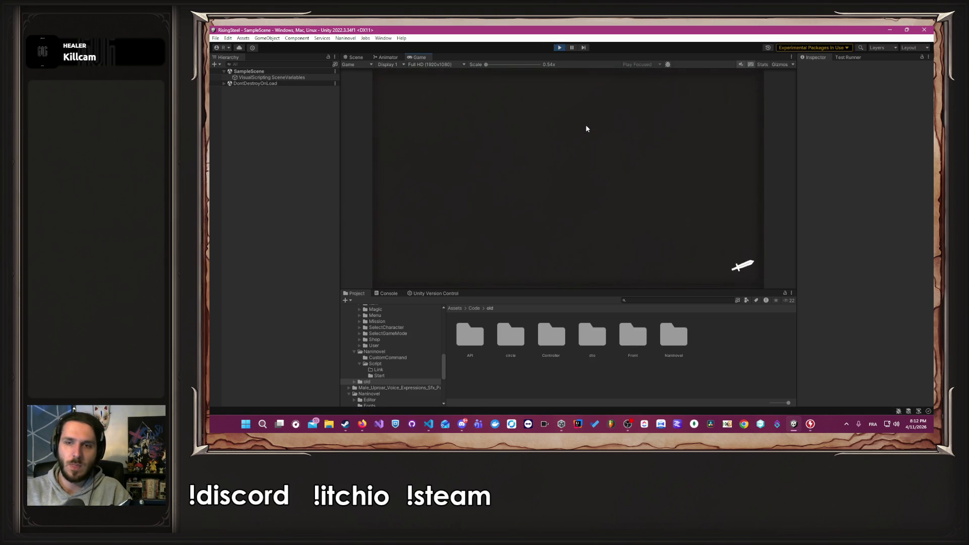
{"action": "left_click", "coordinate": [665, 146]}
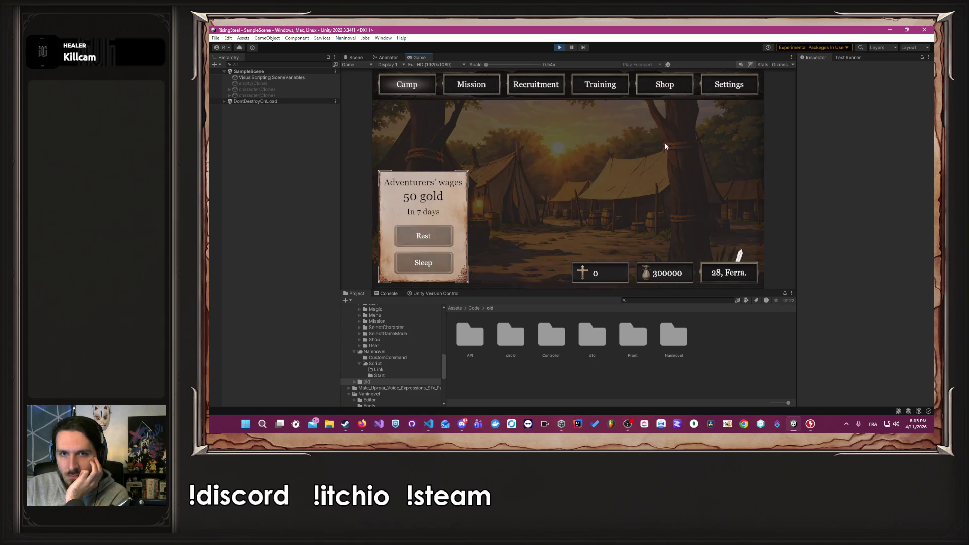
{"action": "left_click", "coordinate": [580, 90]}
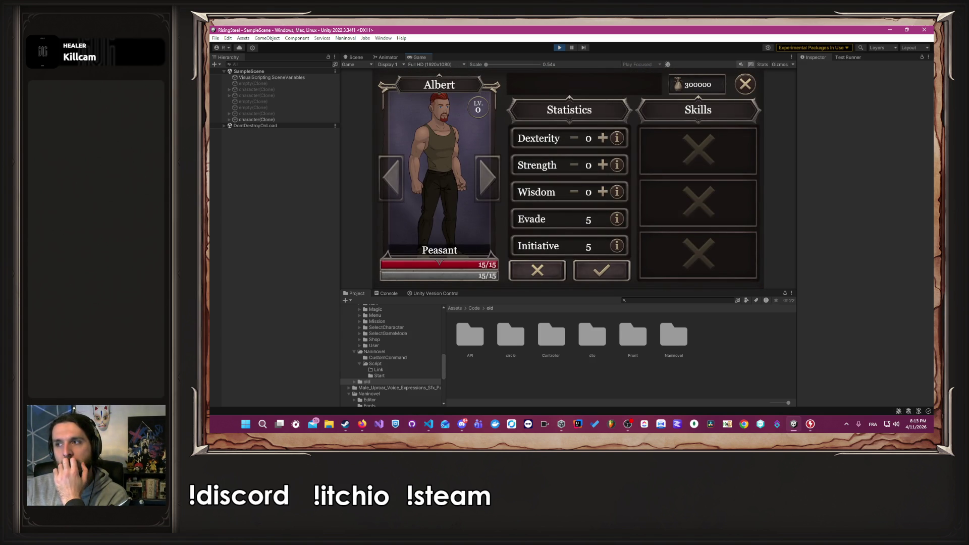
Raise Dexterity, Strength and Wisdom to 99 each with the plus buttons.
{"action": "left_click", "coordinate": [601, 140]}
{"action": "left_click", "coordinate": [601, 140]}
{"action": "left_click", "coordinate": [601, 139]}
{"action": "left_click", "coordinate": [601, 140]}
{"action": "left_click", "coordinate": [602, 167]}
{"action": "left_click", "coordinate": [602, 194]}
{"action": "left_click", "coordinate": [602, 195]}
{"action": "left_click", "coordinate": [601, 194]}
{"action": "left_click", "coordinate": [602, 197]}
{"action": "left_click", "coordinate": [602, 194]}
{"action": "left_click", "coordinate": [602, 194]}
{"action": "left_click", "coordinate": [603, 167]}
{"action": "left_click", "coordinate": [602, 167]}
{"action": "left_click", "coordinate": [601, 140]}
{"action": "left_click", "coordinate": [601, 140]}
{"action": "left_click", "coordinate": [601, 140]}
{"action": "left_click", "coordinate": [601, 140]}
{"action": "left_click", "coordinate": [602, 140]}
{"action": "left_click", "coordinate": [601, 140]}
{"action": "left_click", "coordinate": [601, 140]}
{"action": "left_click", "coordinate": [602, 140]}
{"action": "left_click", "coordinate": [601, 140]}
{"action": "left_click", "coordinate": [602, 167]}
{"action": "left_click", "coordinate": [602, 167]}
{"action": "left_click", "coordinate": [602, 168]}
{"action": "left_click", "coordinate": [602, 168]}
{"action": "left_click", "coordinate": [602, 168]}
{"action": "left_click", "coordinate": [601, 168]}
{"action": "left_click", "coordinate": [602, 168]}
{"action": "left_click", "coordinate": [602, 168]}
{"action": "left_click", "coordinate": [602, 168]}
{"action": "left_click", "coordinate": [602, 169]}
{"action": "left_click", "coordinate": [602, 168]}
{"action": "left_click", "coordinate": [602, 168]}
{"action": "left_click", "coordinate": [602, 194]}
{"action": "left_click", "coordinate": [601, 195]}
{"action": "left_click", "coordinate": [602, 195]}
{"action": "left_click", "coordinate": [602, 194]}
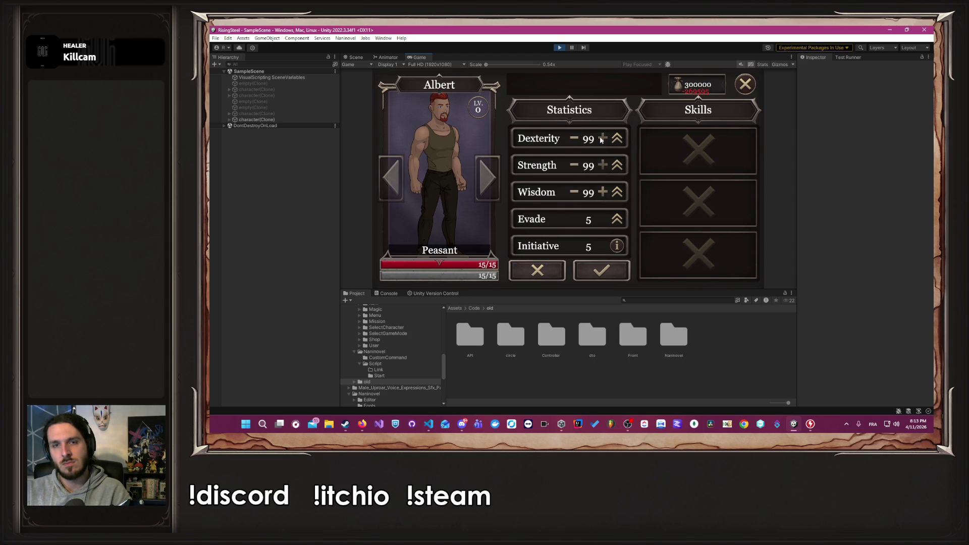
Confirm the stats, giving a level-297 Peasant with 500/500 life and 396/396 stamina.
{"action": "left_click", "coordinate": [609, 266]}
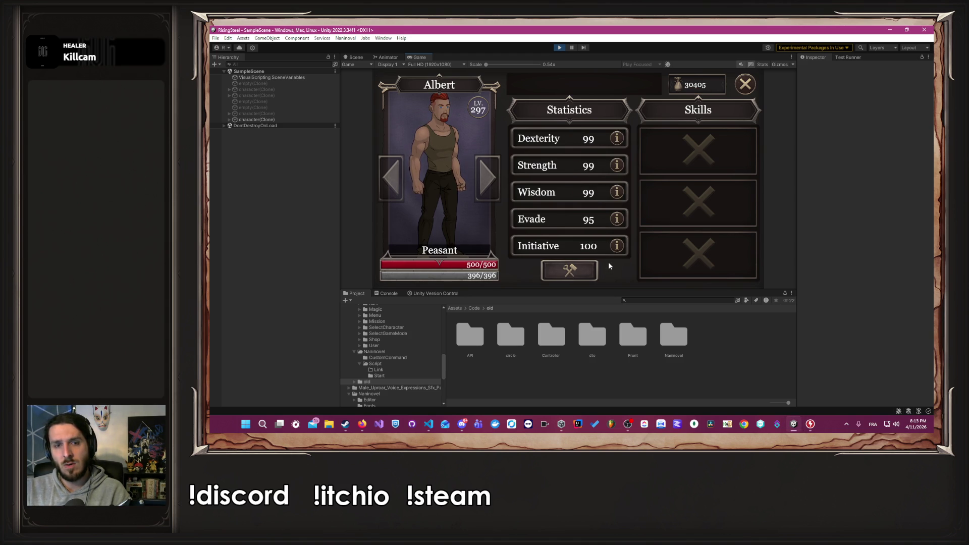
{"action": "key", "text": "alt+Tab"}
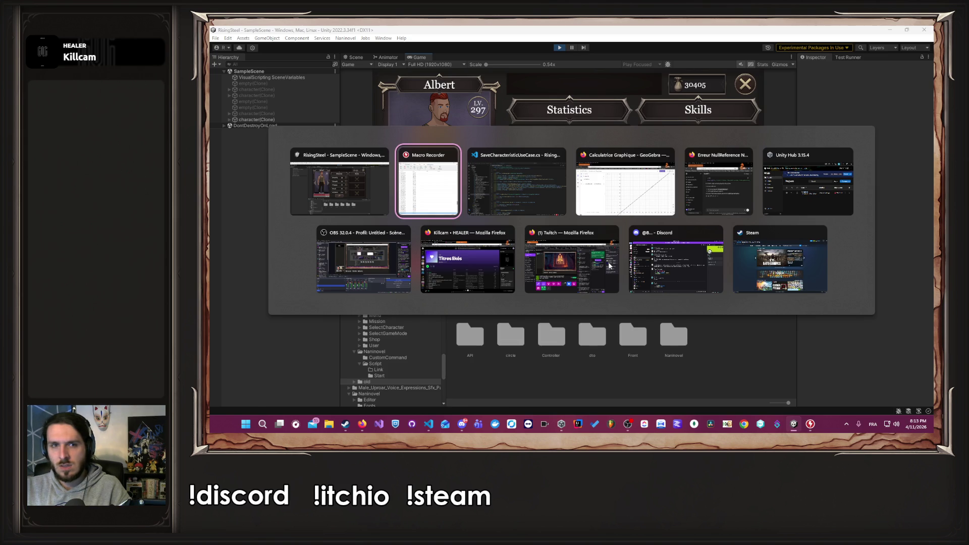
{"action": "key", "text": "alt+Tab"}
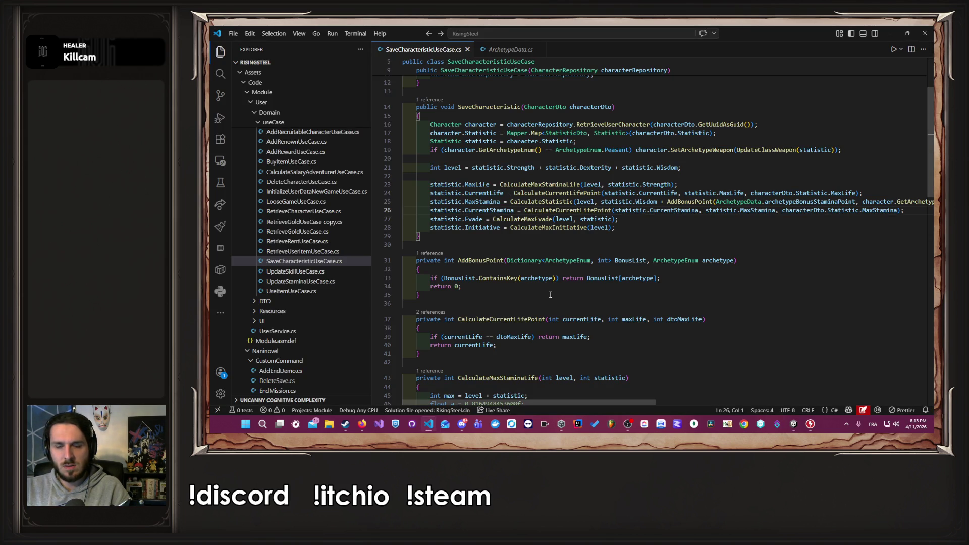
Add Debug.Log("Max: " + max); after the int max line, save, and minimize VS Code.
{"action": "scroll", "coordinate": [551, 295], "scroll_direction": "down", "scroll_amount": 6}
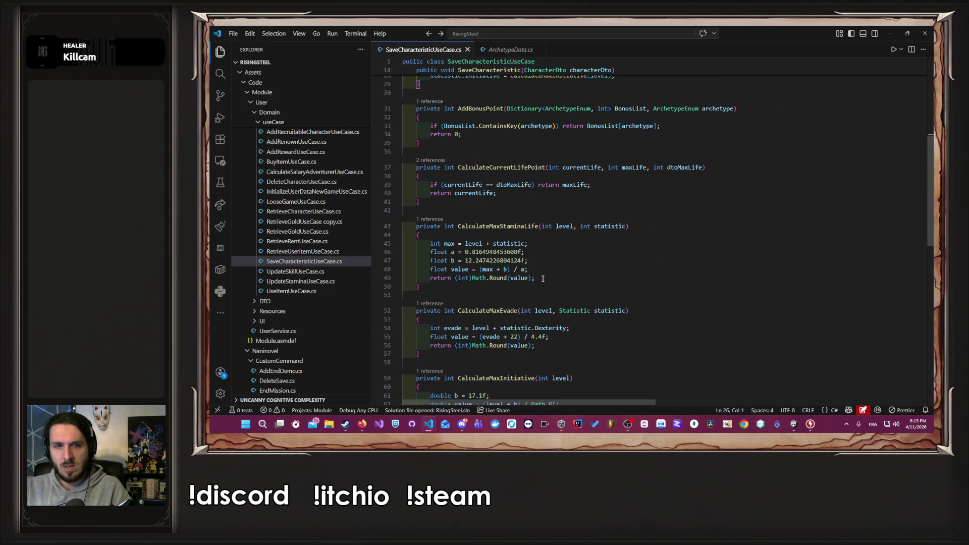
{"action": "left_click", "coordinate": [539, 245]}
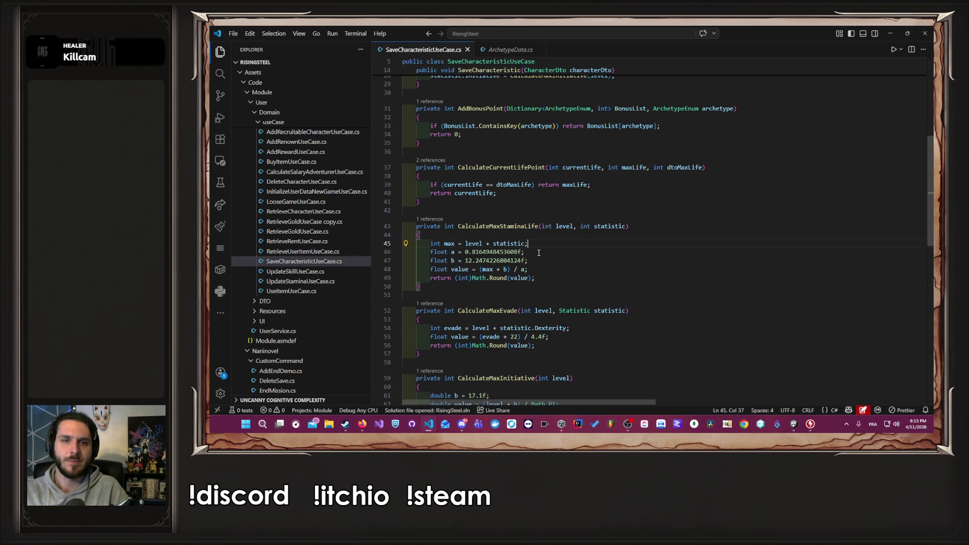
{"action": "key", "text": "Return"}
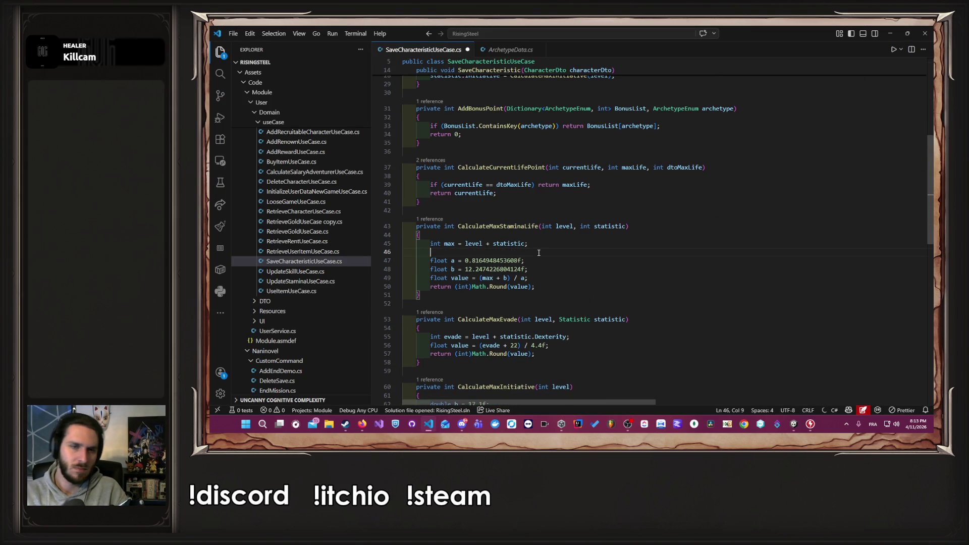
{"action": "type", "text": "pla"}
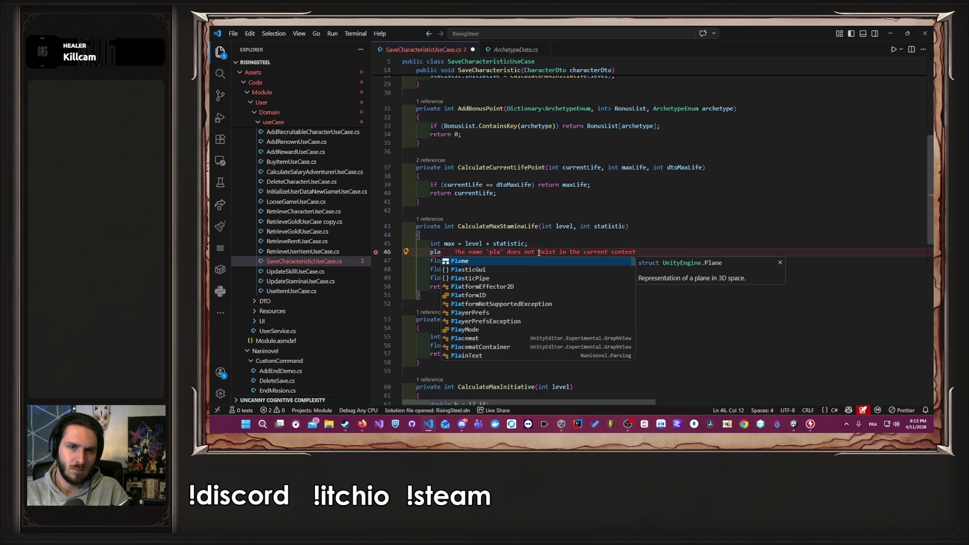
{"action": "type", "text": "yer"}
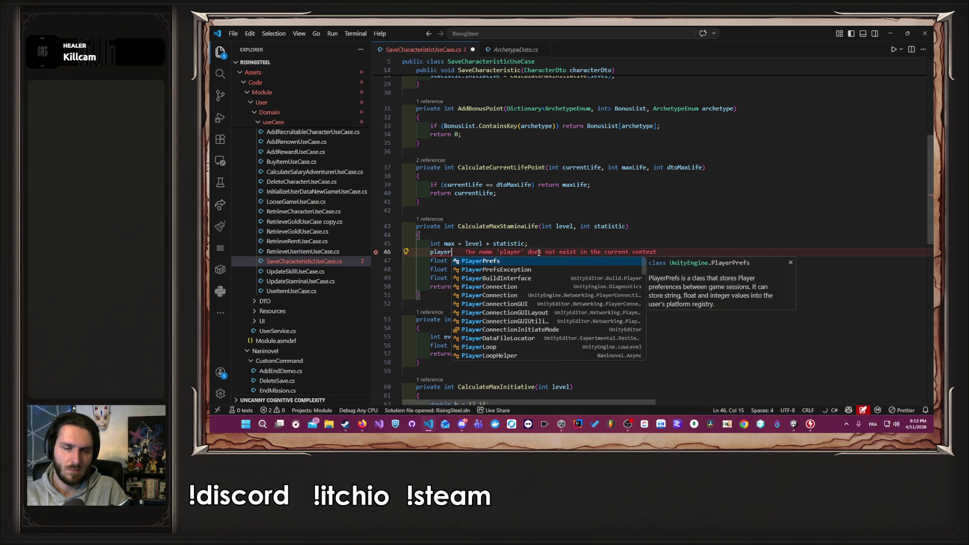
{"action": "key", "text": "ctrl+BackSpace"}
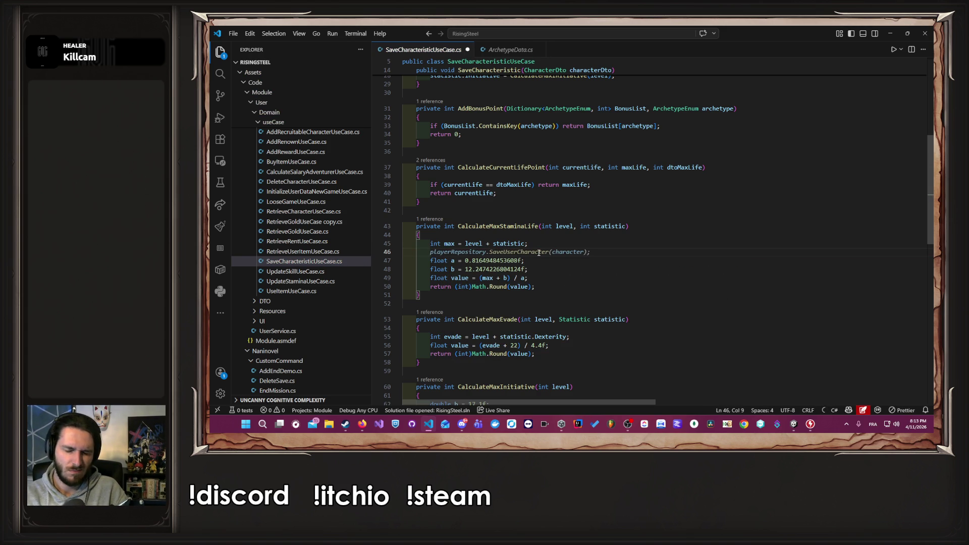
{"action": "key", "text": "Escape"}
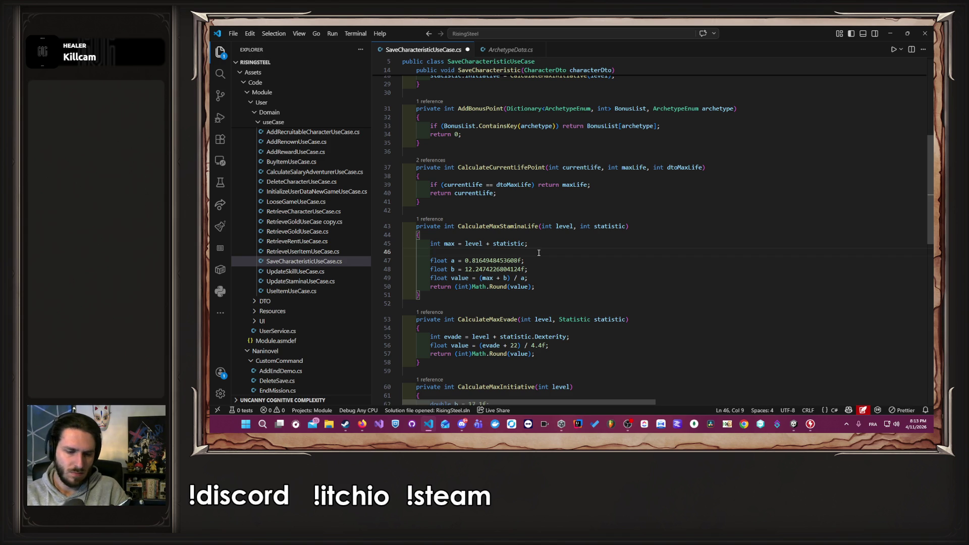
{"action": "type", "text": "ebug"}
{"action": "key", "text": "Tab"}
{"action": "key", "text": "ctrl+s"}
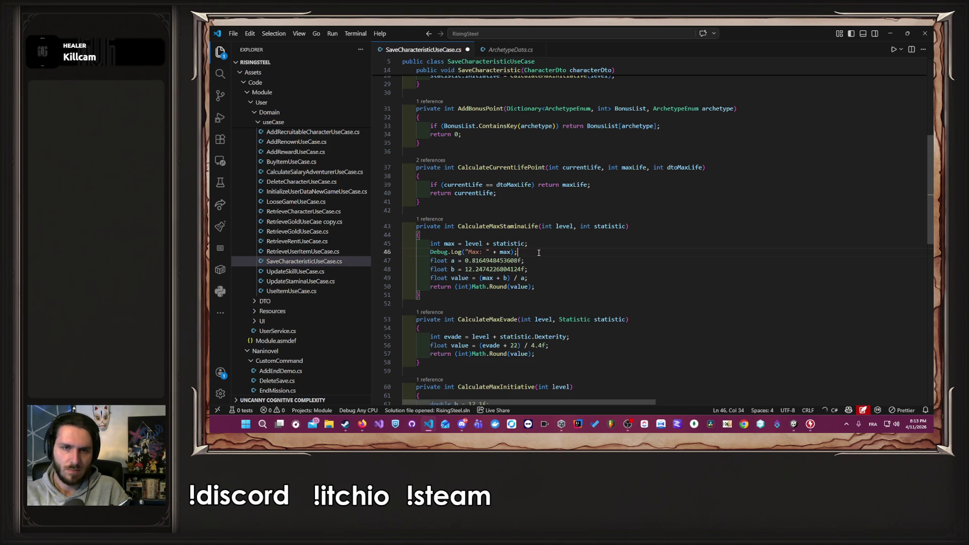
{"action": "left_click", "coordinate": [889, 33]}
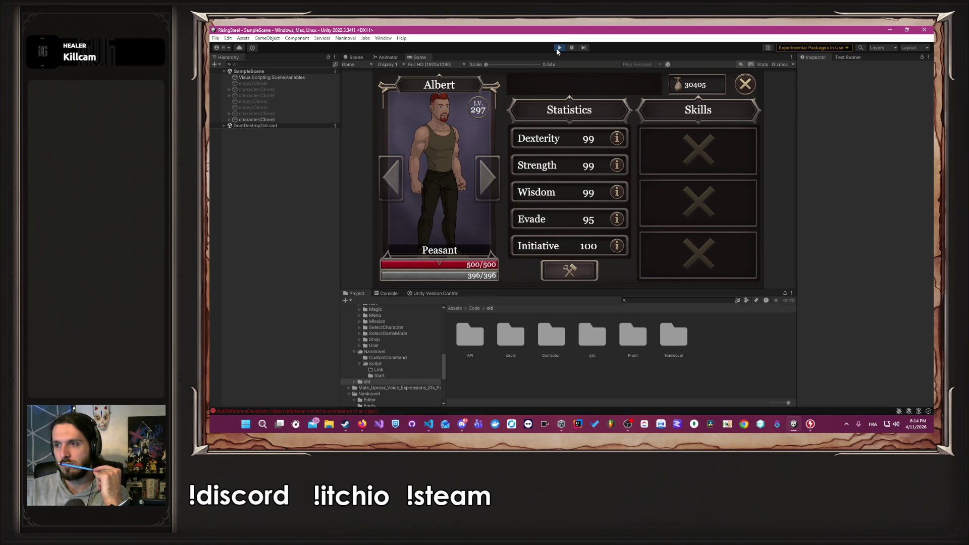
Clear the Console, restart play mode, and begin a new game with the male character.
{"action": "left_click", "coordinate": [389, 410]}
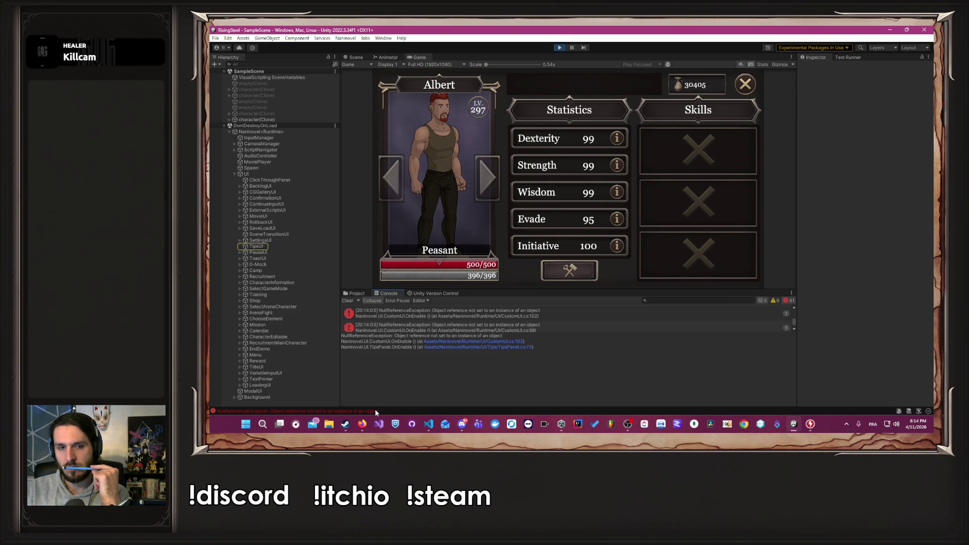
{"action": "left_click", "coordinate": [348, 301]}
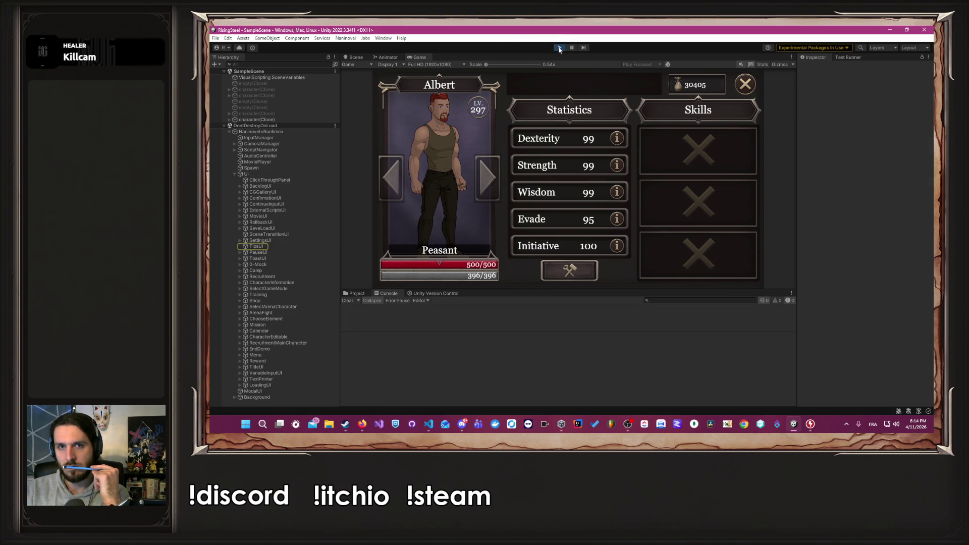
{"action": "left_click", "coordinate": [560, 47]}
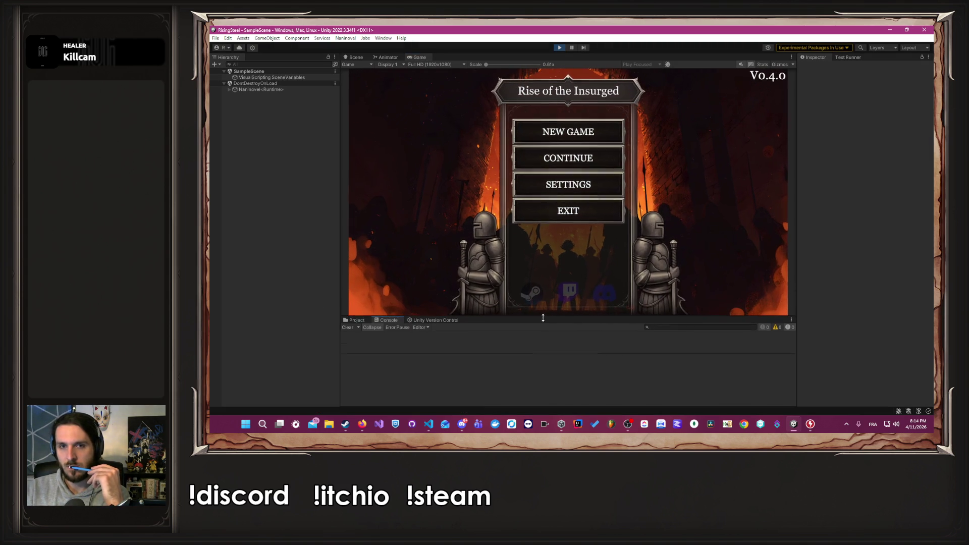
{"action": "left_click", "coordinate": [570, 133]}
{"action": "type", "text": "Alber"}
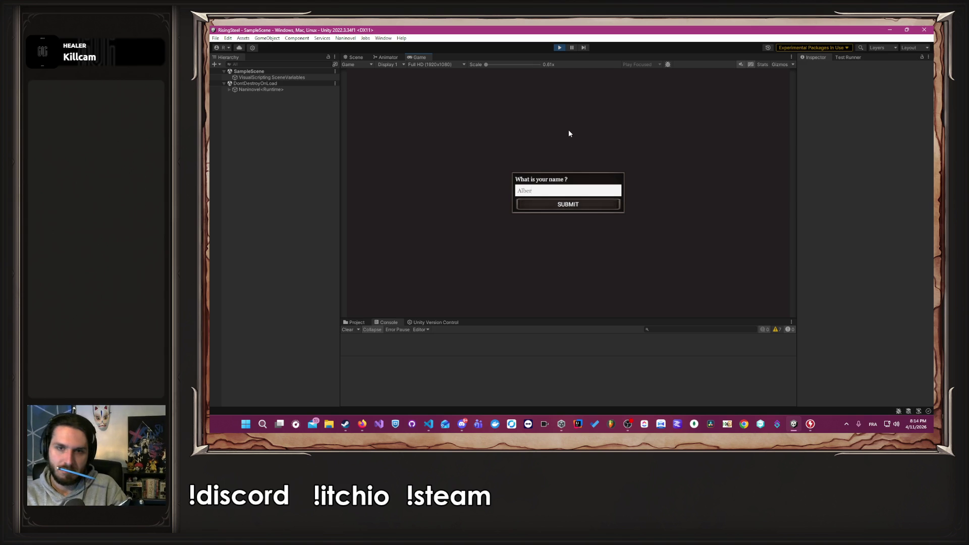
{"action": "key", "text": "Return"}
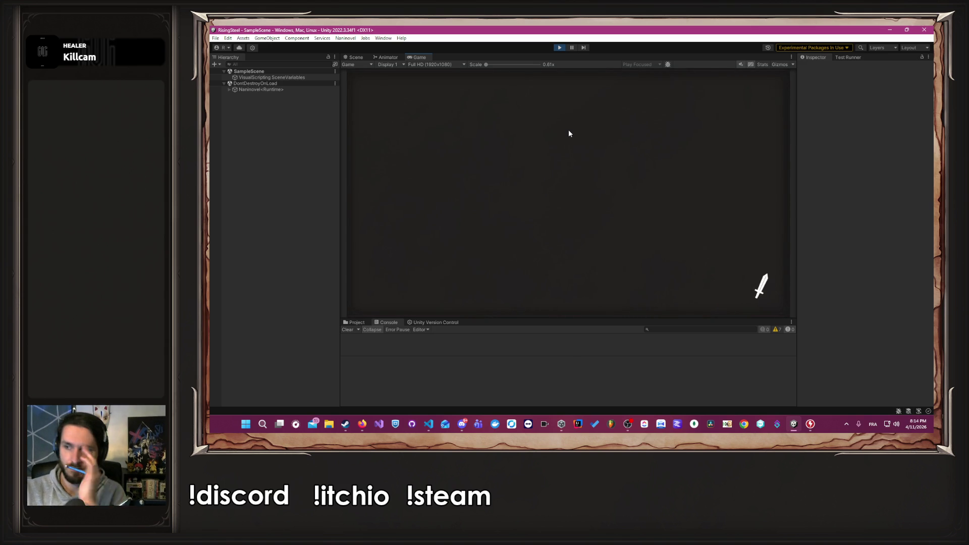
{"action": "left_click", "coordinate": [644, 156]}
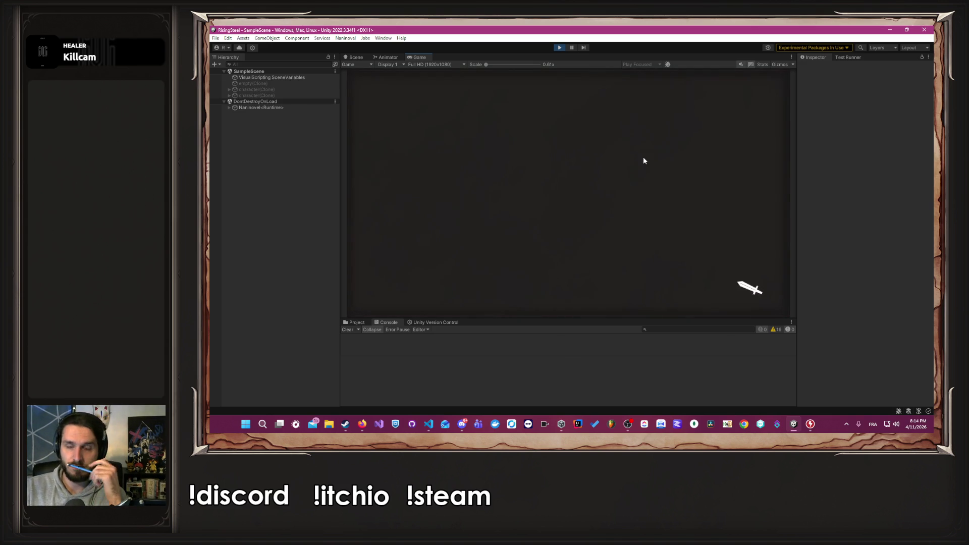
{"action": "left_click", "coordinate": [600, 85]}
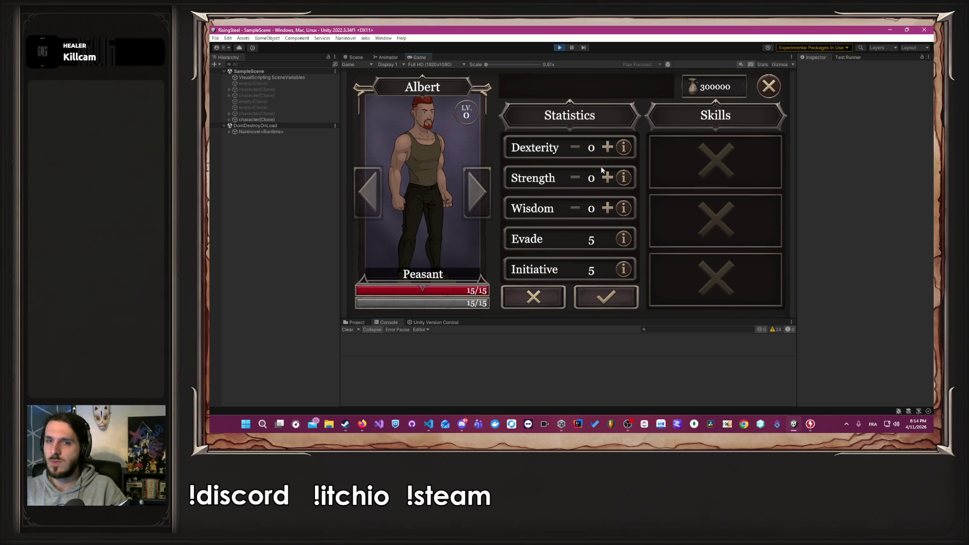
Enlarge the Console panel, max all three stats at 99, and confirm the level-297 Peasant.
{"action": "key", "text": "alt+Tab"}
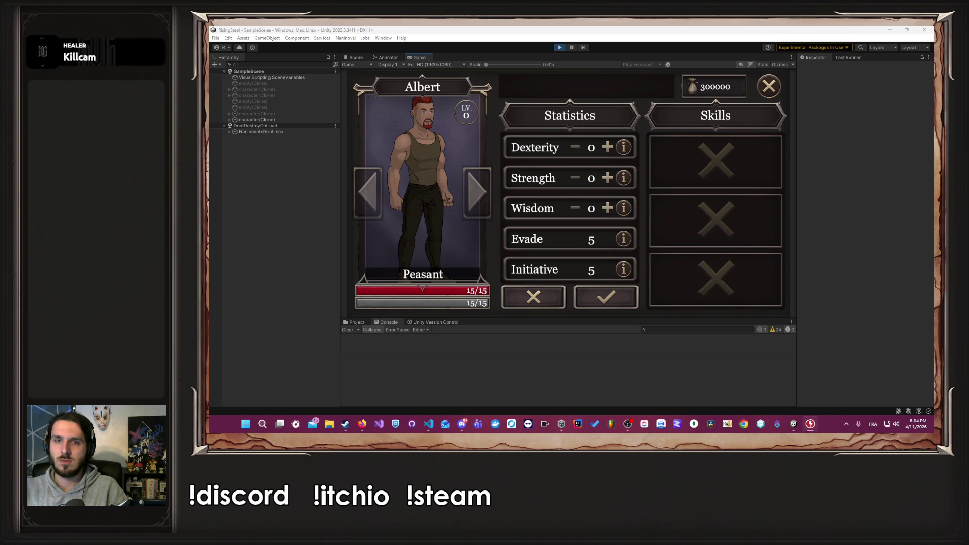
{"action": "mouse_move", "coordinate": [796, 181]}
{"action": "left_mouse_down"}
{"action": "mouse_move", "coordinate": [807, 180]}
{"action": "mouse_move", "coordinate": [786, 180]}
{"action": "left_mouse_up"}
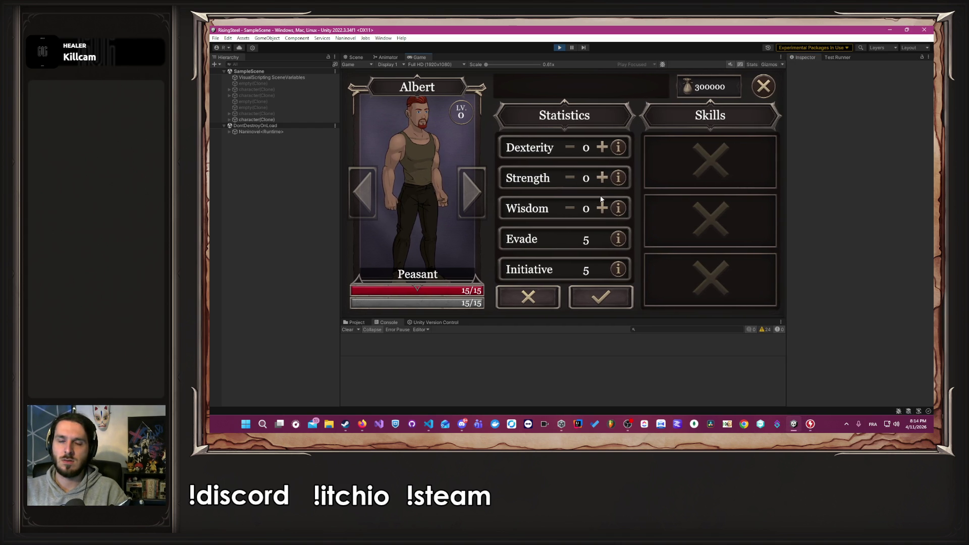
{"action": "left_click_drag", "start_coordinate": [537, 320], "coordinate": [524, 311]}
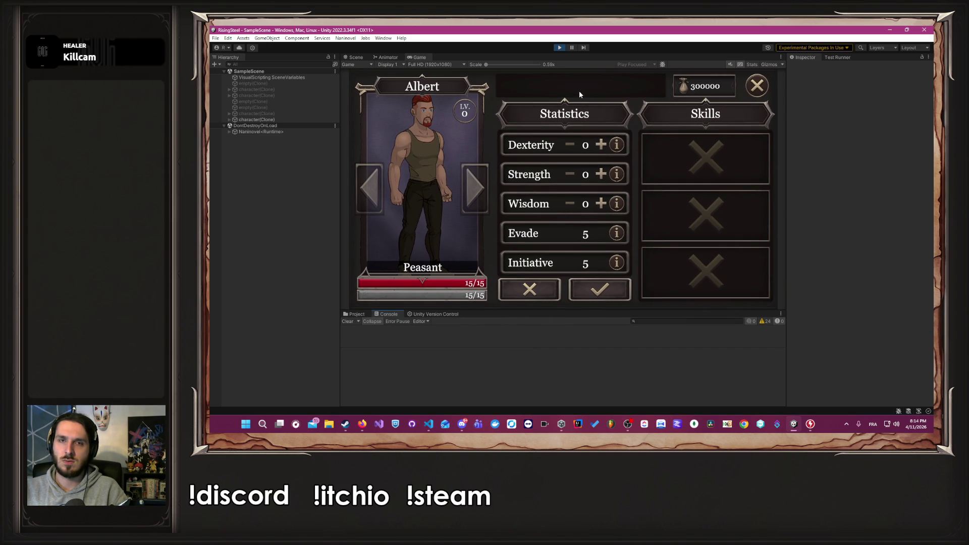
{"action": "left_click", "coordinate": [601, 144]}
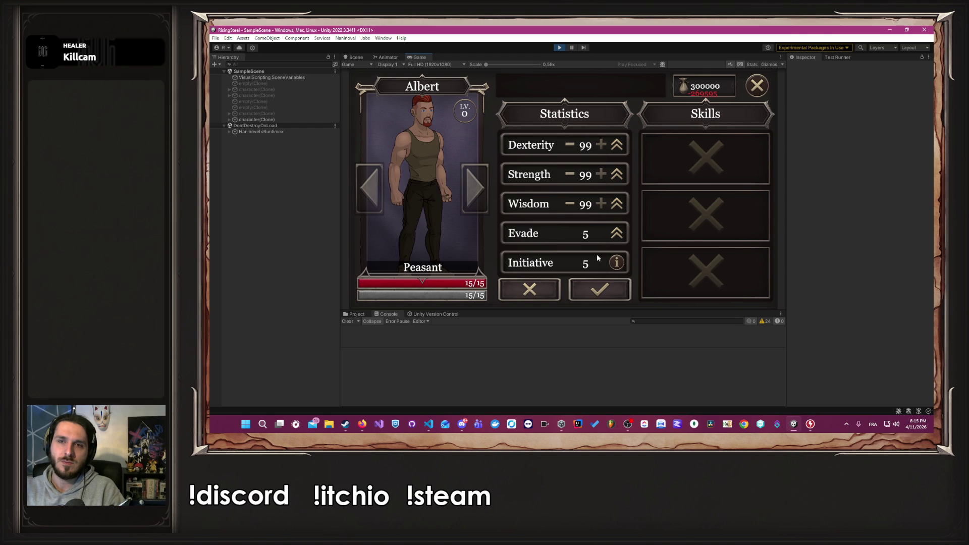
{"action": "left_click", "coordinate": [601, 289]}
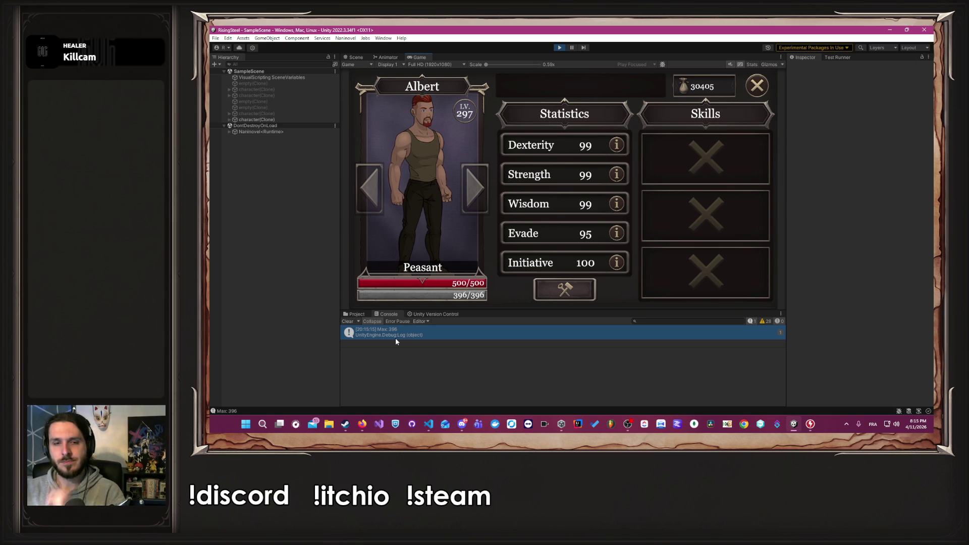
{"action": "left_click", "coordinate": [428, 424]}
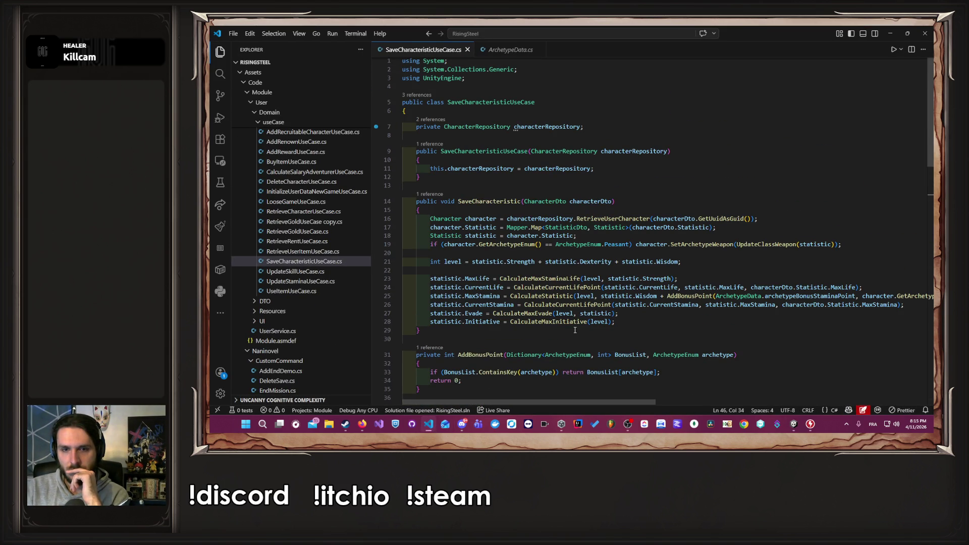
Replace CalculateStatistic with CalculateMaxStaminaLife on line 25 of SaveCharacteristicUseCase.cs.
{"action": "double_click", "coordinate": [556, 296]}
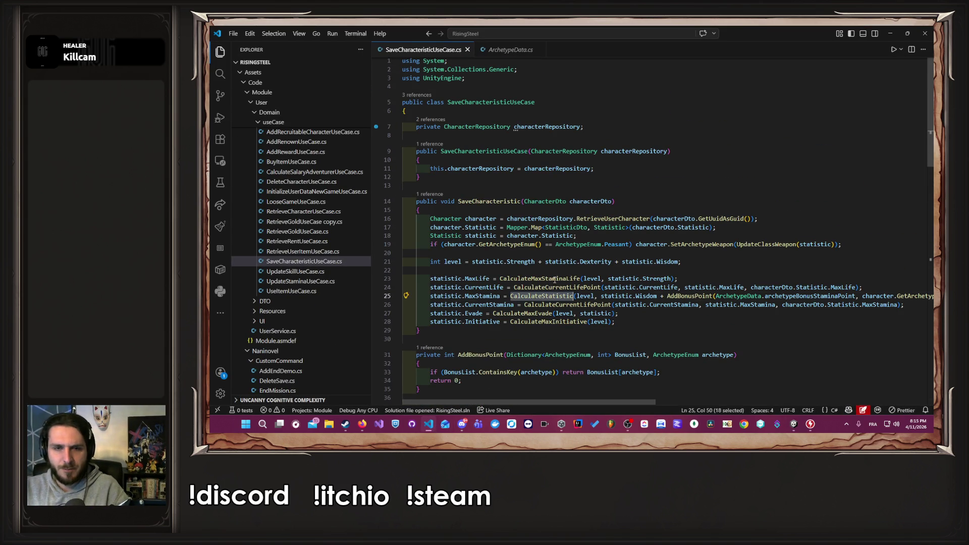
{"action": "double_click", "coordinate": [540, 279]}
{"action": "key", "text": "ctrl+c"}
{"action": "double_click", "coordinate": [542, 296]}
{"action": "key", "text": "ctrl+v"}
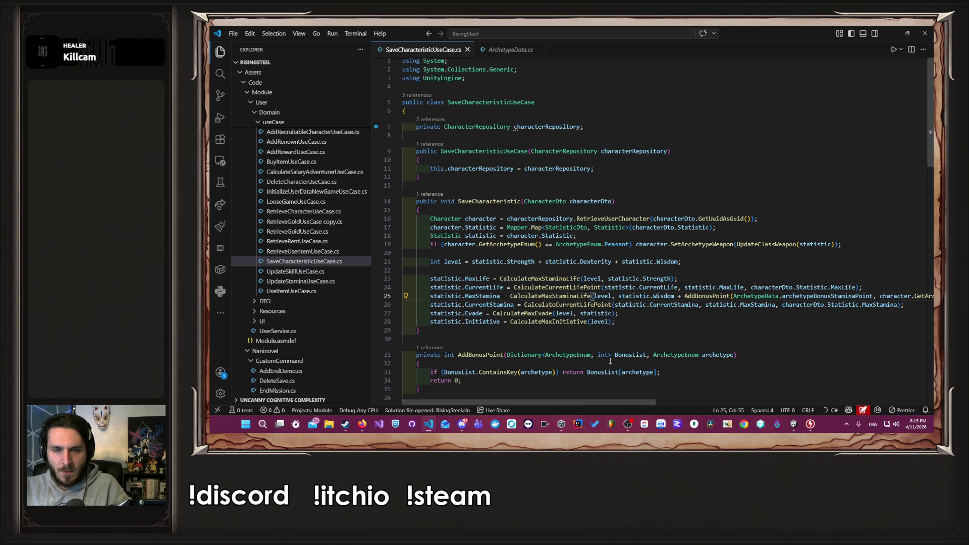
{"action": "mouse_move", "coordinate": [595, 401]}
{"action": "left_mouse_down"}
{"action": "mouse_move", "coordinate": [632, 404]}
{"action": "mouse_move", "coordinate": [553, 407]}
{"action": "left_mouse_up"}
{"action": "scroll", "coordinate": [657, 315], "scroll_direction": "down", "scroll_amount": 8}
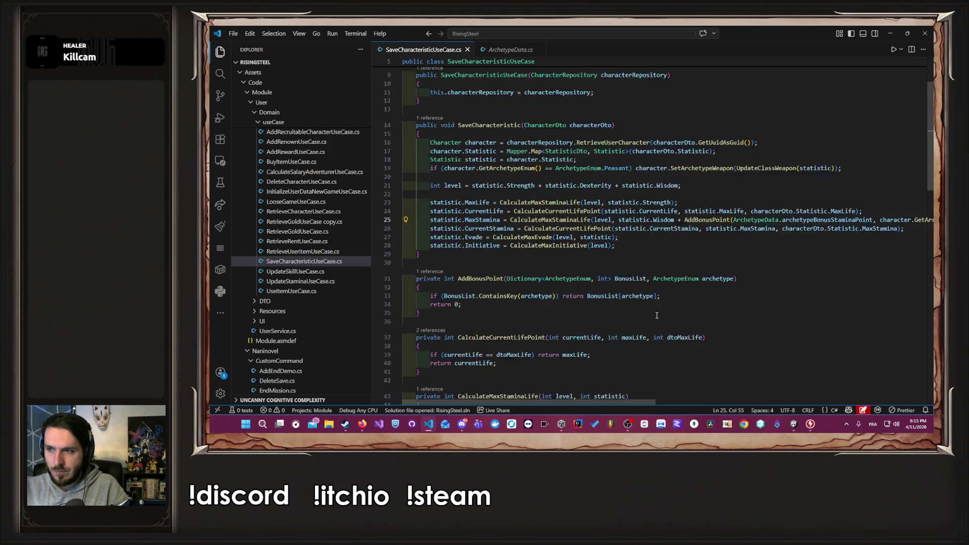
{"action": "key", "text": "alt+Tab"}
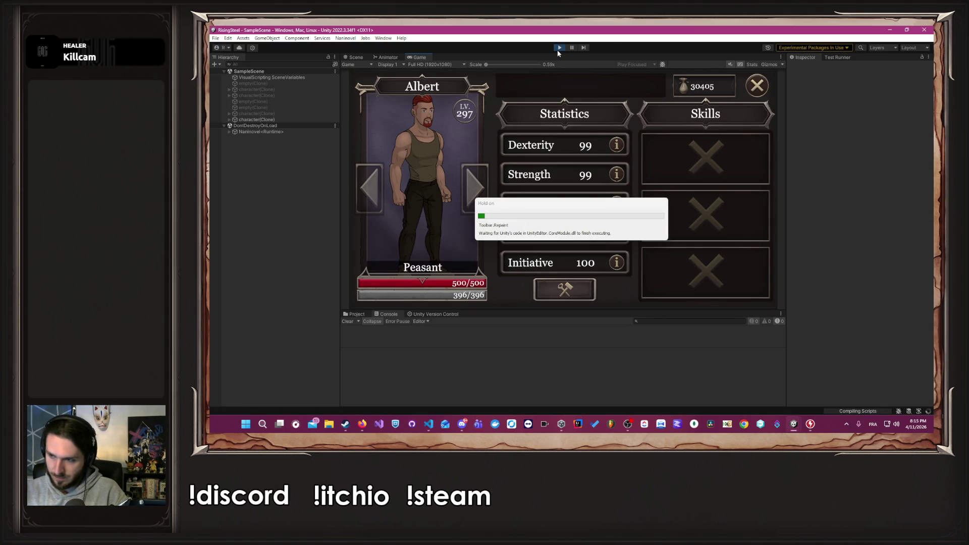
Enter play mode, continue the saved game, then stop play mode.
{"action": "left_click", "coordinate": [559, 48]}
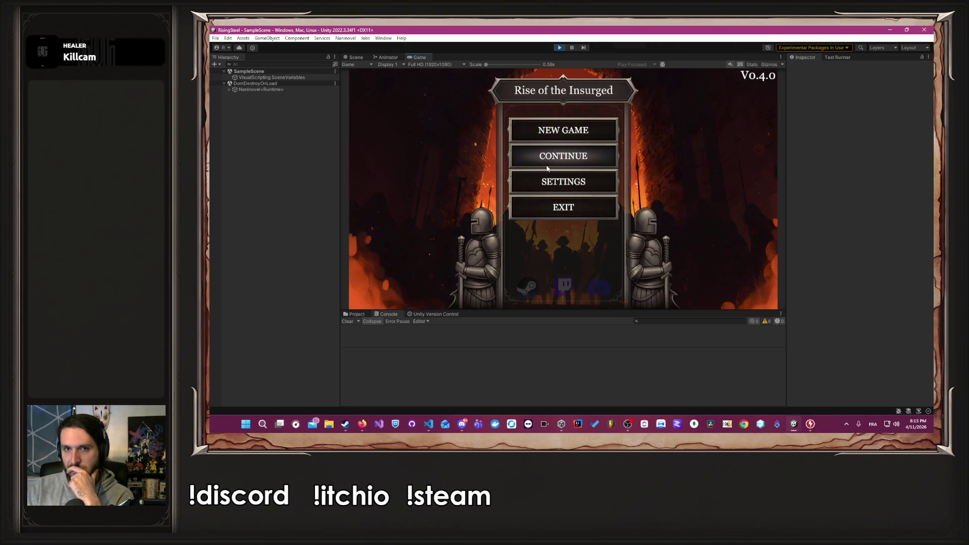
{"action": "left_click", "coordinate": [546, 165]}
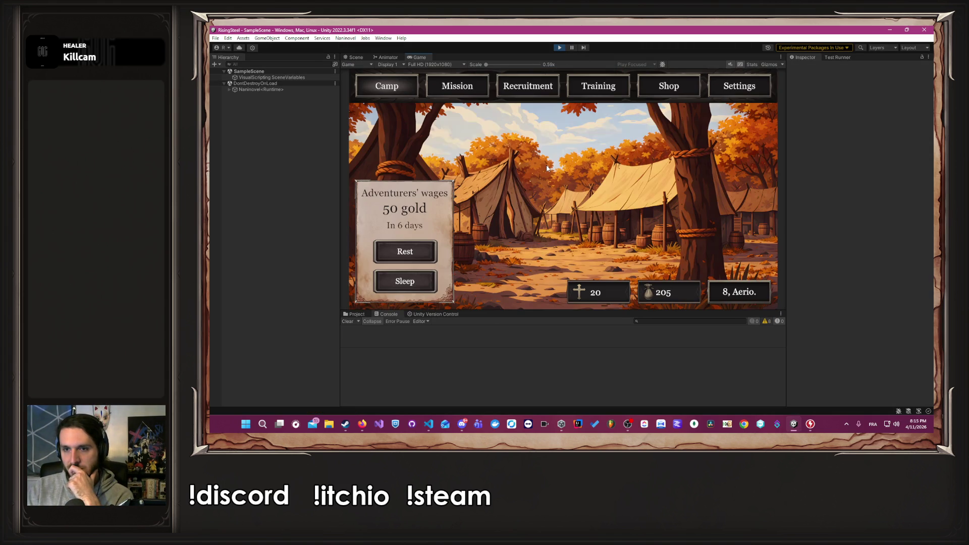
{"action": "left_click", "coordinate": [559, 48]}
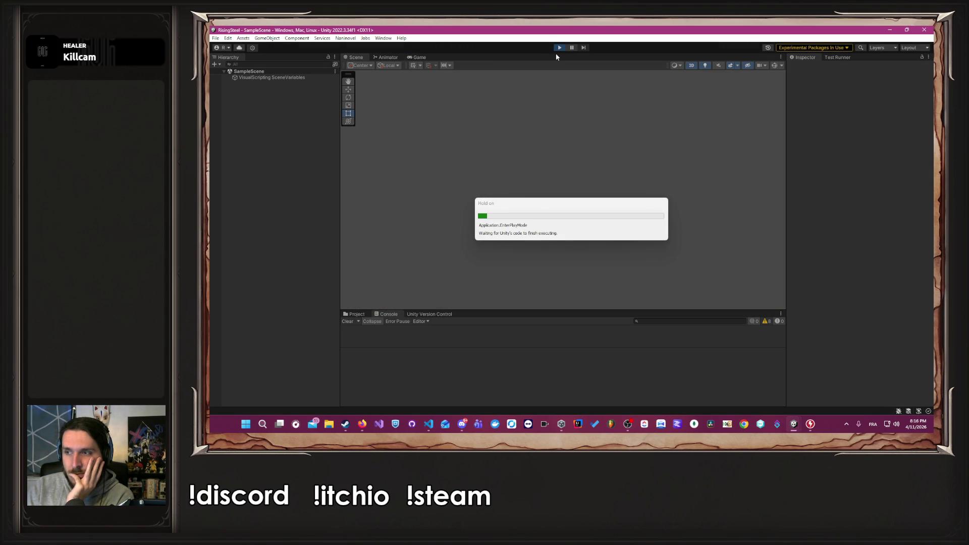
Start a new game with a player name and the right-hand character, then open the Peasant's sheet.
{"action": "left_click", "coordinate": [575, 132]}
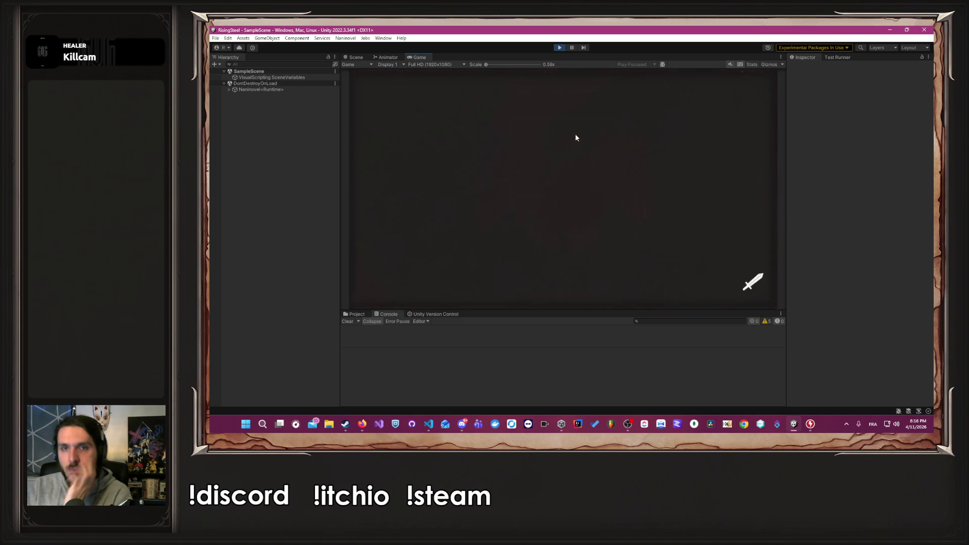
{"action": "type", "text": "Alex"}
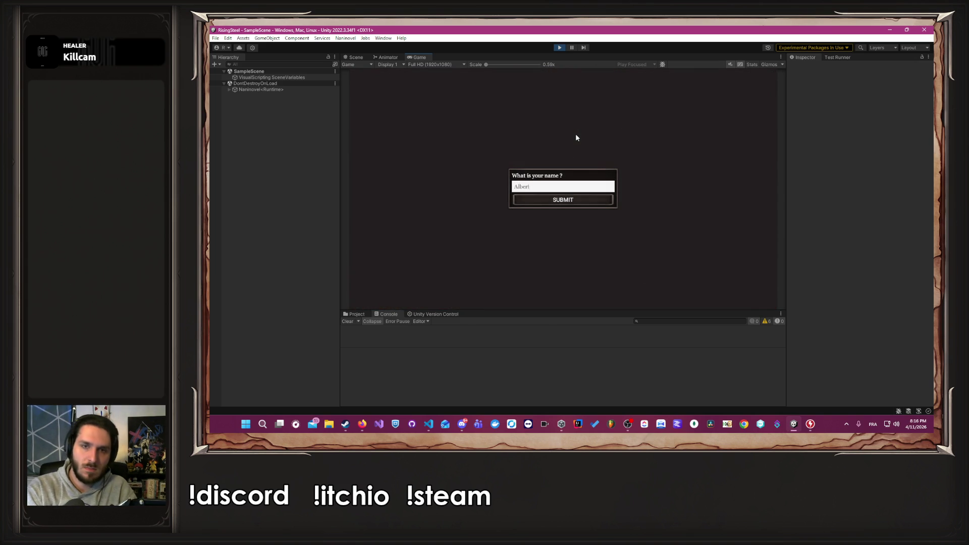
{"action": "key", "text": "Return"}
{"action": "left_click", "coordinate": [667, 192]}
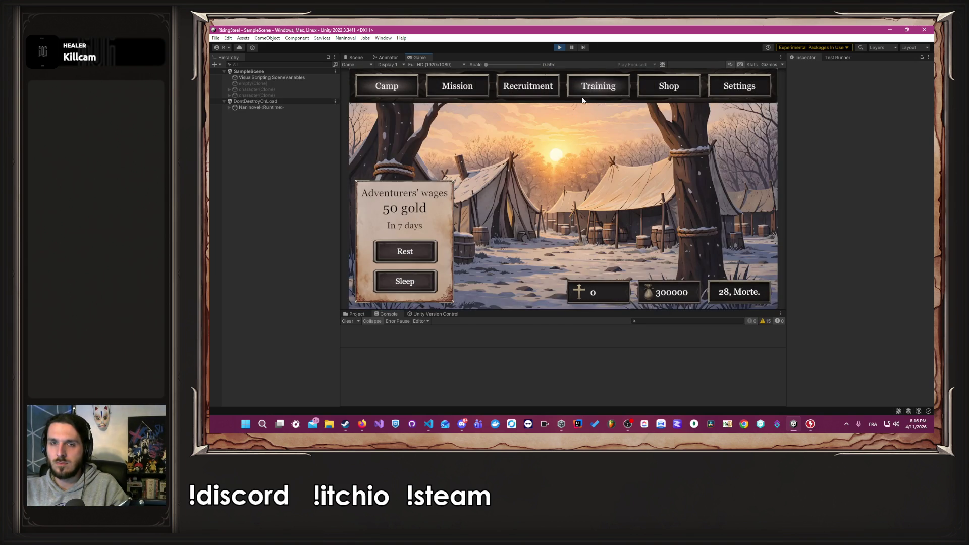
{"action": "left_click", "coordinate": [592, 89]}
{"action": "left_click", "coordinate": [441, 176]}
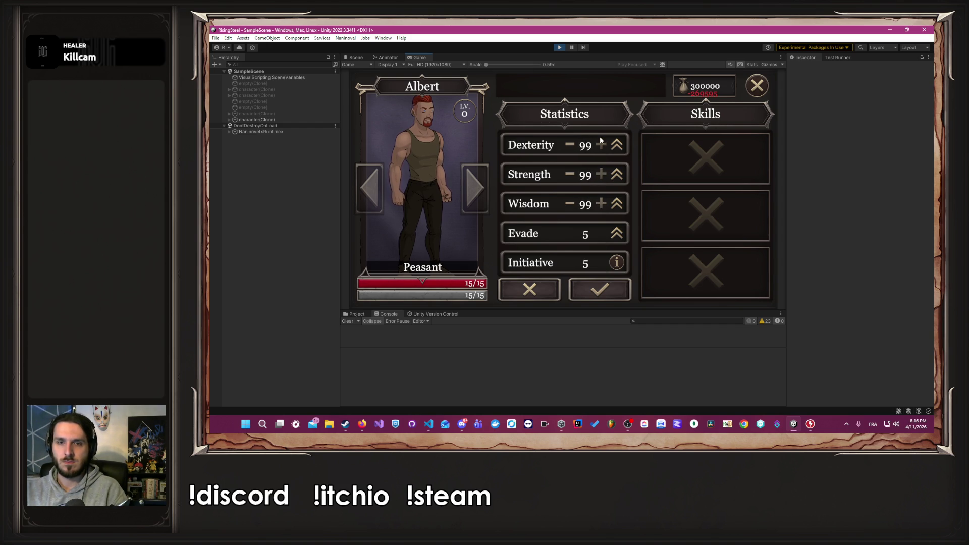
Confirm the maxed stats (level 297, 500/500 life and stamina), check the console log, and stop play mode.
{"action": "left_click", "coordinate": [580, 288]}
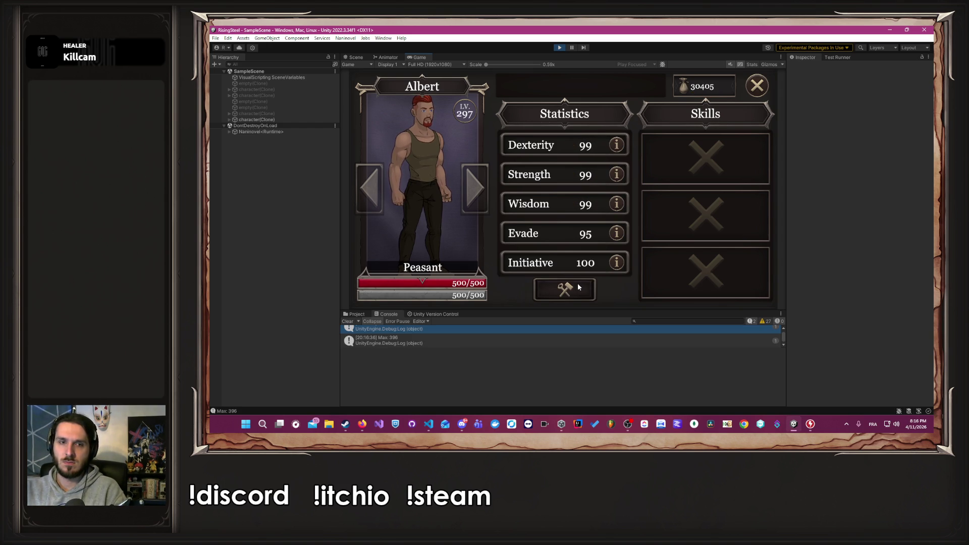
{"action": "scroll", "coordinate": [510, 342], "scroll_direction": "up", "scroll_amount": 1}
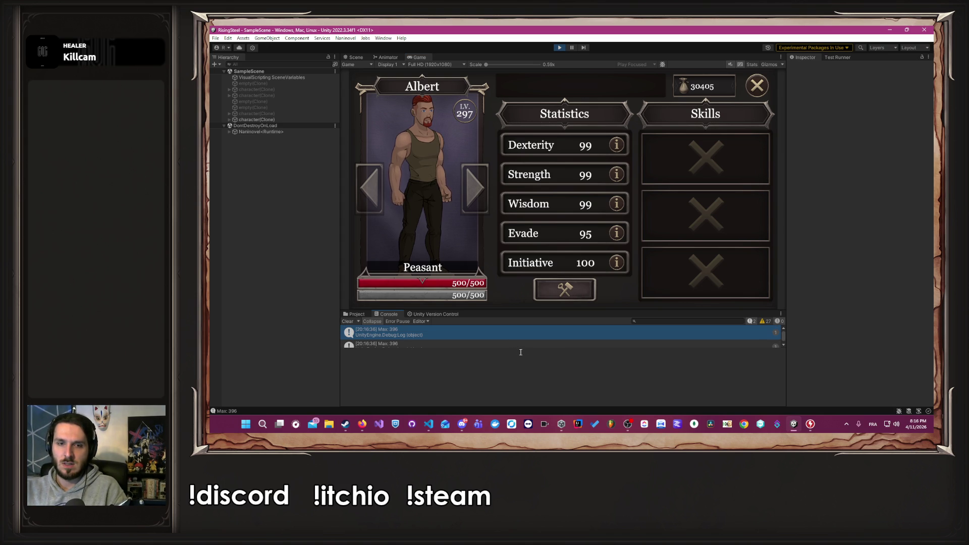
{"action": "left_click_drag", "start_coordinate": [519, 348], "coordinate": [516, 382]}
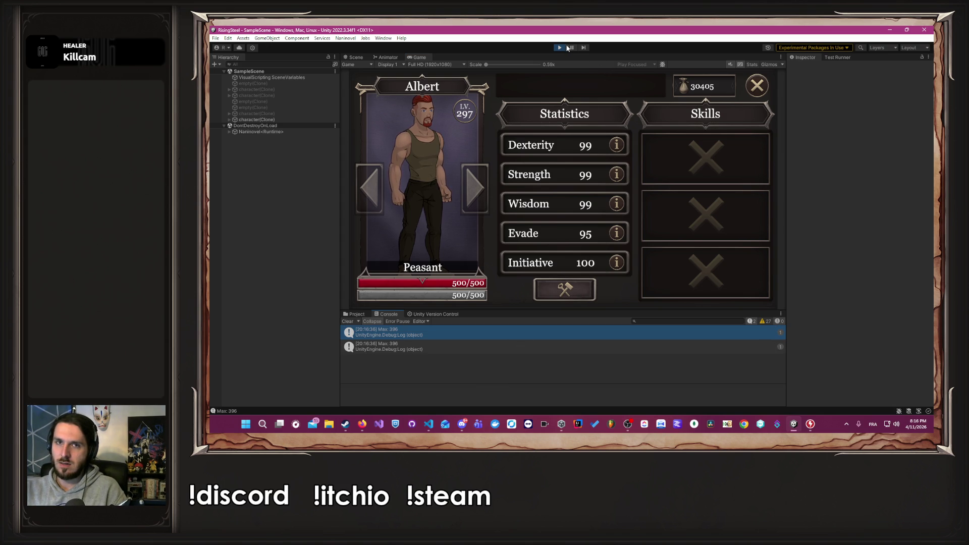
{"action": "left_click", "coordinate": [560, 48]}
Look up the archetype stamina bonus table and note the Mage's bonus of 36.
{"action": "key", "text": "alt+Tab"}
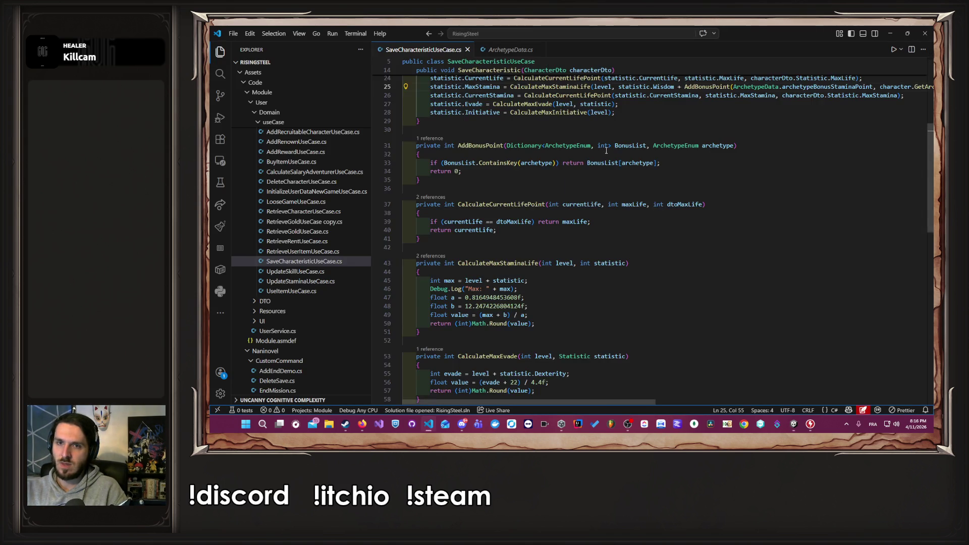
{"action": "scroll", "coordinate": [586, 130], "scroll_direction": "up", "scroll_amount": 5}
{"action": "left_click_drag", "start_coordinate": [603, 402], "coordinate": [670, 400]}
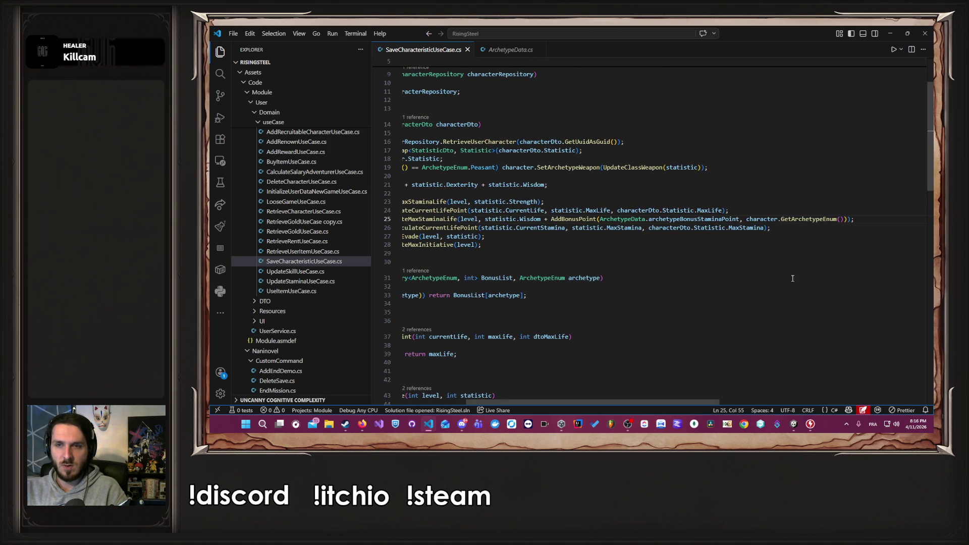
{"action": "mouse_move", "coordinate": [689, 222]}
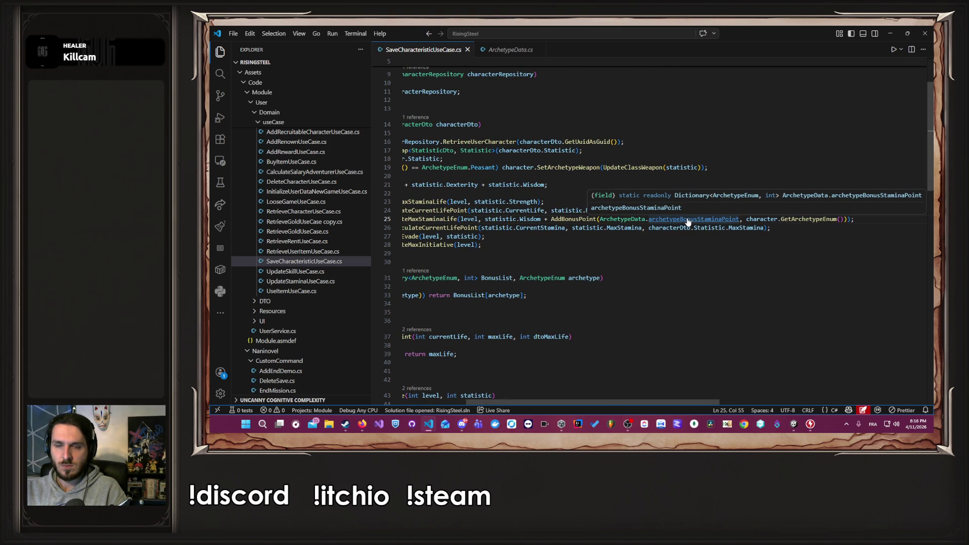
{"action": "left_click", "coordinate": [576, 219], "text": "ctrl"}
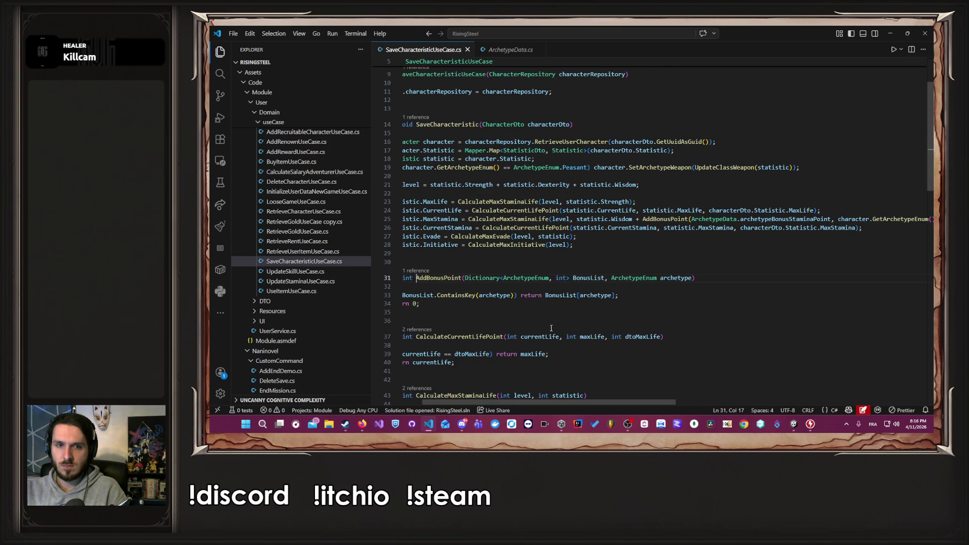
{"action": "left_click_drag", "start_coordinate": [538, 404], "coordinate": [591, 404]}
{"action": "left_click", "coordinate": [691, 220], "text": "ctrl"}
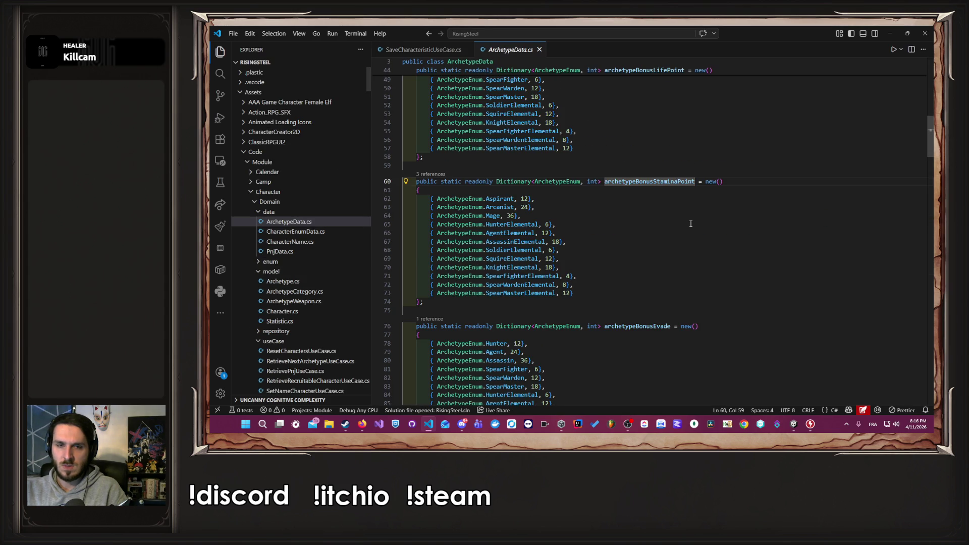
{"action": "double_click", "coordinate": [512, 216]}
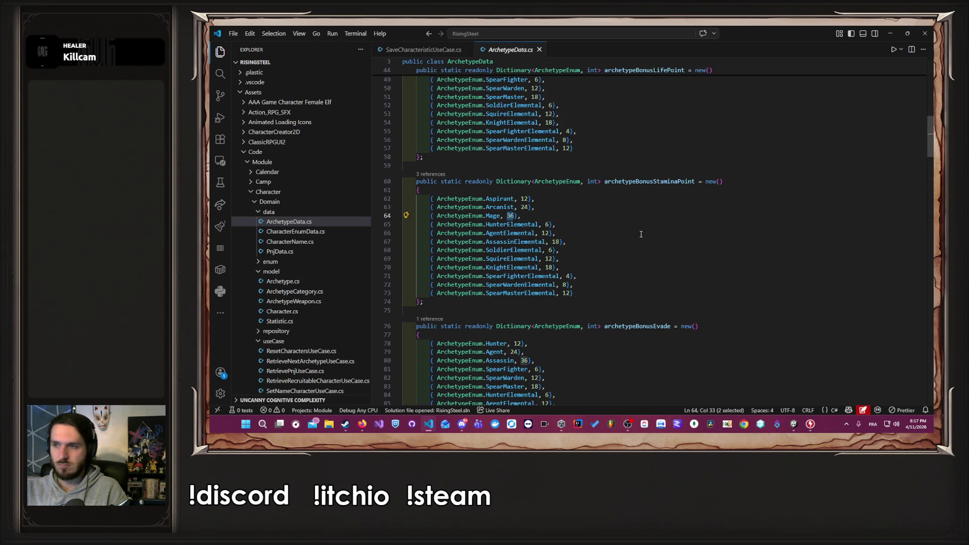
{"action": "left_click", "coordinate": [423, 50]}
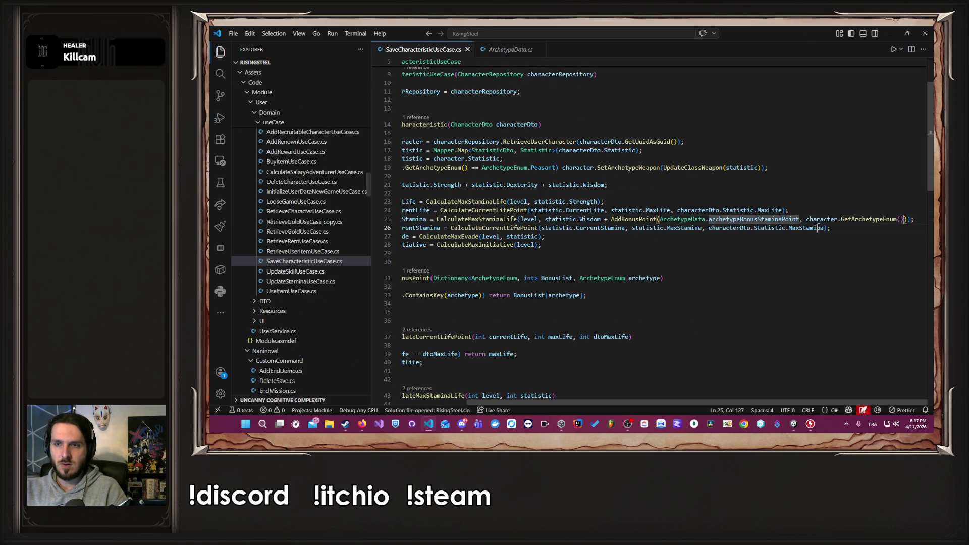
Duplicate the MaxStamina line and replace the AddBonusPoint call with a flat 36.
{"action": "key", "text": "shift+alt+Down"}
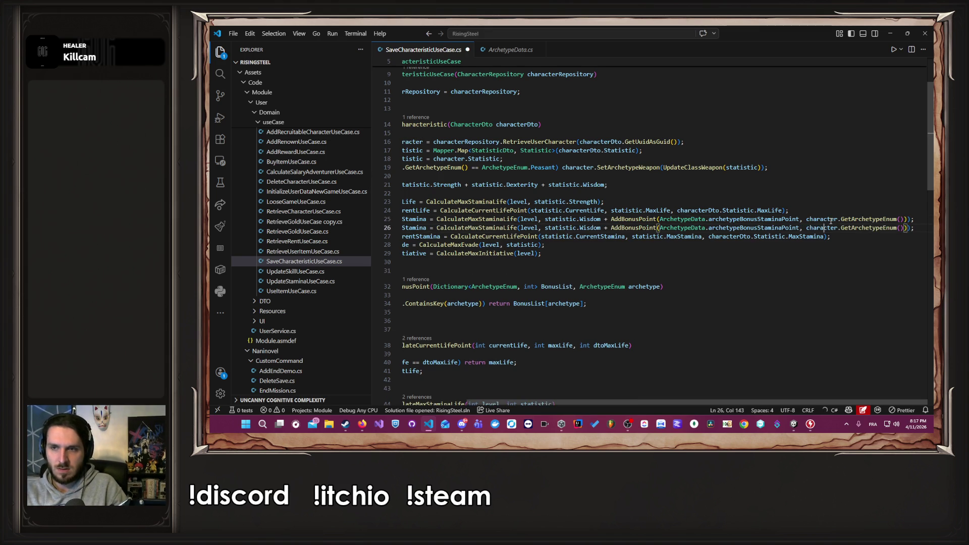
{"action": "type", "text": "Max"}
{"action": "key", "text": "Up"}
{"action": "key", "text": "End"}
{"action": "key", "text": "ctrl+Left"}
{"action": "key", "text": "ctrl+Left"}
{"action": "key", "text": "ctrl+Left"}
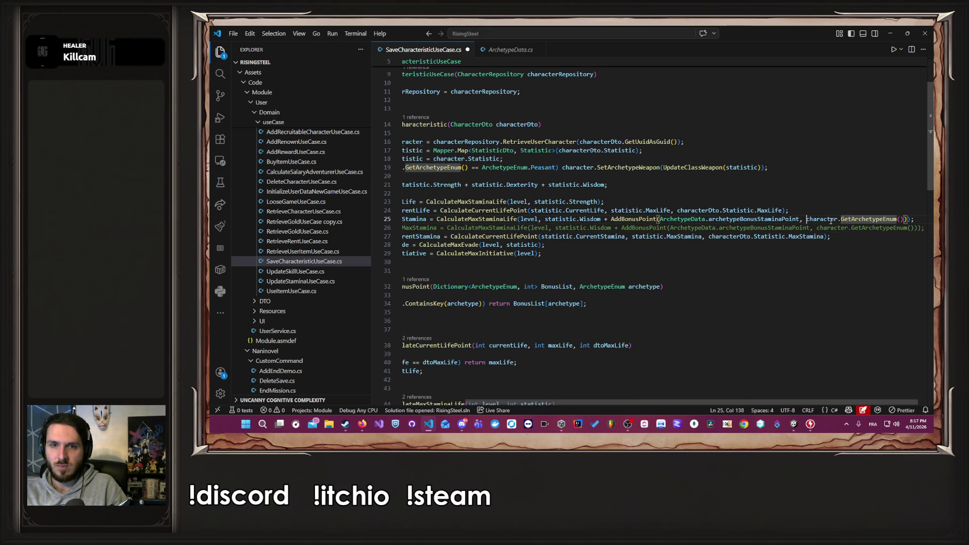
{"action": "key", "text": "ctrl+shift+Right"}
{"action": "key", "text": "ctrl+shift+Right"}
{"action": "key", "text": "ctrl+shift+Right"}
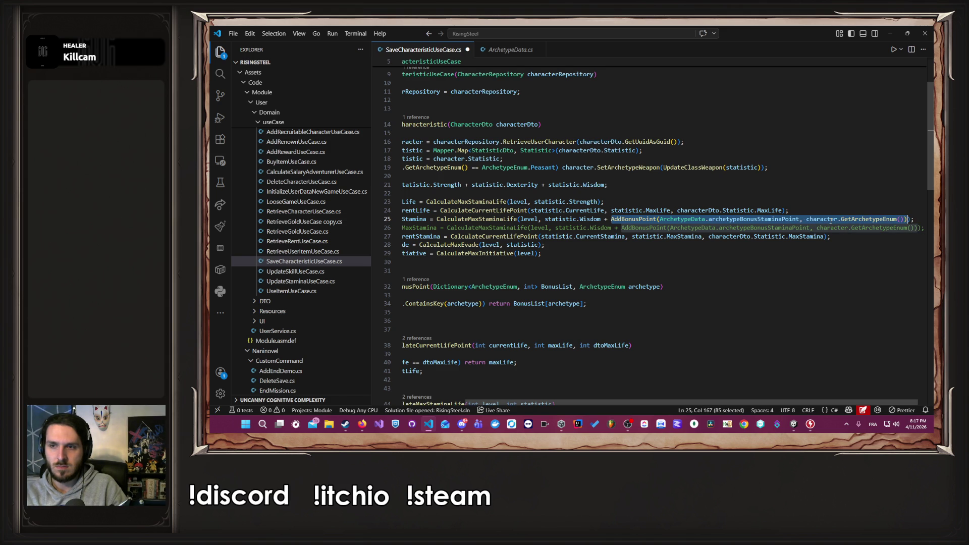
{"action": "type", "text": "36"}
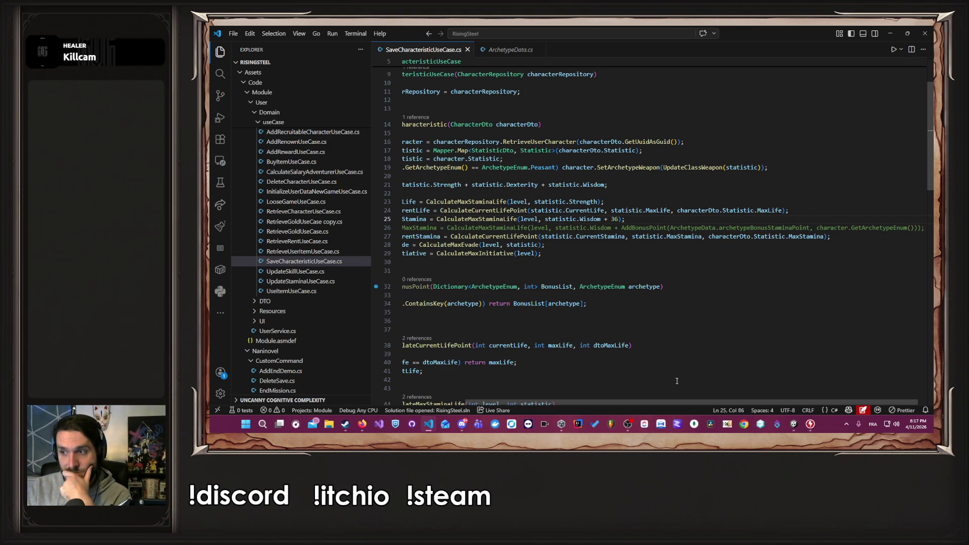
{"action": "scroll", "coordinate": [737, 399], "scroll_direction": "left", "scroll_amount": 4}
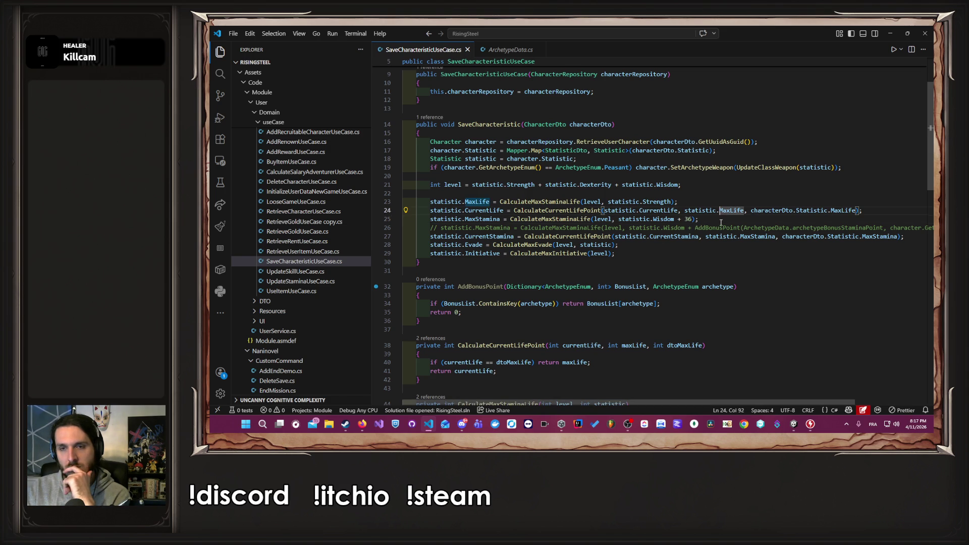
{"action": "left_click", "coordinate": [890, 34]}
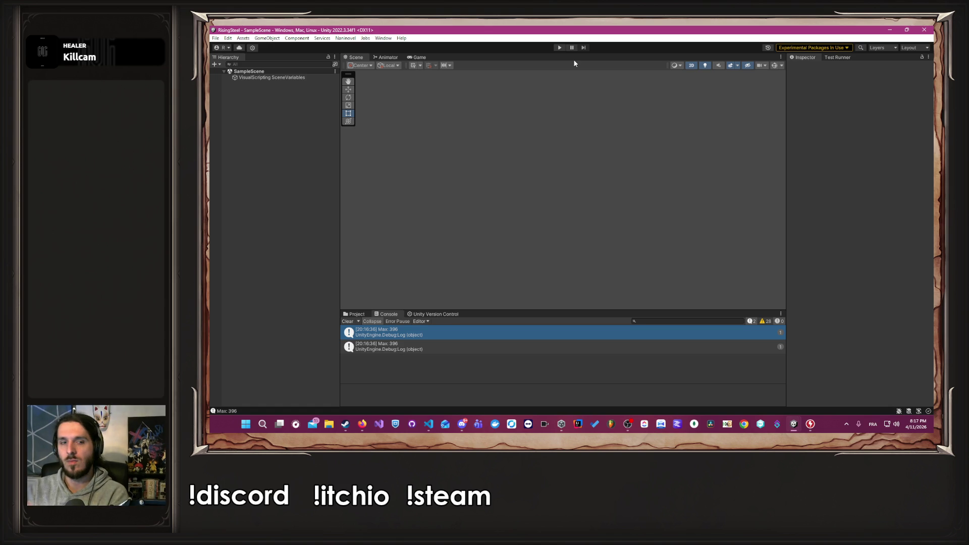
Clear the console, enter play mode and start a new game with player name 'test'.
{"action": "left_click", "coordinate": [348, 322]}
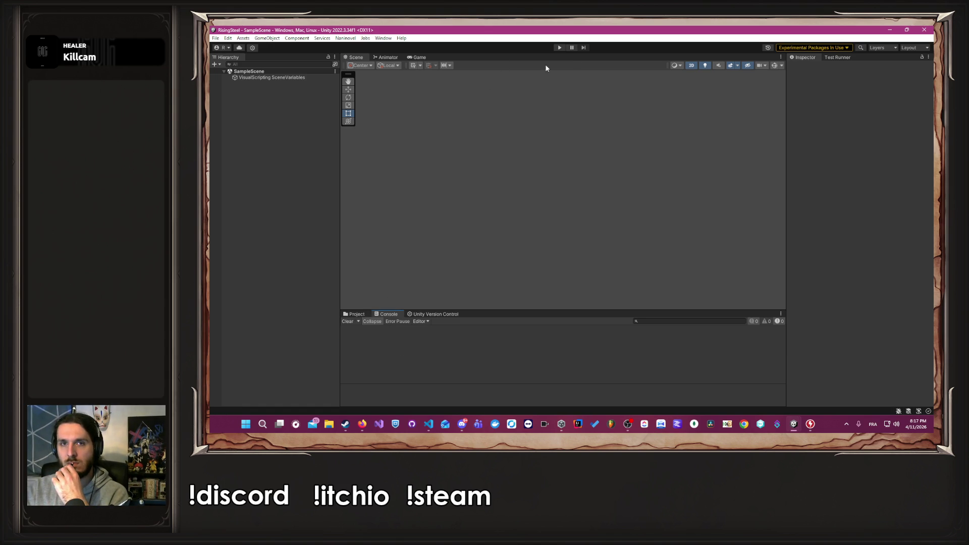
{"action": "left_click", "coordinate": [559, 47]}
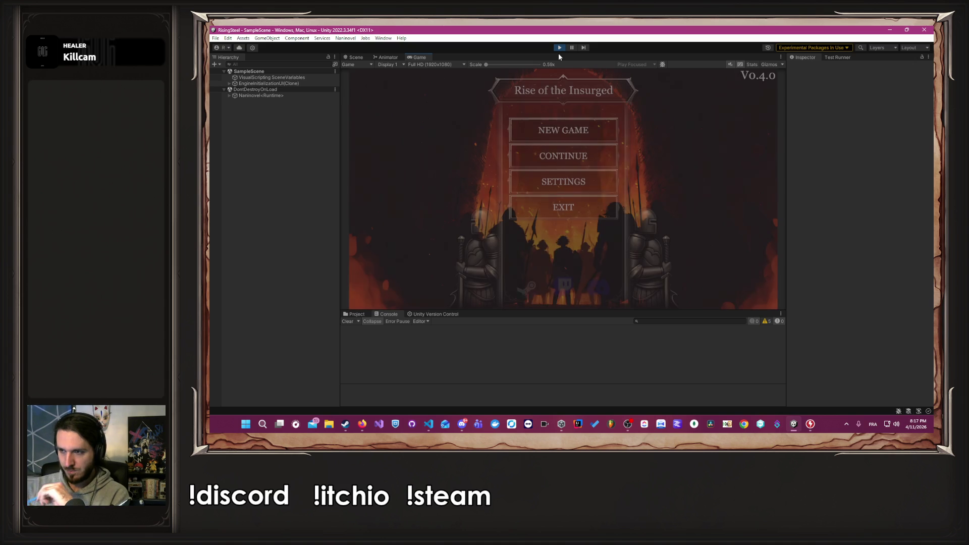
{"action": "left_click", "coordinate": [557, 131]}
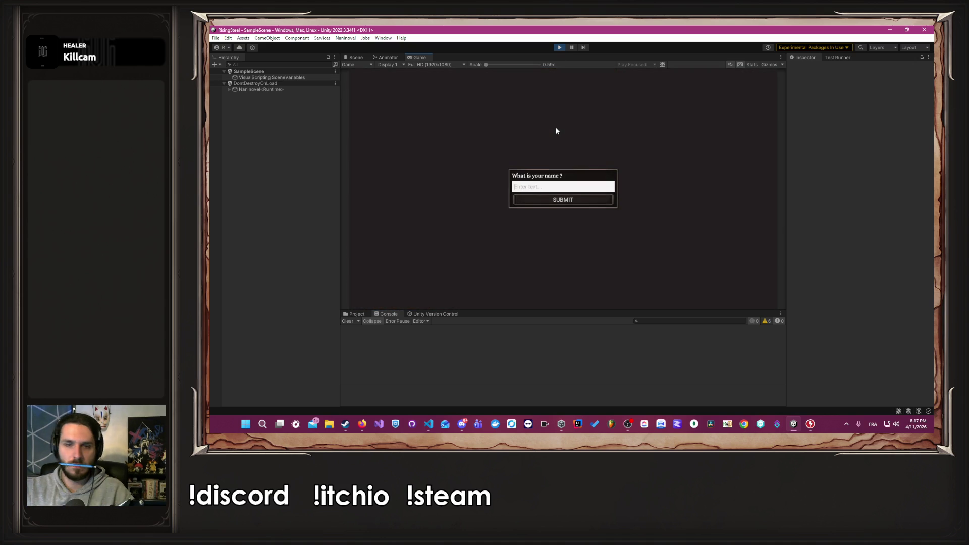
{"action": "type", "text": "test"}
{"action": "key", "text": "Return"}
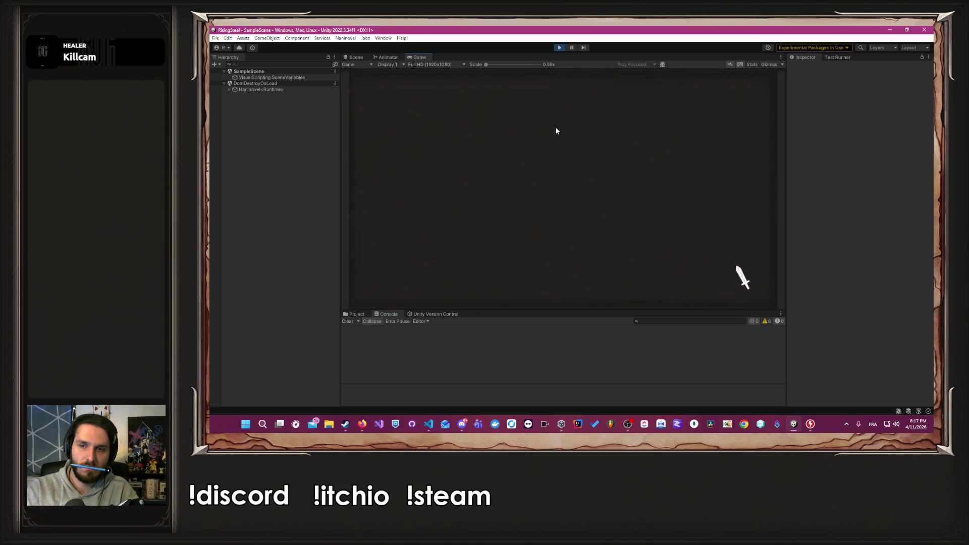
Pick the starting character and open the Peasant's stat sheet in training mode.
{"action": "left_click", "coordinate": [621, 161]}
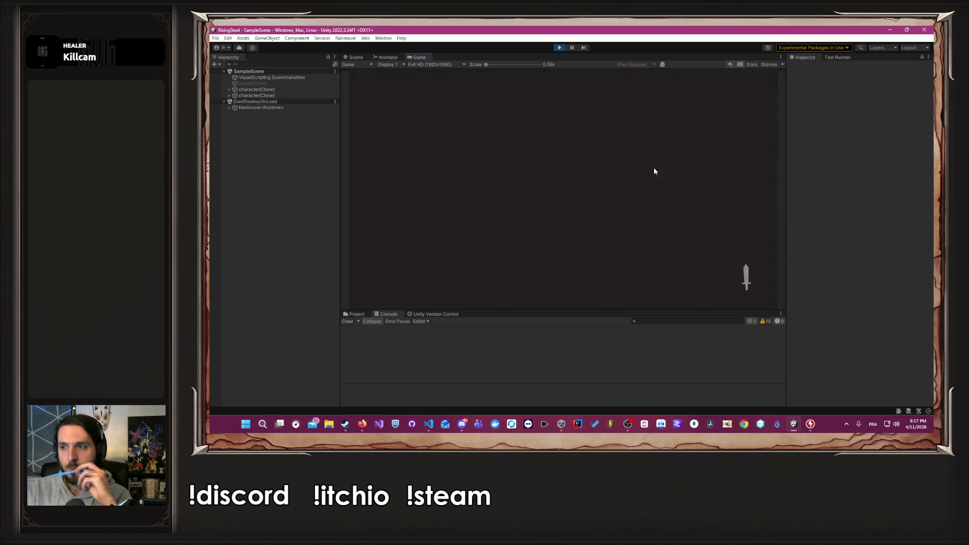
{"action": "left_click", "coordinate": [612, 92]}
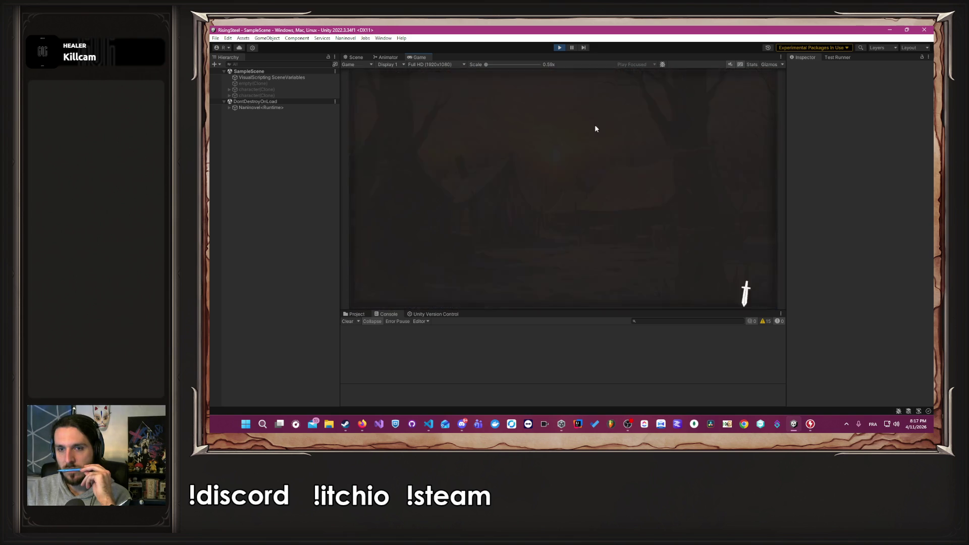
{"action": "left_click", "coordinate": [449, 205]}
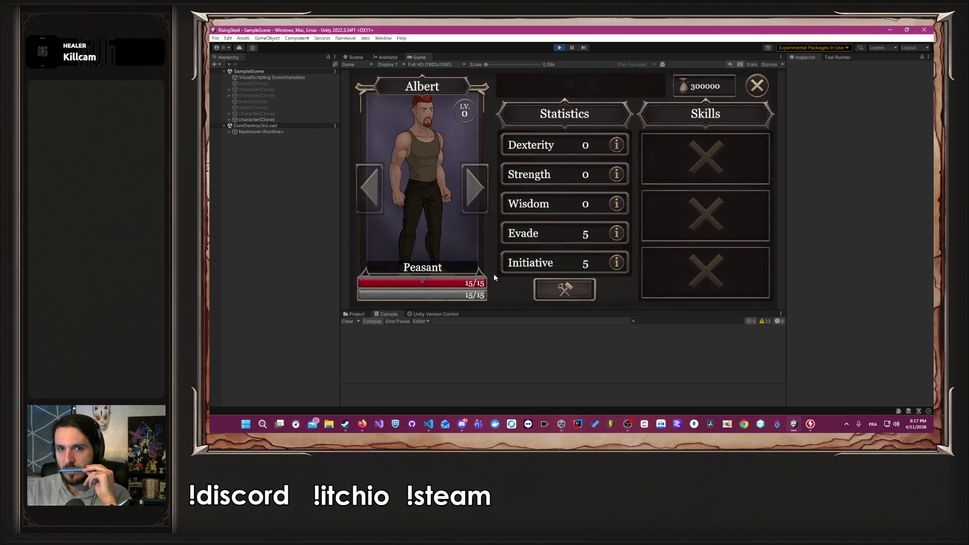
{"action": "left_click", "coordinate": [564, 280]}
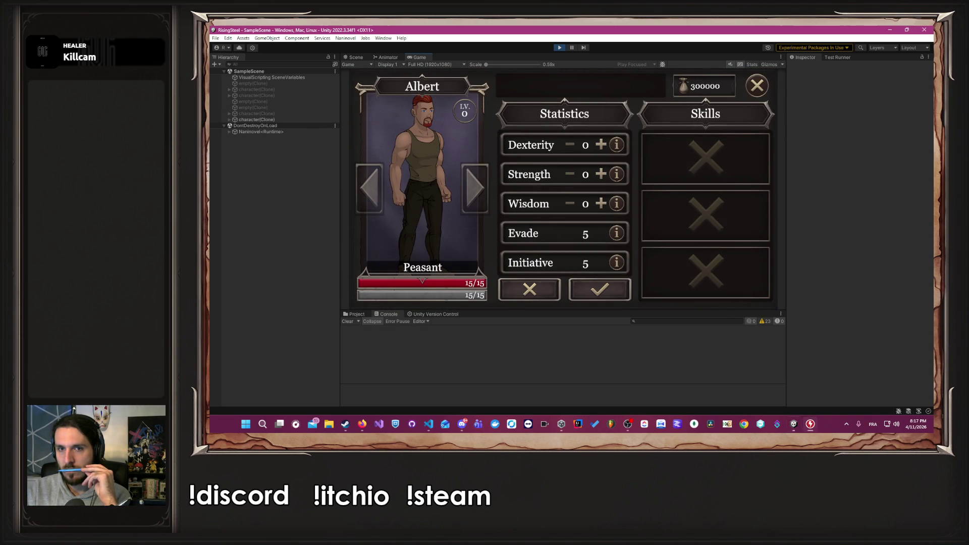
Raise Dexterity, Strength and Wisdom to 99 and confirm, reaching 544/544 stamina.
{"action": "left_click", "coordinate": [601, 202]}
{"action": "left_click", "coordinate": [600, 202]}
{"action": "left_click", "coordinate": [601, 202]}
{"action": "left_click", "coordinate": [601, 174]}
{"action": "left_click", "coordinate": [601, 145]}
{"action": "left_click", "coordinate": [600, 145]}
{"action": "left_click", "coordinate": [601, 145]}
{"action": "left_click", "coordinate": [601, 174]}
{"action": "left_click", "coordinate": [601, 202]}
{"action": "left_click", "coordinate": [601, 202]}
{"action": "left_click", "coordinate": [601, 174]}
{"action": "left_click", "coordinate": [601, 174]}
{"action": "left_click", "coordinate": [601, 145]}
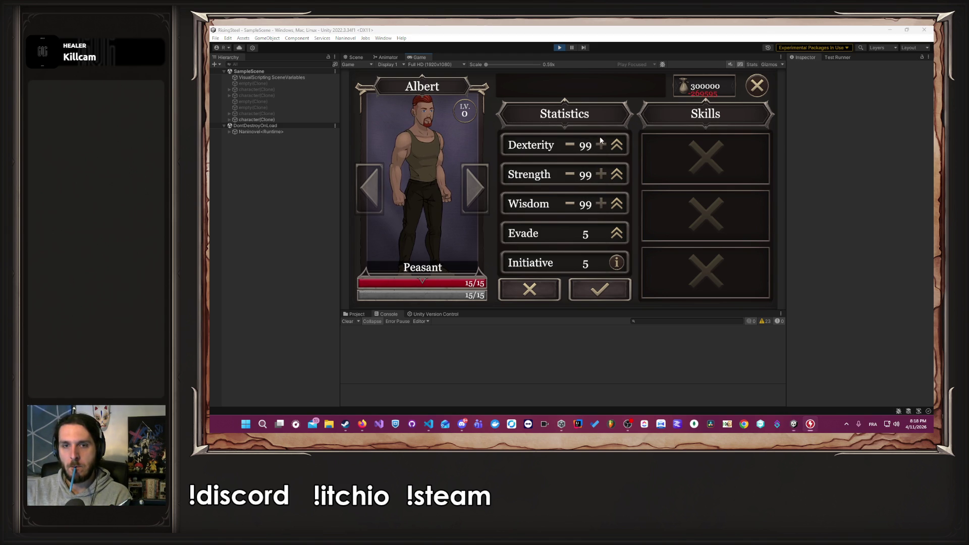
{"action": "left_click", "coordinate": [580, 287]}
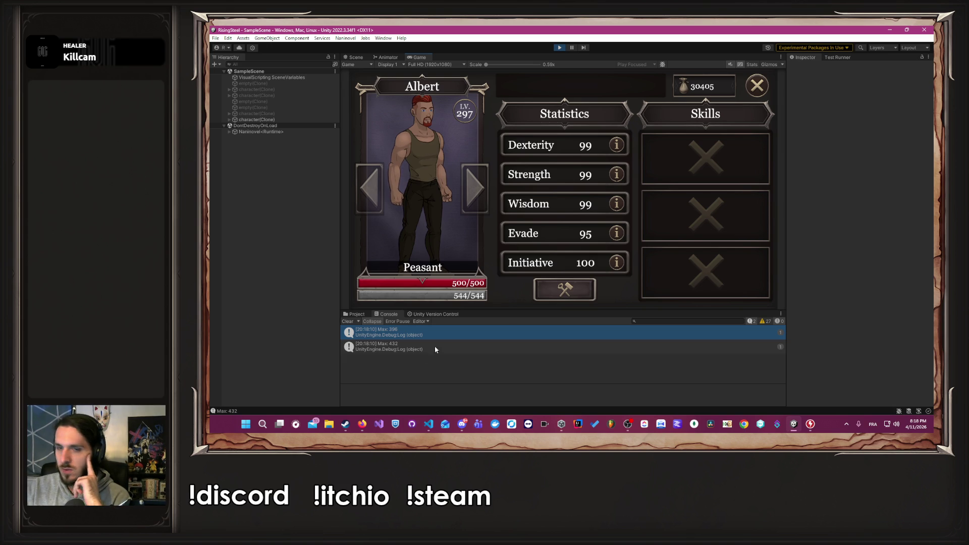
{"action": "left_click", "coordinate": [362, 424]}
{"action": "left_click", "coordinate": [420, 389]}
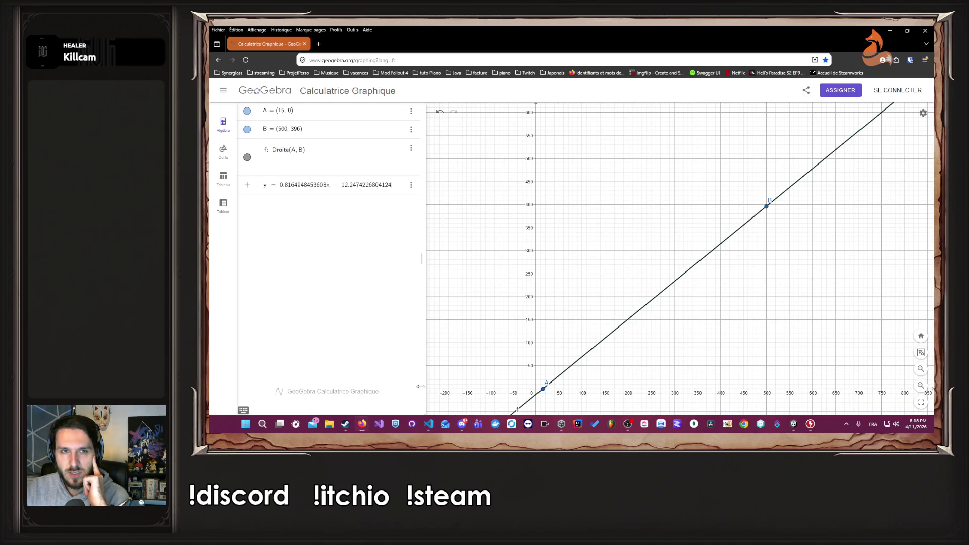
Move point B to (500, 432) in GeoGebra and copy the earlier line equation.
{"action": "left_click", "coordinate": [298, 131]}
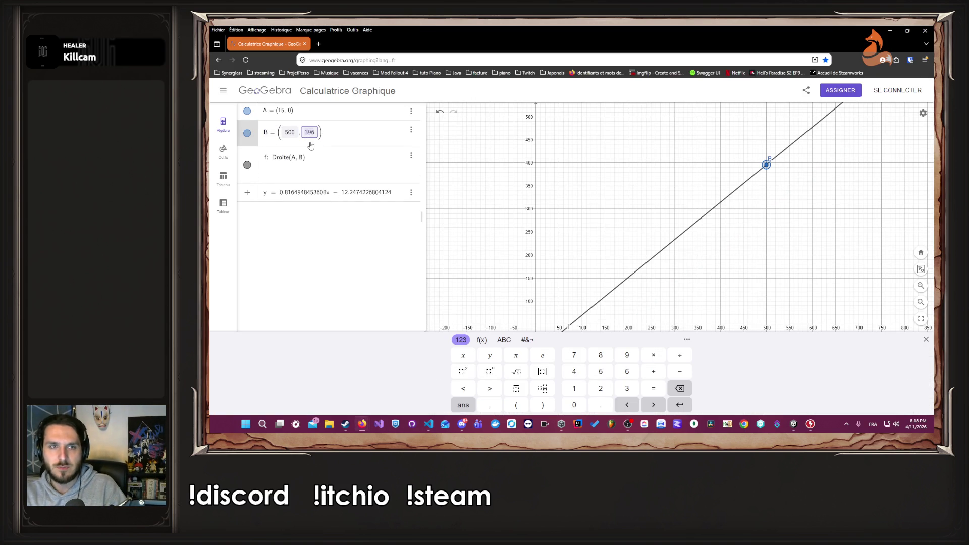
{"action": "type", "text": "432"}
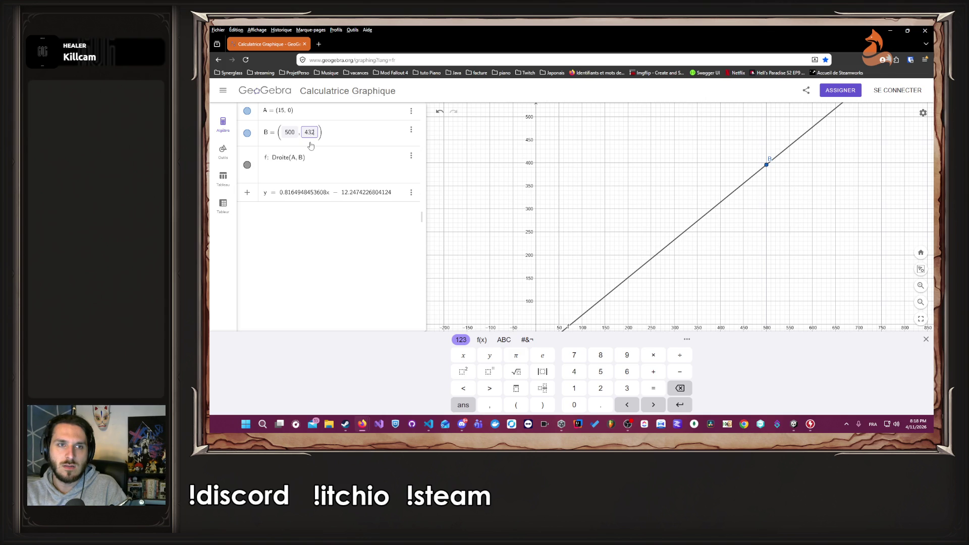
{"action": "key", "text": "Return"}
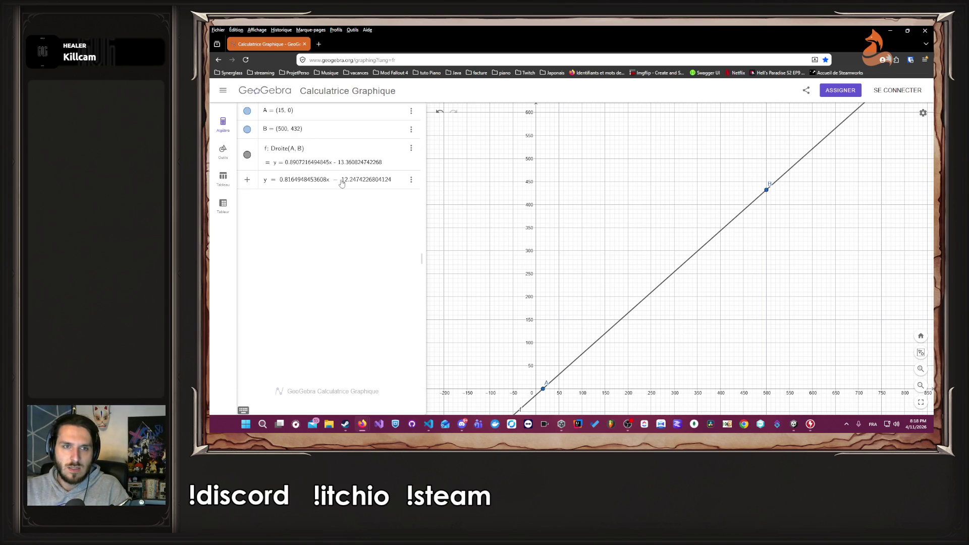
{"action": "left_click", "coordinate": [294, 185]}
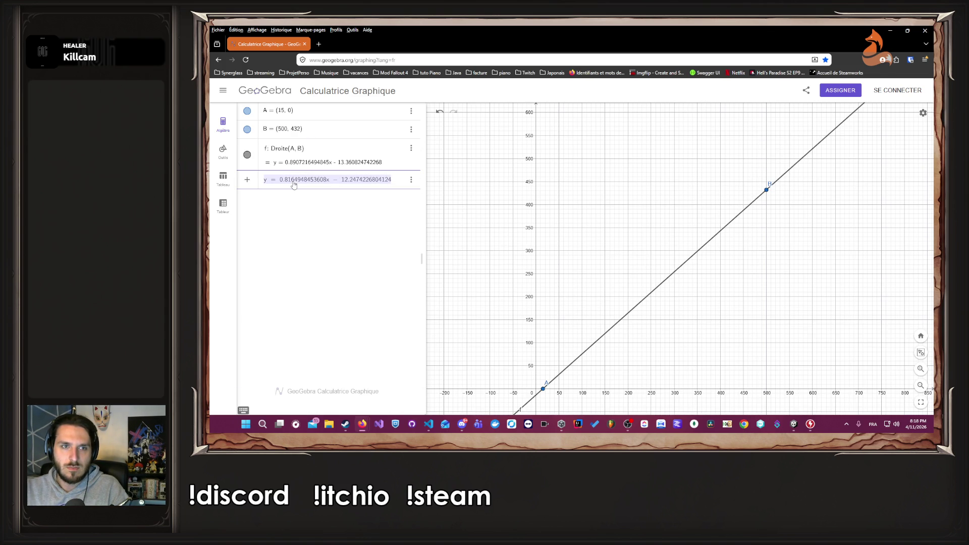
Add a blank line below the a and b constants in CalculateMaxStaminaLife.
{"action": "left_click", "coordinate": [429, 428]}
{"action": "scroll", "coordinate": [574, 257], "scroll_direction": "down", "scroll_amount": 7}
{"action": "left_click", "coordinate": [574, 257]}
{"action": "key", "text": "Return"}
{"action": "key", "text": "Return"}
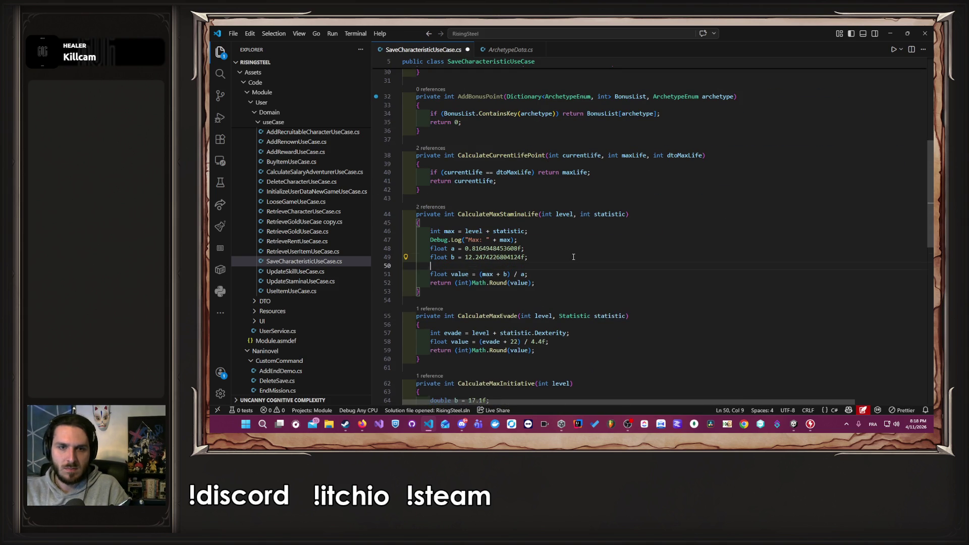
Paste the earlier y = 0.8164948453608x − 12.2474226804124 equation below the constants and select its slope.
{"action": "type", "text": "y = 0.8164948453608x - 12.2474226804124"}
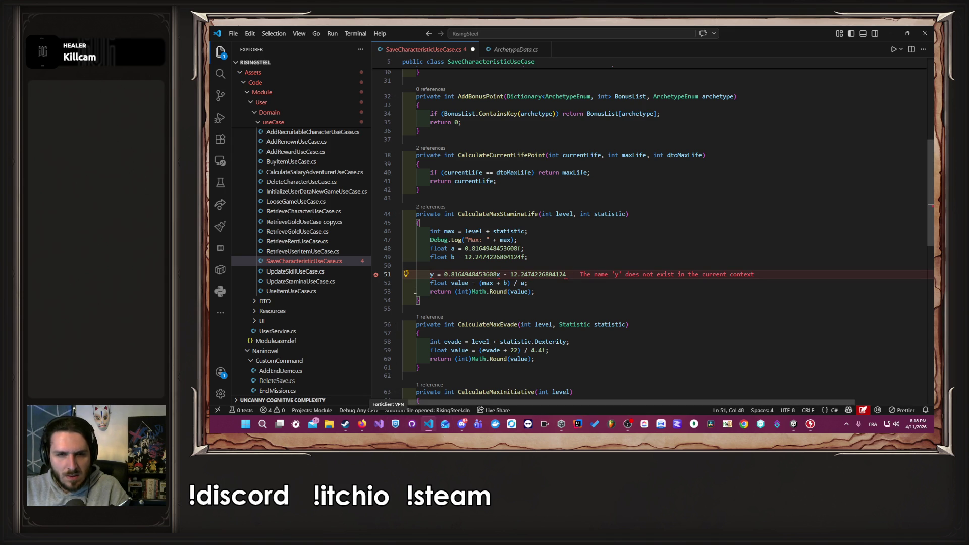
{"action": "left_click_drag", "start_coordinate": [445, 275], "coordinate": [565, 274]}
{"action": "left_click", "coordinate": [890, 33]}
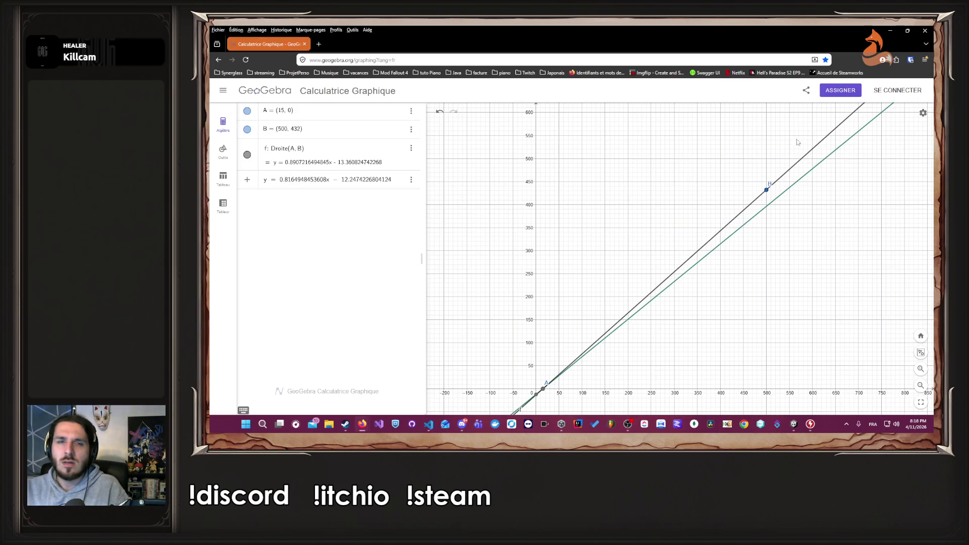
Check point B at (500, 432) and delete the old 0.8164948453608x equation row.
{"action": "scroll", "coordinate": [671, 213], "scroll_direction": "down", "scroll_amount": 5}
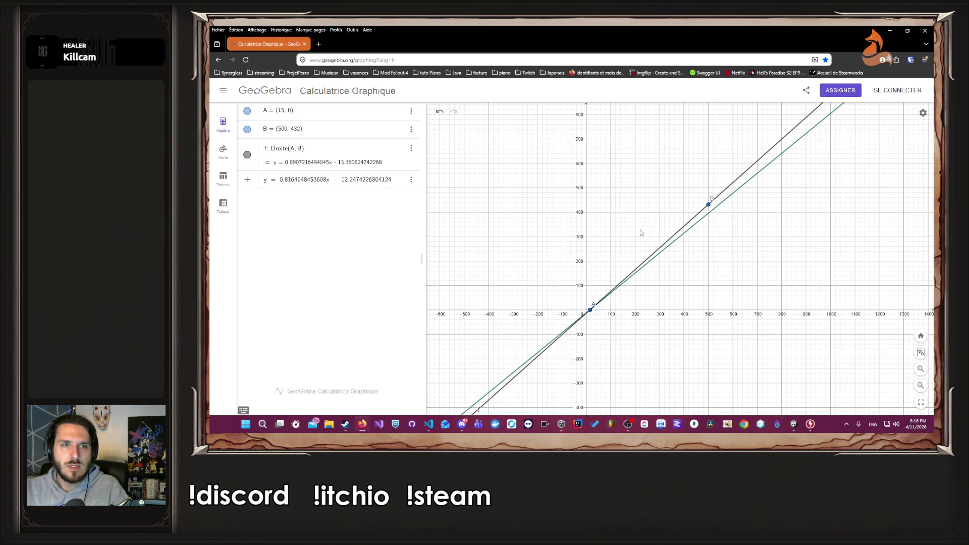
{"action": "scroll", "coordinate": [688, 232], "scroll_direction": "up", "scroll_amount": 5}
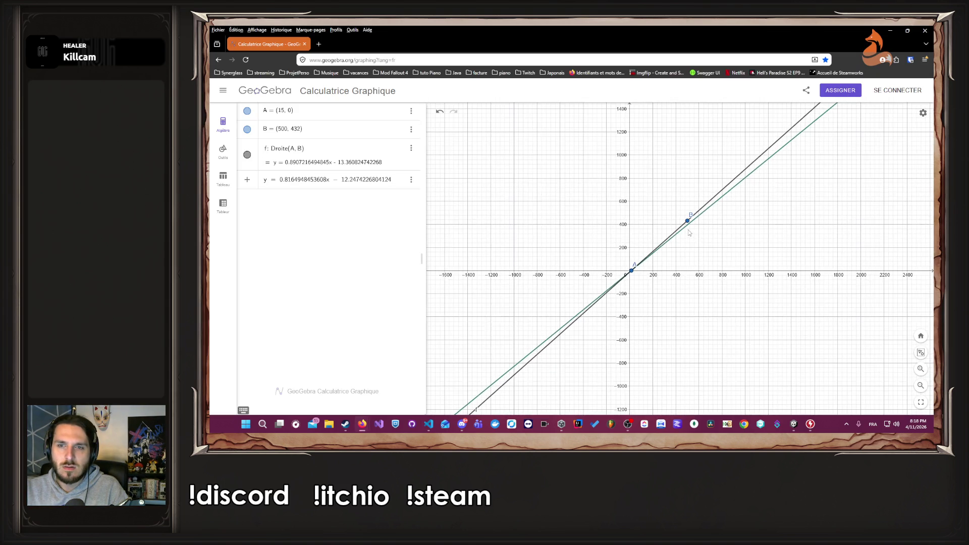
{"action": "left_click", "coordinate": [356, 165]}
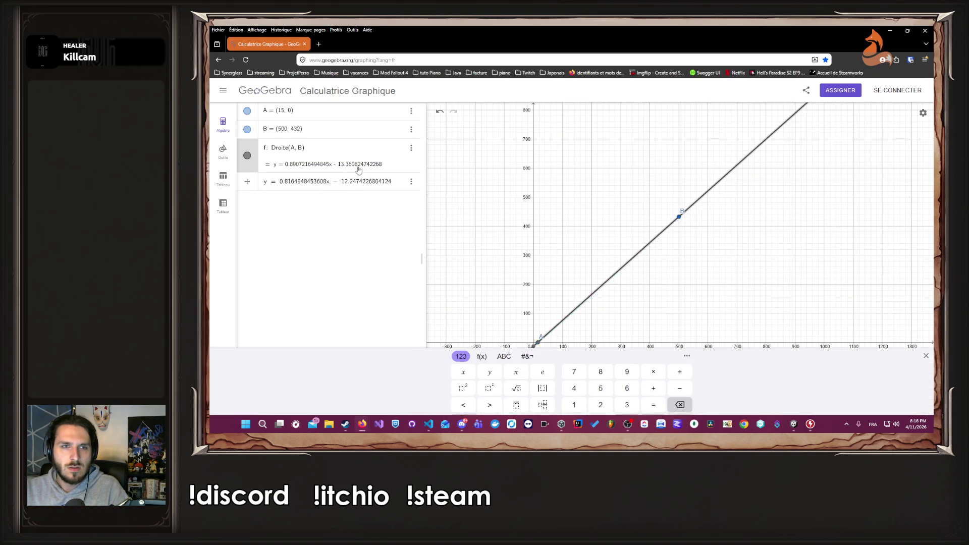
{"action": "left_click", "coordinate": [323, 130]}
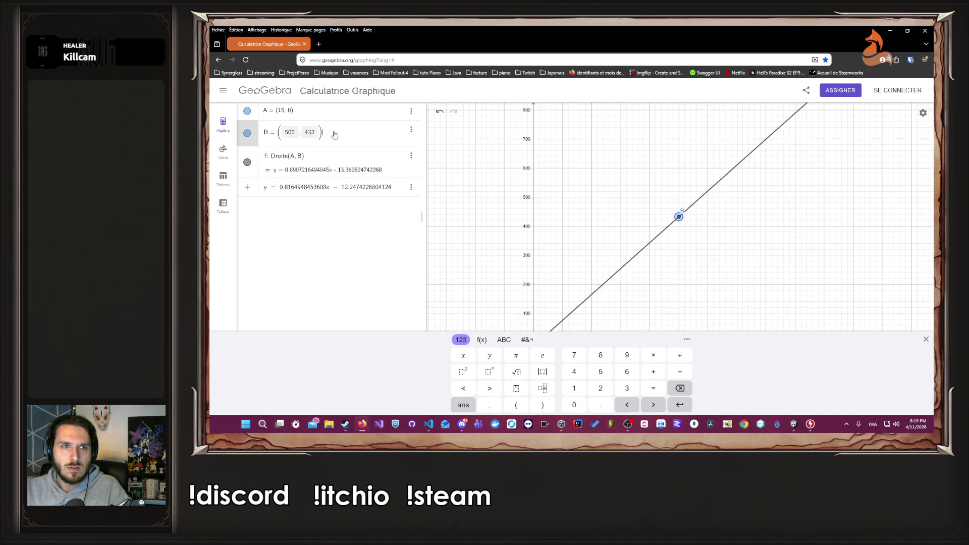
{"action": "left_click", "coordinate": [254, 163]}
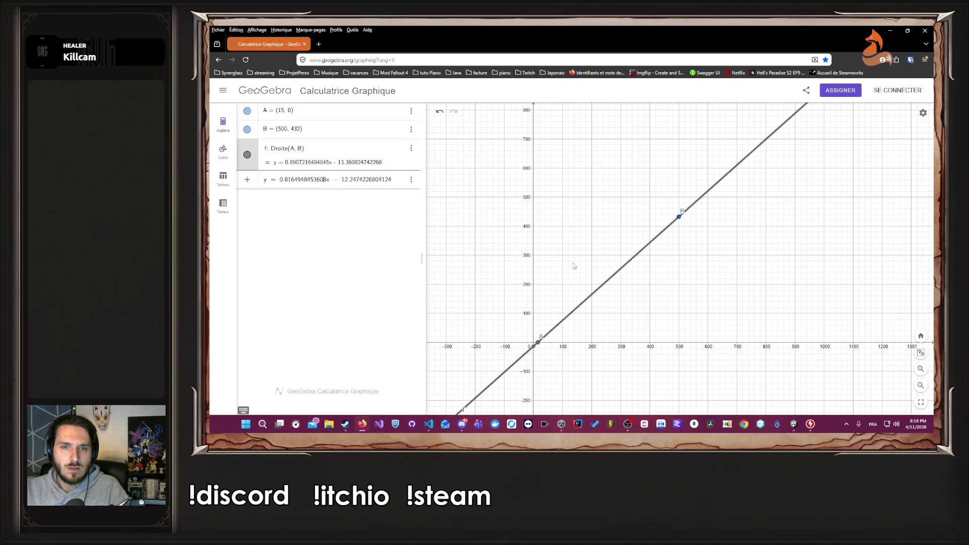
{"action": "scroll", "coordinate": [566, 260], "scroll_direction": "up", "scroll_amount": 3}
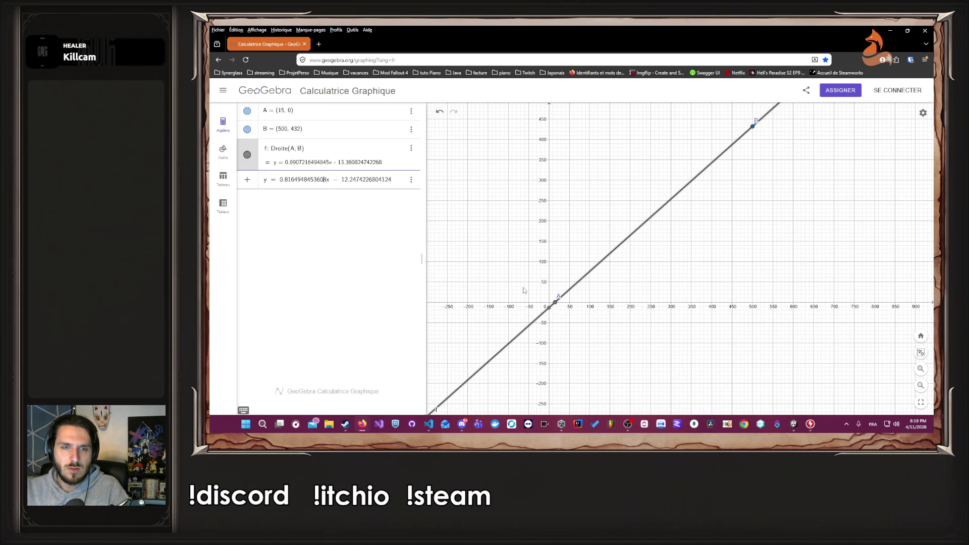
{"action": "left_click", "coordinate": [332, 179]}
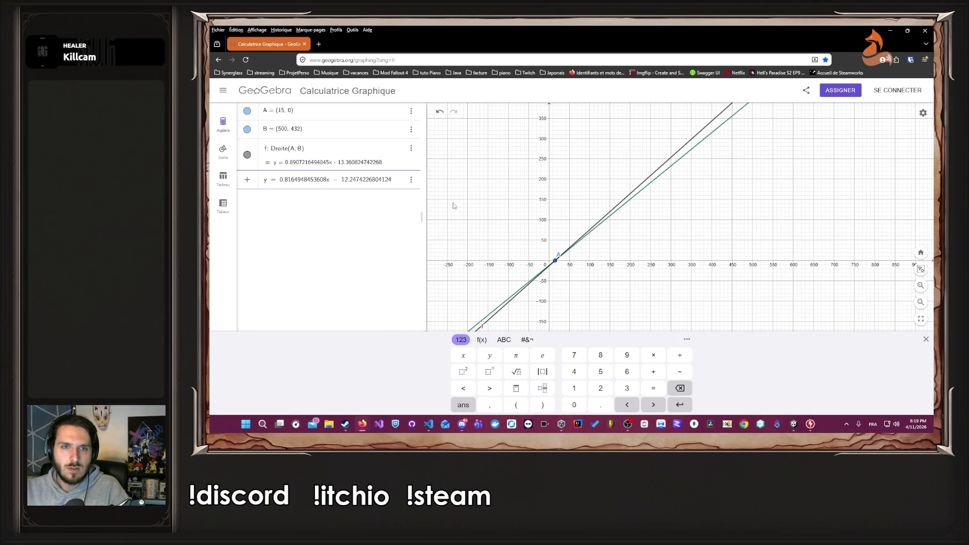
{"action": "left_click", "coordinate": [413, 180]}
{"action": "left_click", "coordinate": [432, 217]}
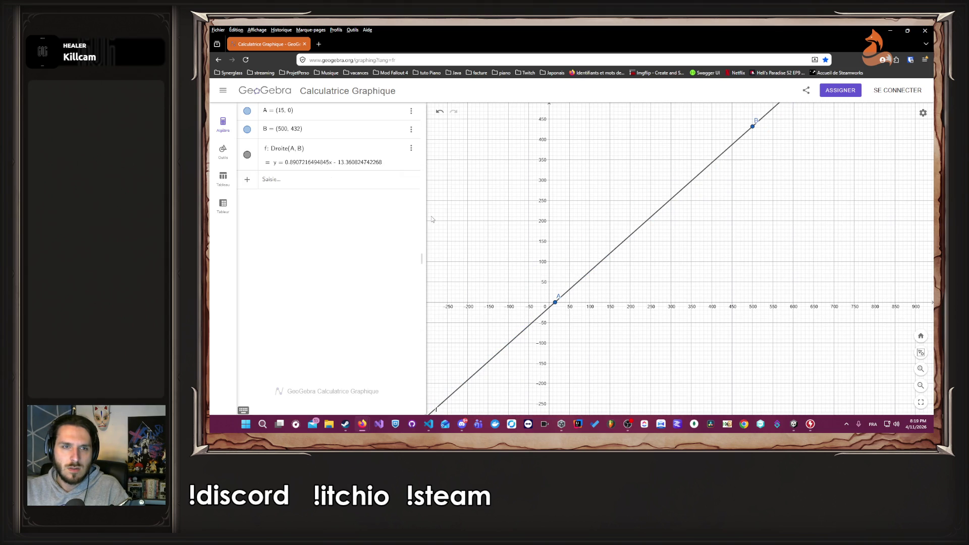
Duplicate line f's output as its own row and copy its equation.
{"action": "left_click", "coordinate": [372, 167]}
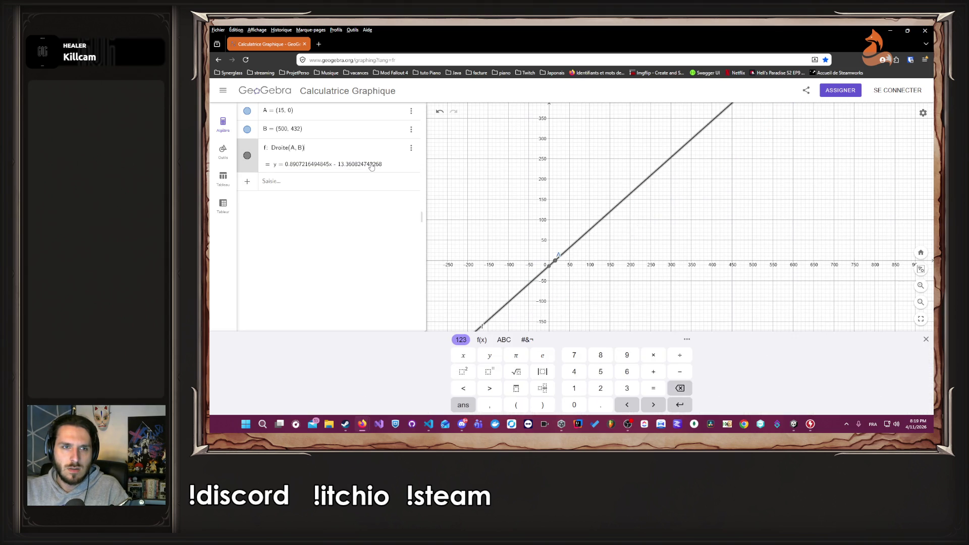
{"action": "right_click", "coordinate": [356, 162]}
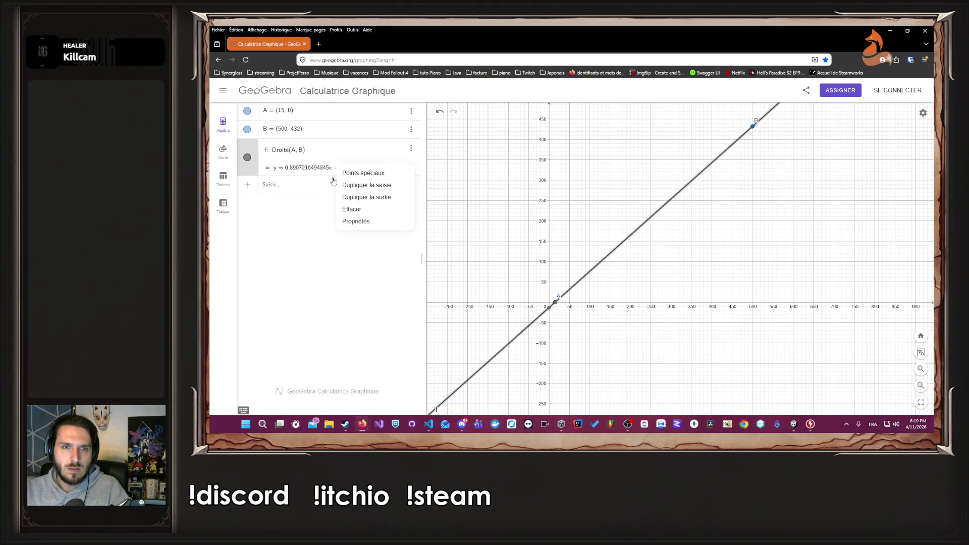
{"action": "left_click", "coordinate": [359, 191]}
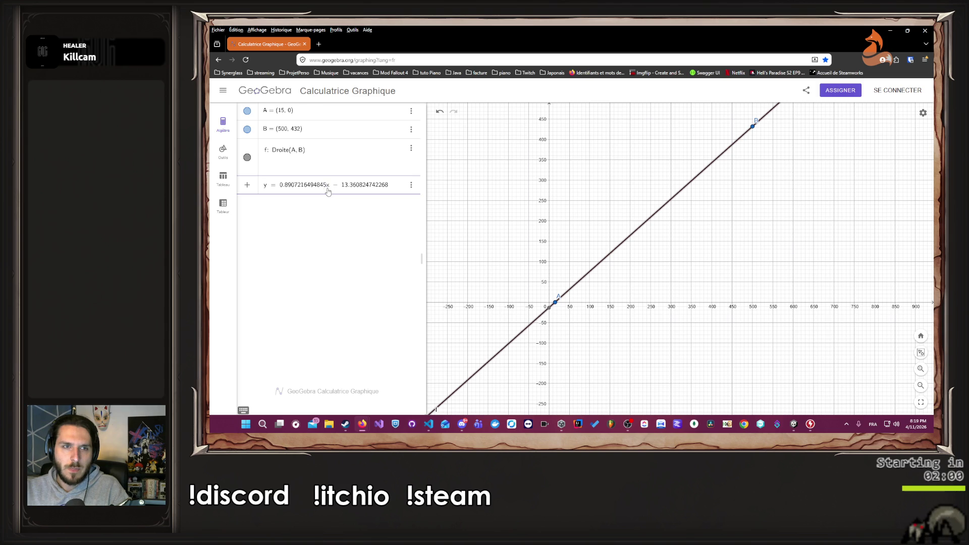
{"action": "triple_click", "coordinate": [292, 190]}
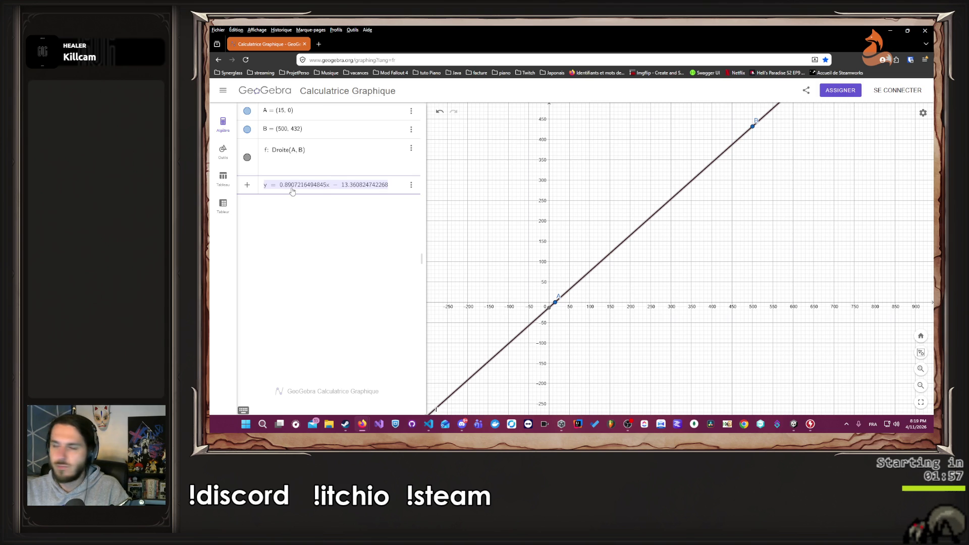
{"action": "key", "text": "alt+Tab"}
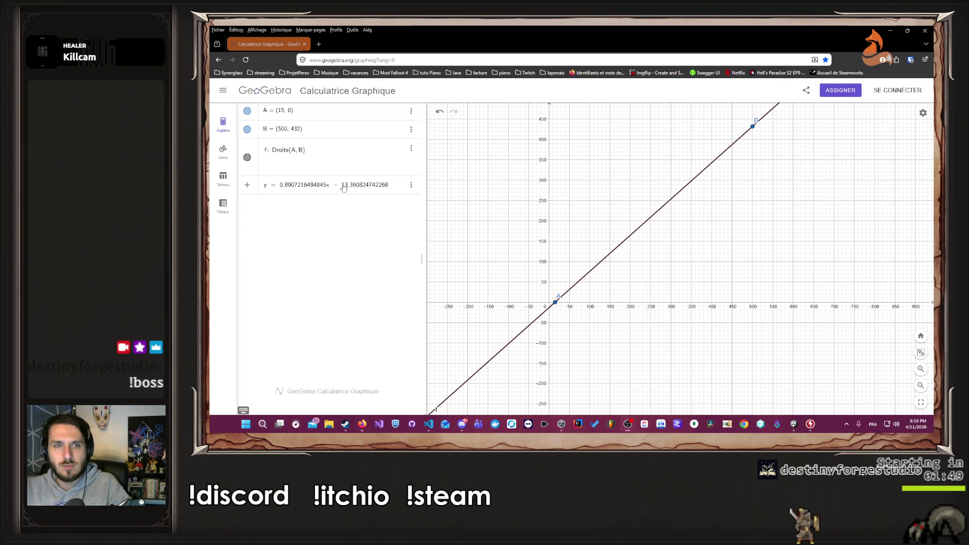
{"action": "left_click", "coordinate": [399, 187]}
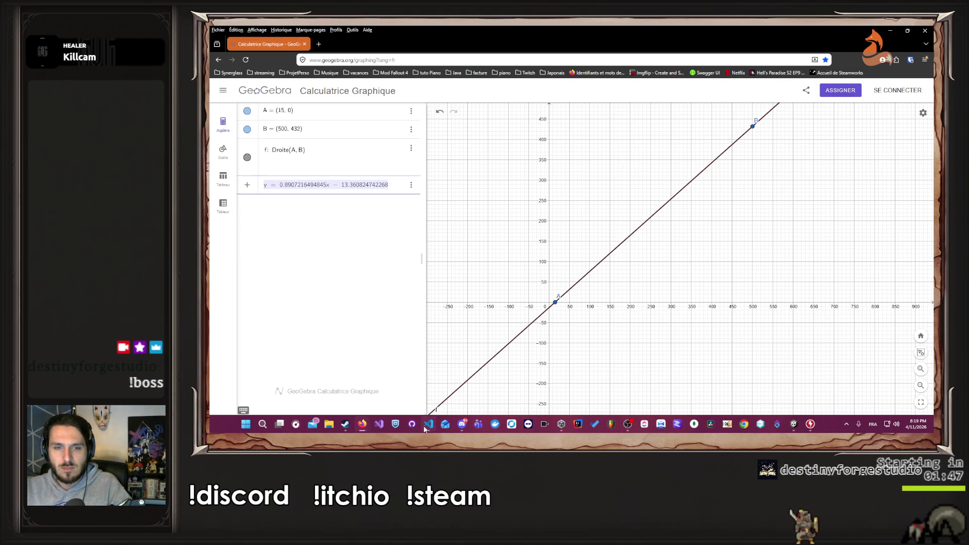
{"action": "left_click", "coordinate": [430, 425]}
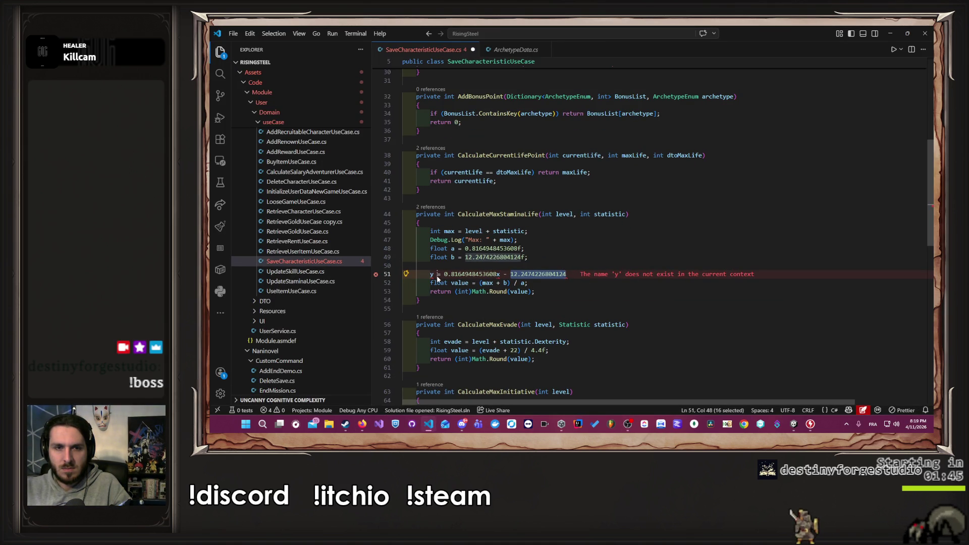
Set float a to 0.8907216494845f and float b to 13.360824742268f, removing the temporary equation line.
{"action": "mouse_move", "coordinate": [569, 275]}
{"action": "left_mouse_down"}
{"action": "mouse_move", "coordinate": [429, 275]}
{"action": "mouse_move", "coordinate": [494, 274]}
{"action": "mouse_move", "coordinate": [509, 248]}
{"action": "mouse_move", "coordinate": [544, 274]}
{"action": "mouse_move", "coordinate": [563, 274]}
{"action": "mouse_move", "coordinate": [465, 257]}
{"action": "left_mouse_up"}
{"action": "type", "text": "y = 0.8907216494845x - 13.360824742268"}
{"action": "double_click", "coordinate": [458, 275]}
{"action": "type", "text": "0.8907216494845"}
{"action": "key", "text": "ctrl+c"}
{"action": "key", "text": "ctrl+v"}
{"action": "triple_click", "coordinate": [572, 275]}
{"action": "key", "text": "BackSpace"}
{"action": "key", "text": "BackSpace"}
{"action": "key", "text": "BackSpace"}
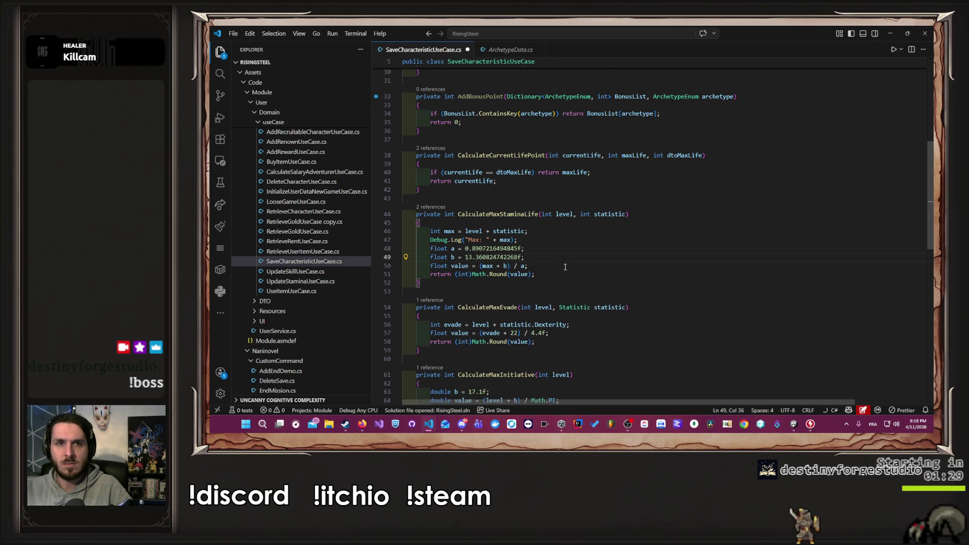
{"action": "key", "text": "alt+Tab"}
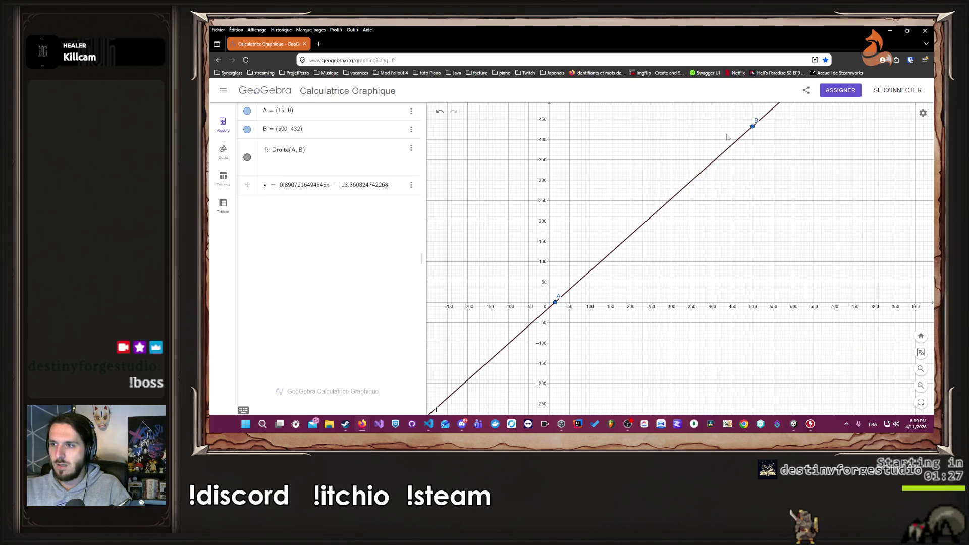
{"action": "left_click", "coordinate": [796, 425]}
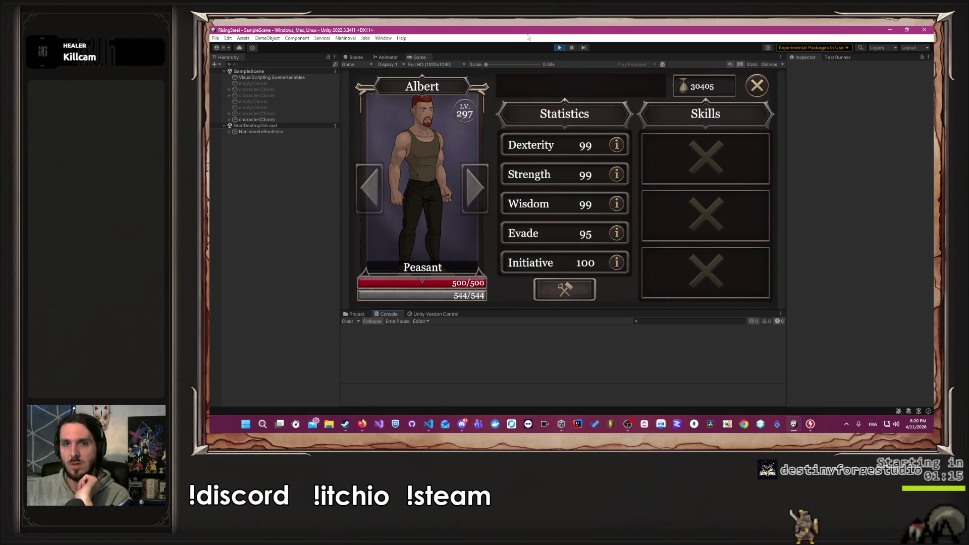
Stop play mode after checking the sheet's 500 life and 544 stamina.
{"action": "key", "text": "ctrl+p"}
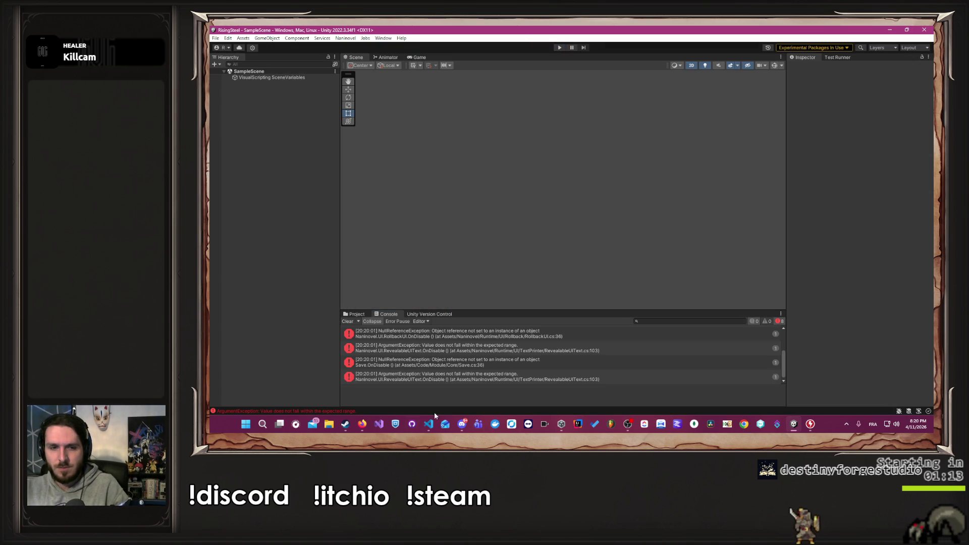
{"action": "left_click", "coordinate": [429, 424]}
Append + 36 after statistic.Strength in the MaxLife line and save the script.
{"action": "scroll", "coordinate": [595, 284], "scroll_direction": "up", "scroll_amount": 5}
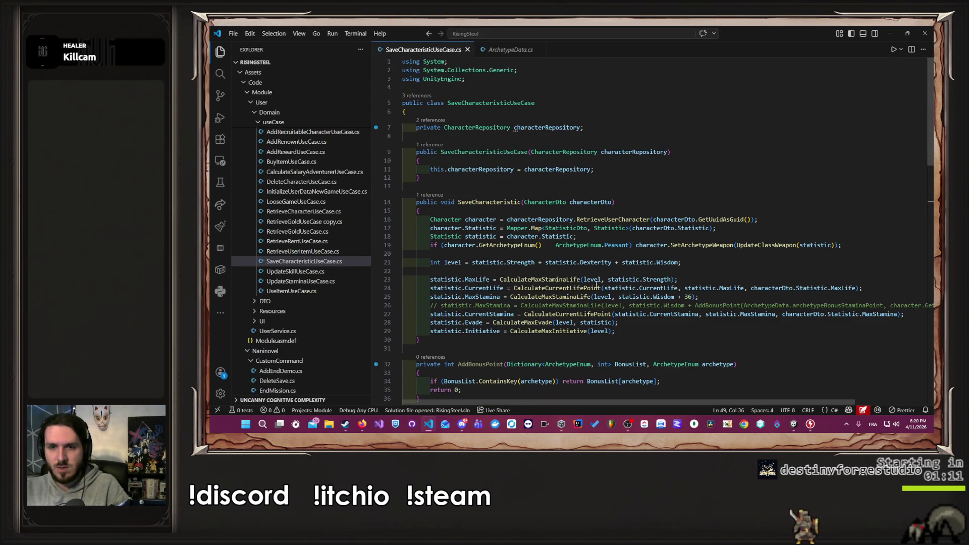
{"action": "key", "text": "ctrl+c"}
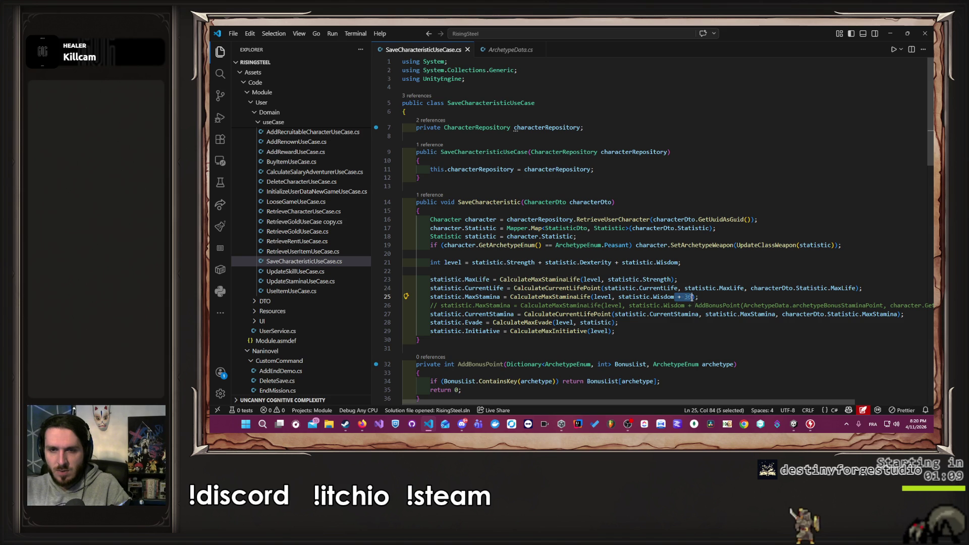
{"action": "left_click", "coordinate": [675, 280]}
{"action": "key", "text": "ctrl+v"}
{"action": "key", "text": "ctrl+s"}
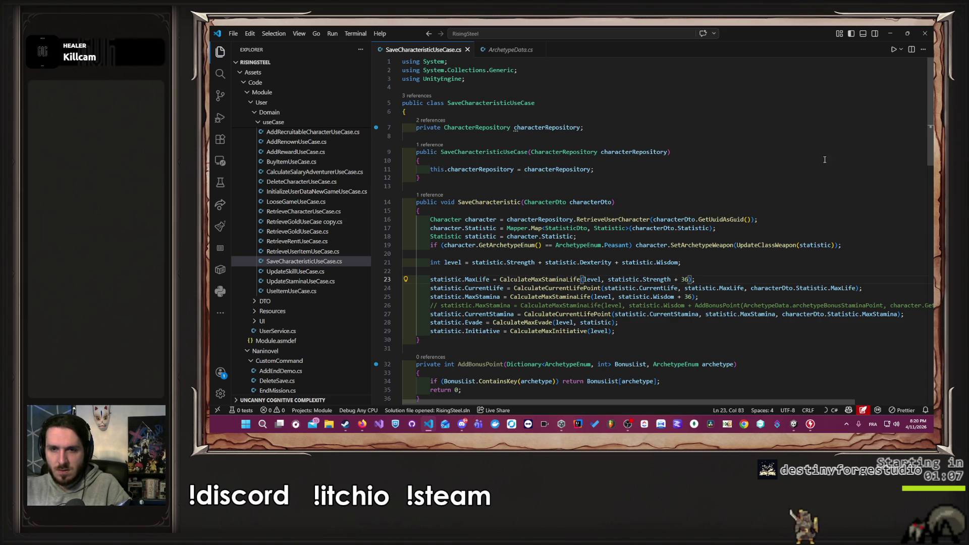
{"action": "left_click", "coordinate": [891, 34]}
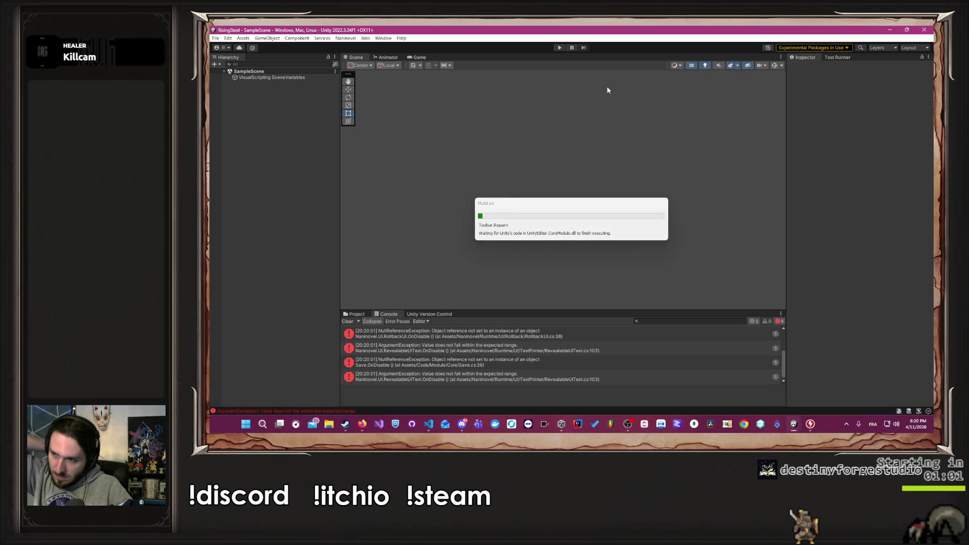
Run the game, start a new game named 'A' with the male character, and open its stat card.
{"action": "left_click", "coordinate": [560, 47]}
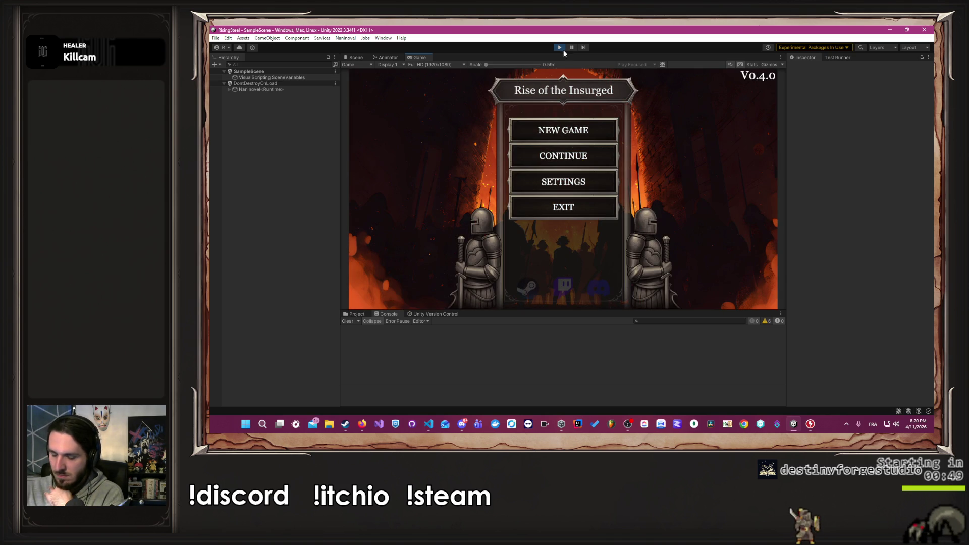
{"action": "left_click", "coordinate": [552, 127]}
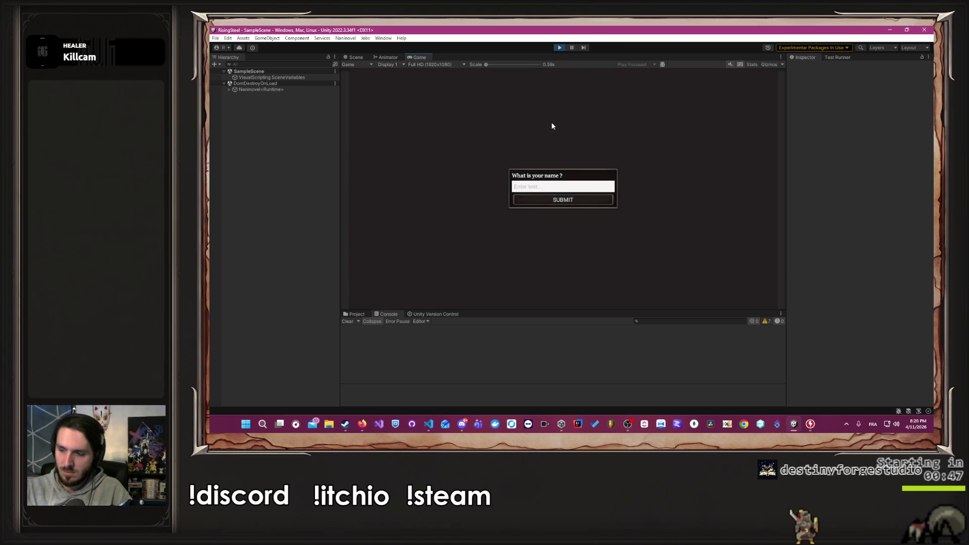
{"action": "type", "text": "Alber"}
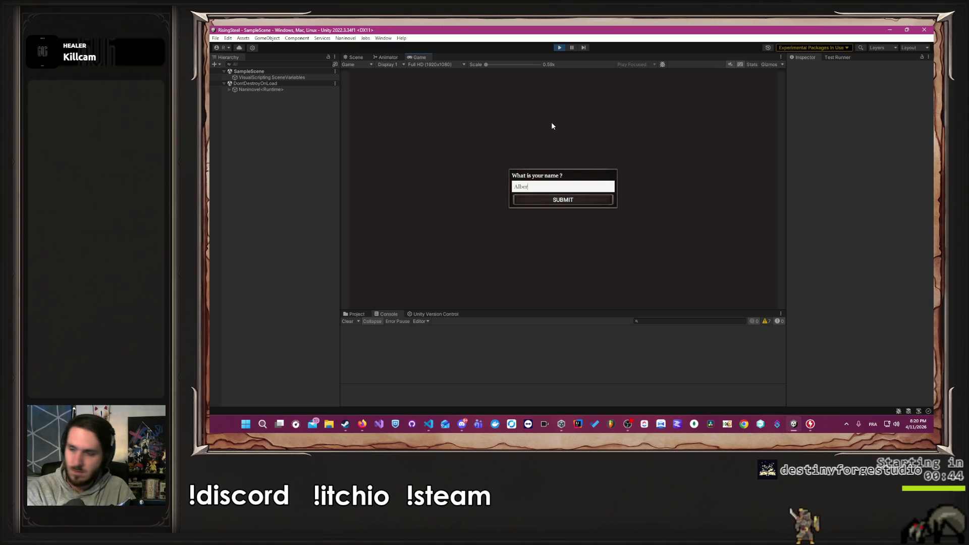
{"action": "key", "text": "Return"}
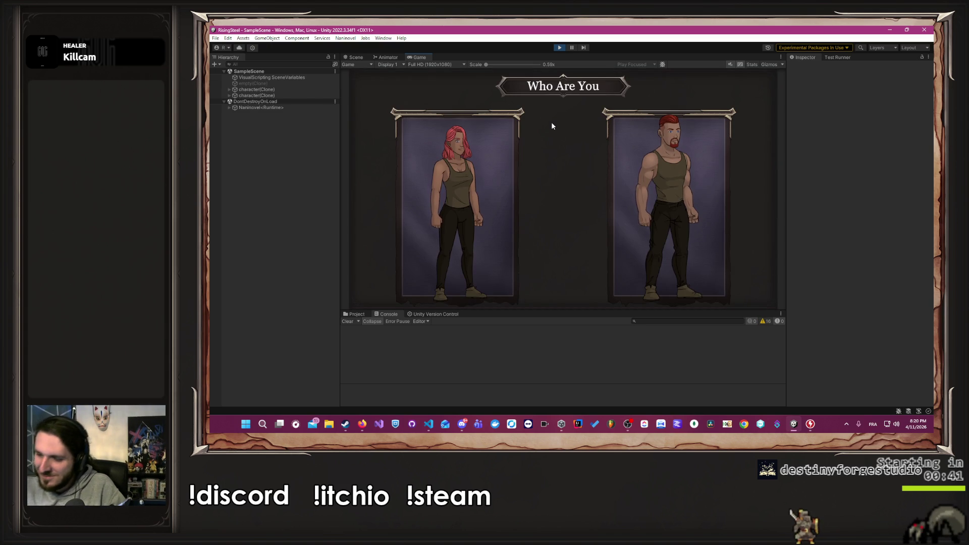
{"action": "left_click", "coordinate": [624, 162]}
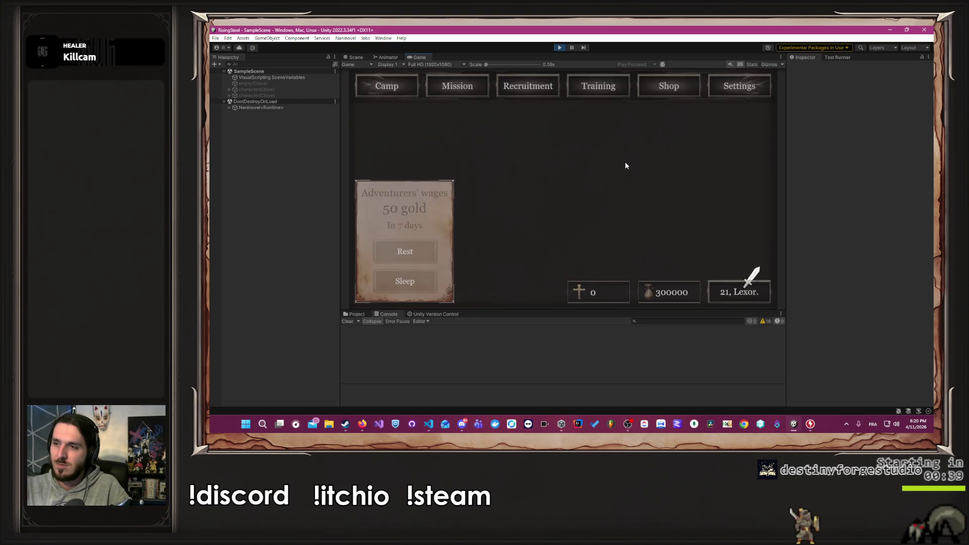
{"action": "left_click", "coordinate": [598, 86]}
{"action": "left_click", "coordinate": [480, 256]}
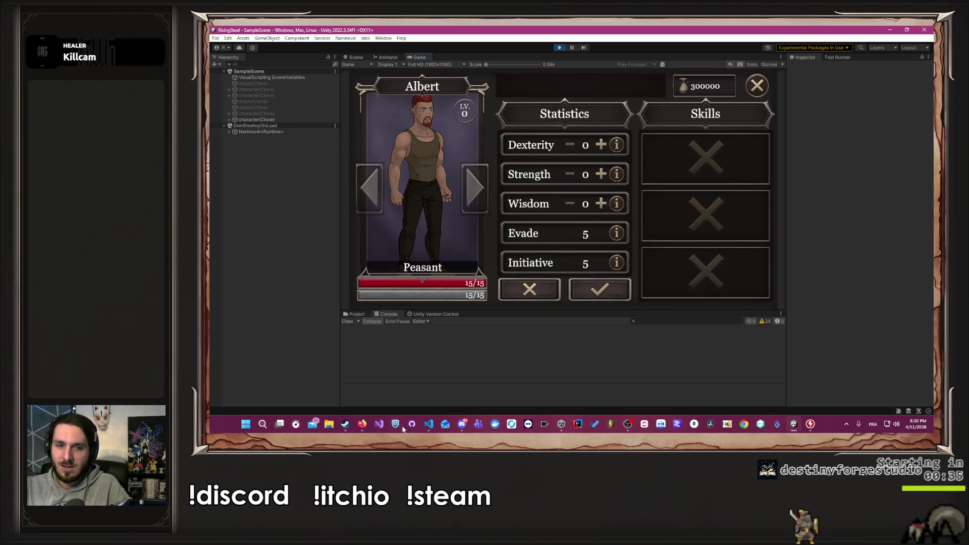
{"action": "left_click", "coordinate": [367, 426]}
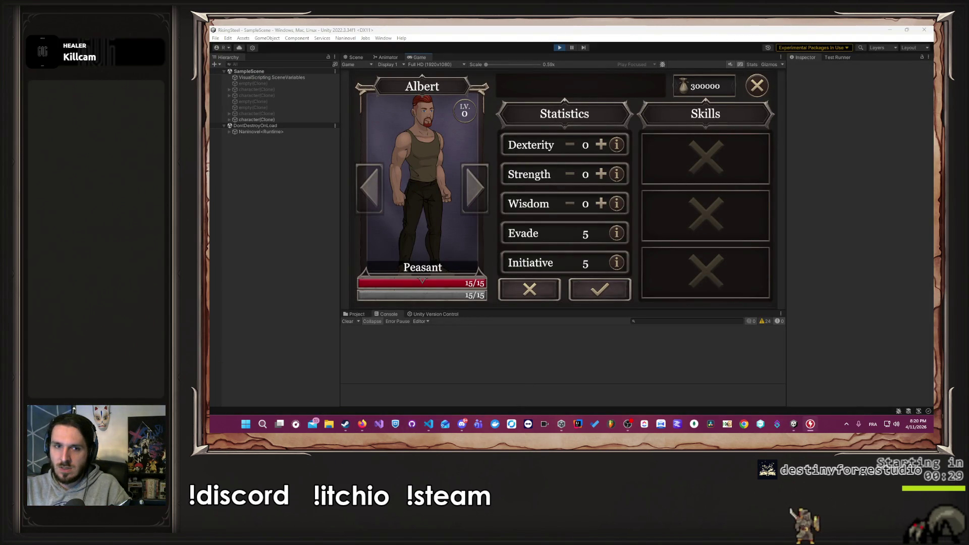
Raise Dexterity, Strength and Wisdom to 99 and confirm, showing 500/500 life and stamina.
{"action": "left_click", "coordinate": [601, 145]}
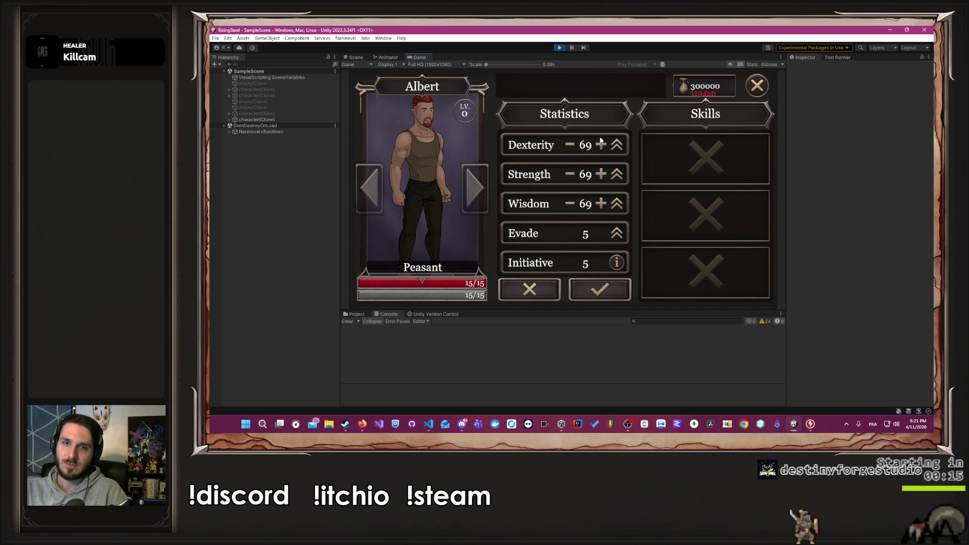
{"action": "double_click", "coordinate": [600, 145]}
{"action": "triple_click", "coordinate": [601, 174]}
{"action": "triple_click", "coordinate": [601, 202]}
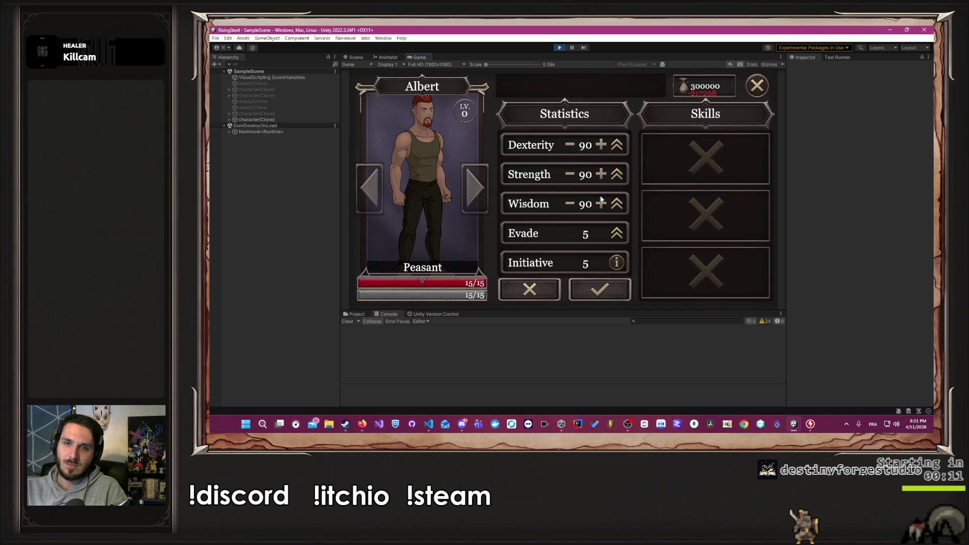
{"action": "double_click", "coordinate": [601, 174]}
{"action": "double_click", "coordinate": [601, 203]}
{"action": "left_click", "coordinate": [601, 145]}
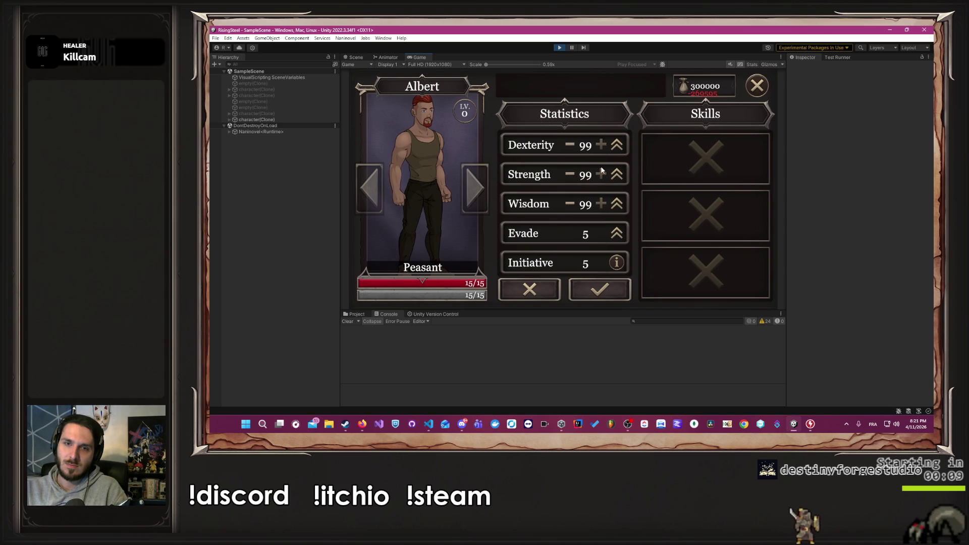
{"action": "left_click", "coordinate": [599, 290]}
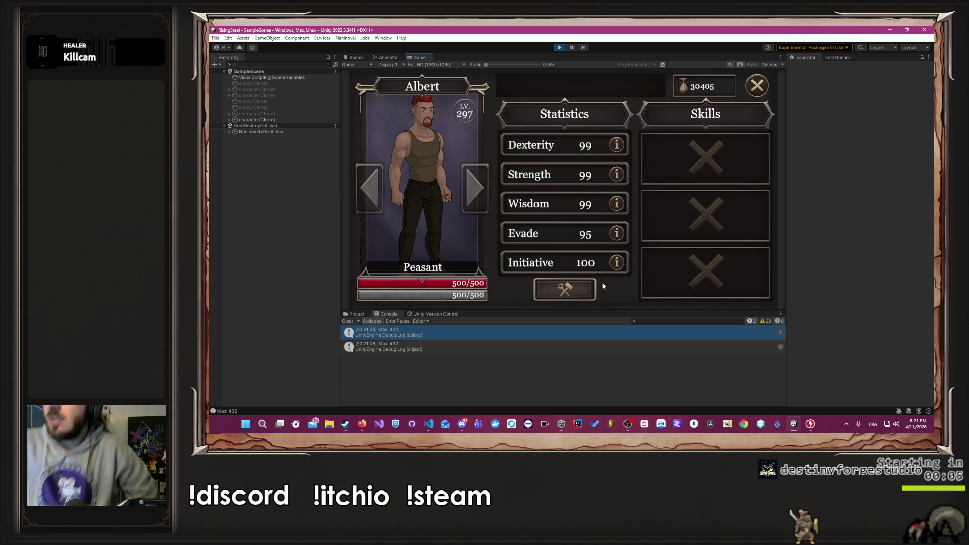
Stop play mode and delete the blank line in the VS Code stamina formula.
{"action": "left_click", "coordinate": [559, 47]}
{"action": "key", "text": "super+Down"}
{"action": "key", "text": "super+Down"}
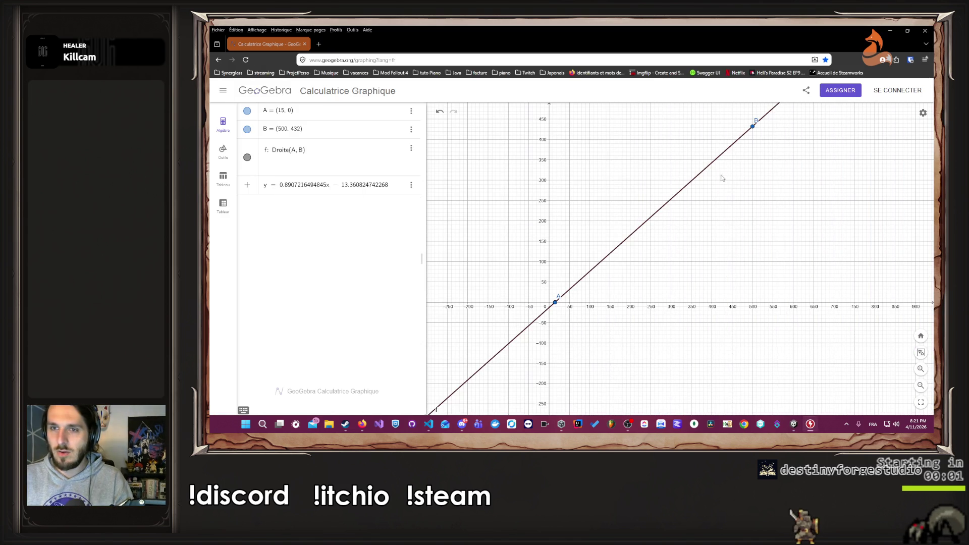
{"action": "left_click", "coordinate": [428, 427]}
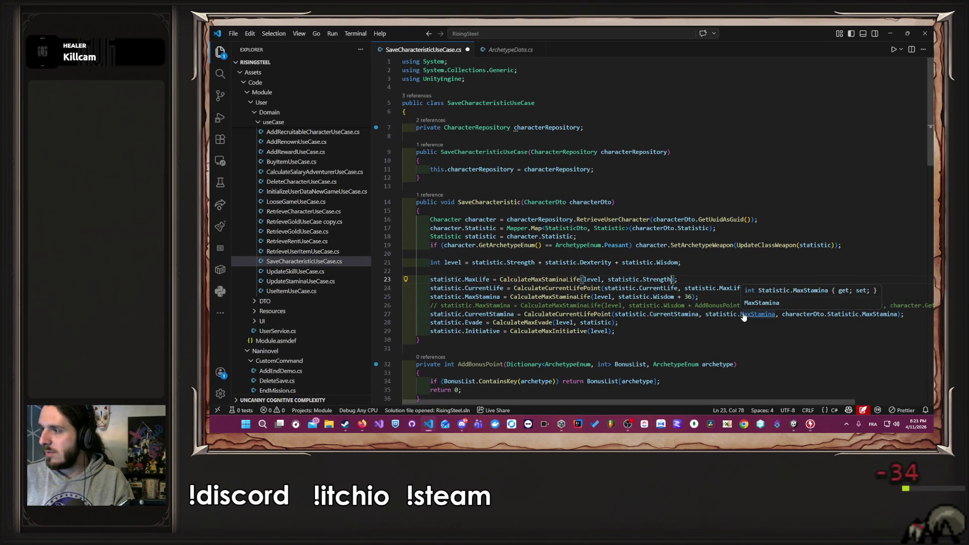
{"action": "scroll", "coordinate": [744, 317], "scroll_direction": "down", "scroll_amount": 6}
{"action": "left_click", "coordinate": [744, 357]}
{"action": "key", "text": "BackSpace"}
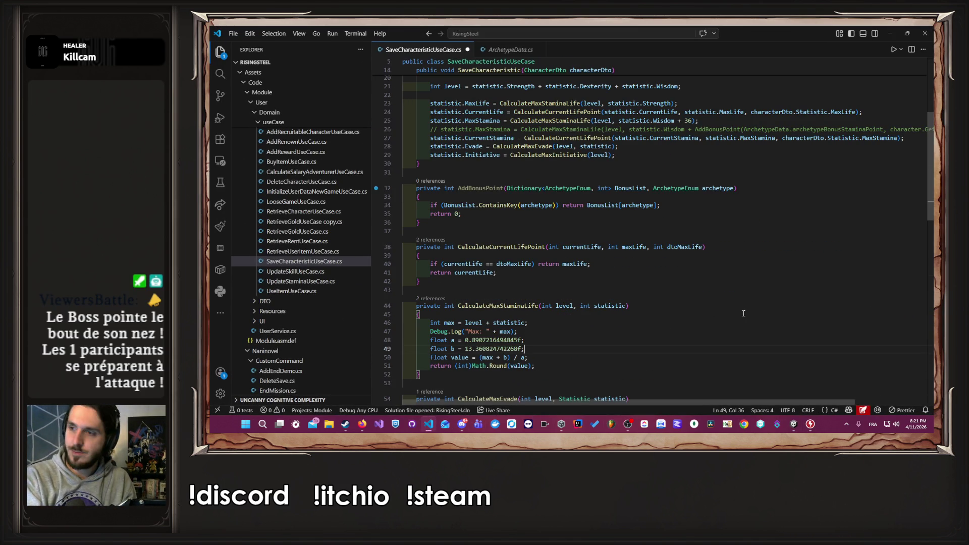
Delete the old Wisdom + 36 MaxStamina line.
{"action": "scroll", "coordinate": [776, 306], "scroll_direction": "up", "scroll_amount": 6}
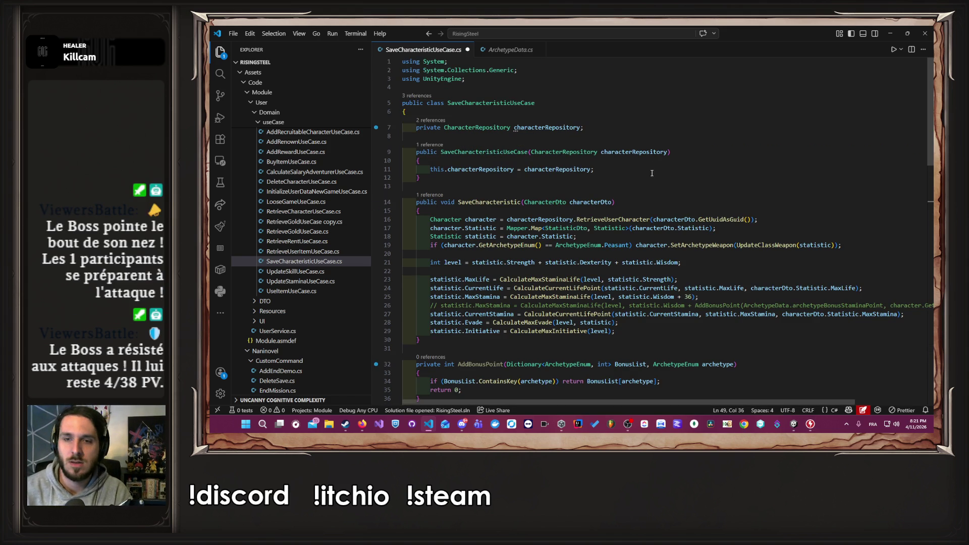
{"action": "scroll", "coordinate": [717, 313], "scroll_direction": "down", "scroll_amount": 1}
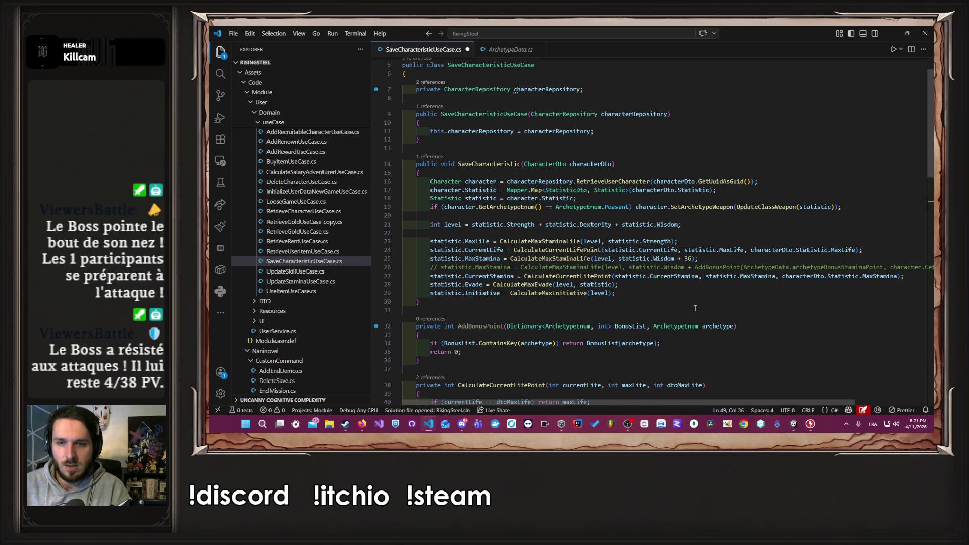
{"action": "left_click", "coordinate": [698, 399]}
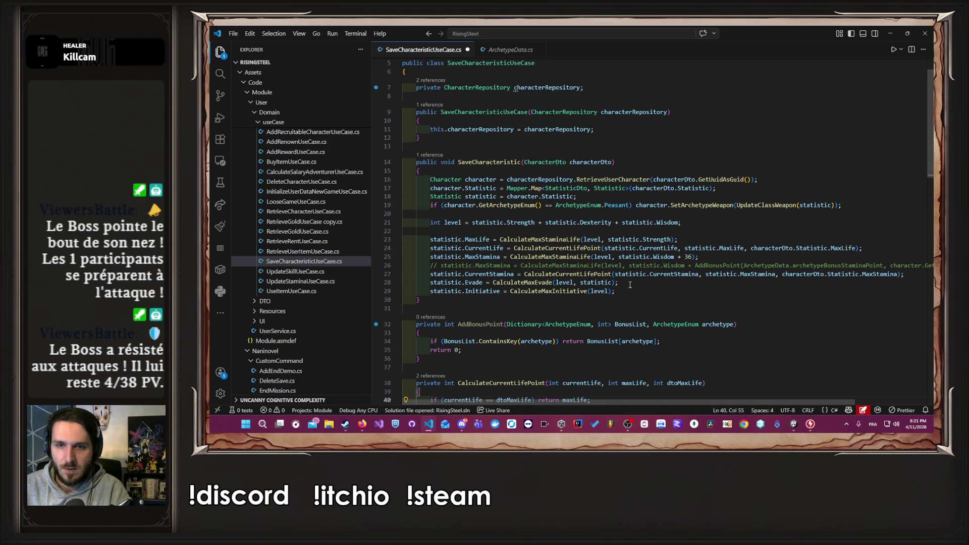
{"action": "left_click", "coordinate": [695, 266]}
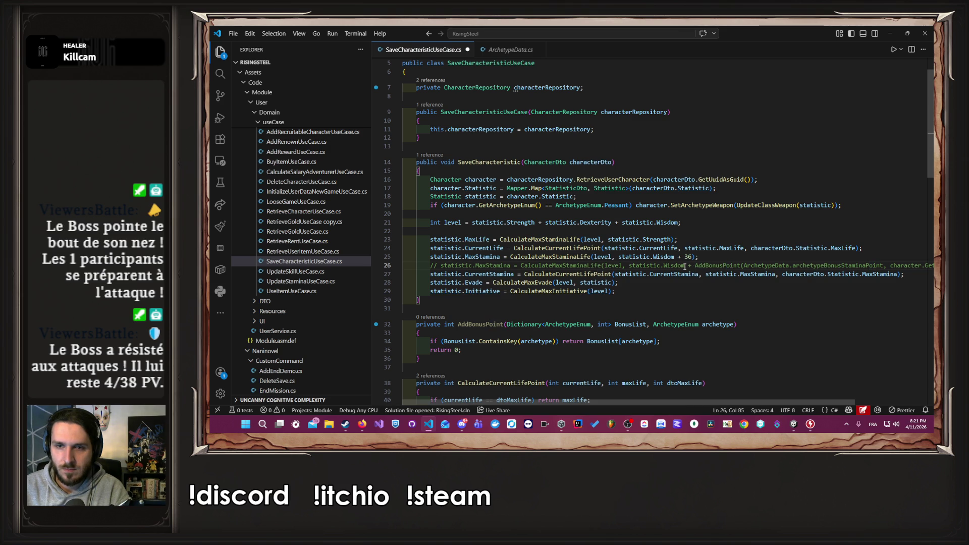
{"action": "left_click", "coordinate": [734, 258]}
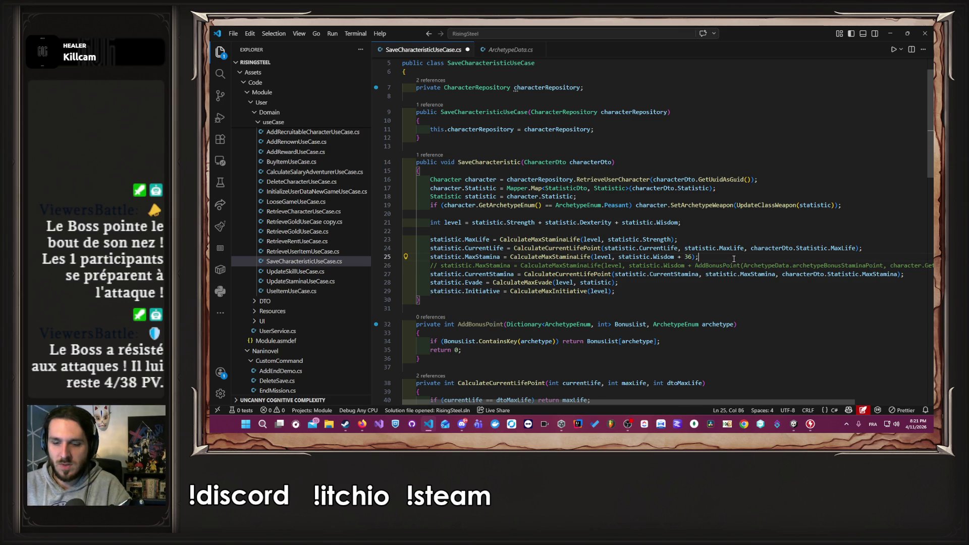
{"action": "key", "text": "shift+Home"}
{"action": "key", "text": "BackSpace"}
{"action": "key", "text": "BackSpace"}
{"action": "key", "text": "BackSpace"}
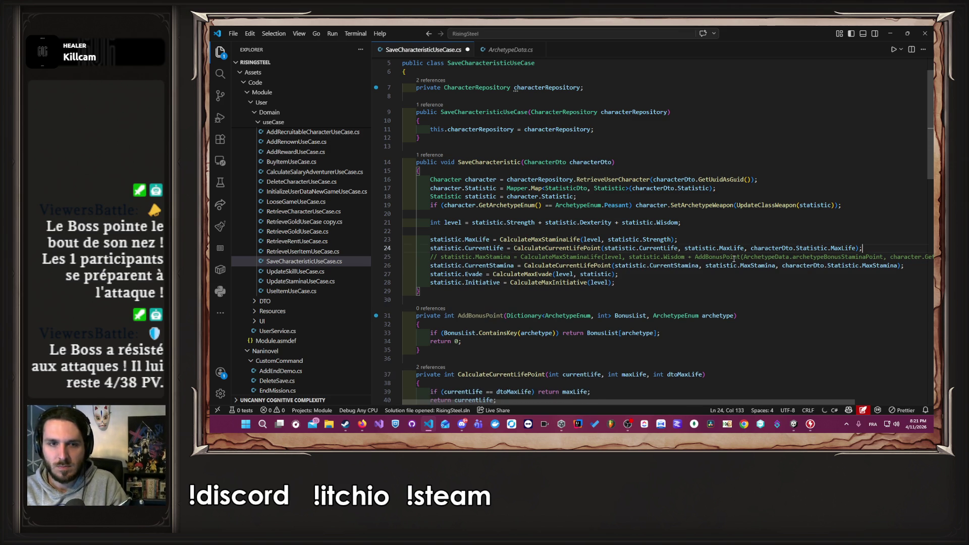
Uncomment the archetype bonus-point MaxStamina line and save.
{"action": "key", "text": "Down"}
{"action": "key", "text": "ctrl+slash"}
{"action": "key", "text": "ctrl+s"}
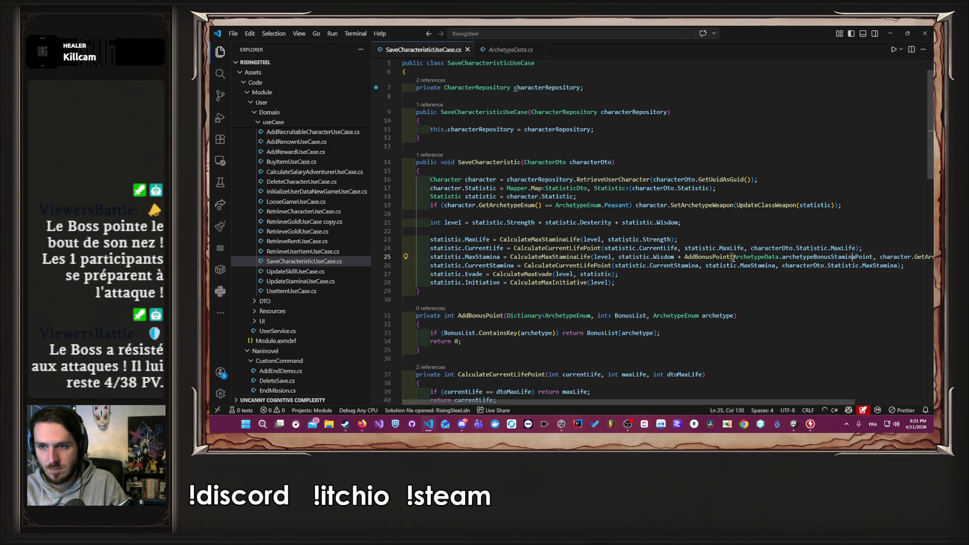
Copy the AddBonusPoint term onto the MaxLife line after statistic.Strength.
{"action": "key", "text": "End"}
{"action": "key", "text": "ctrl+Left"}
{"action": "key", "text": "ctrl+Left"}
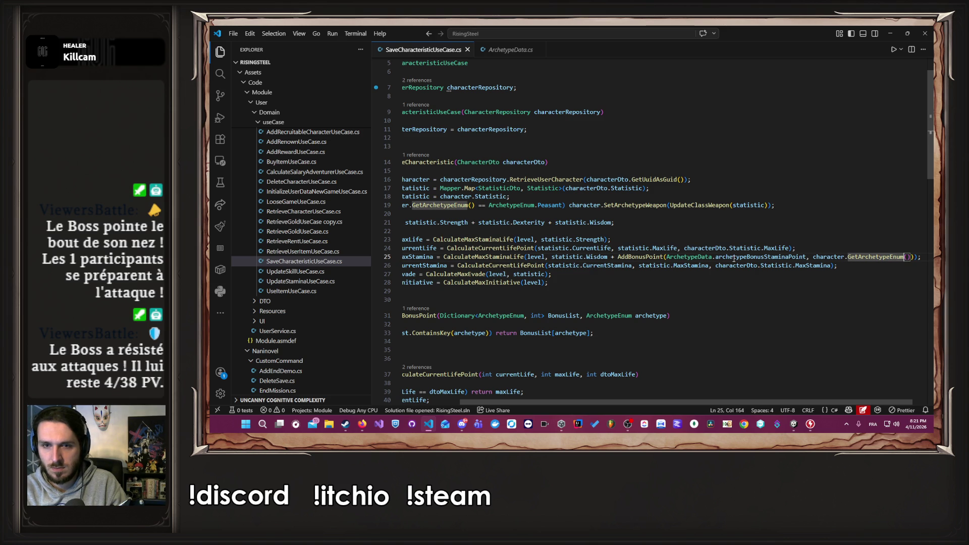
{"action": "key", "text": "ctrl+Left"}
{"action": "key", "text": "ctrl+Left"}
{"action": "key", "text": "ctrl+Left"}
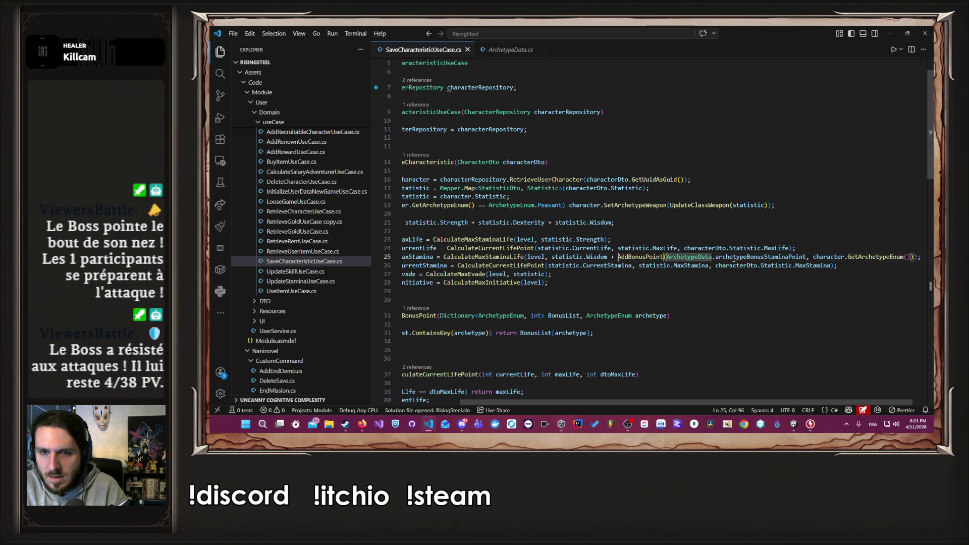
{"action": "key", "text": "ctrl+shift+Left"}
{"action": "key", "text": "ctrl+shift+Left"}
{"action": "key", "text": "ctrl+shift+Right"}
{"action": "key", "text": "ctrl+shift+Right"}
{"action": "key", "text": "ctrl+shift+Right"}
{"action": "key", "text": "shift+Left"}
{"action": "key", "text": "shift+Left"}
{"action": "key", "text": "ctrl+c"}
{"action": "key", "text": "Up"}
{"action": "key", "text": "Up"}
{"action": "key", "text": "Left"}
{"action": "key", "text": "Left"}
{"action": "key", "text": "ctrl+v"}
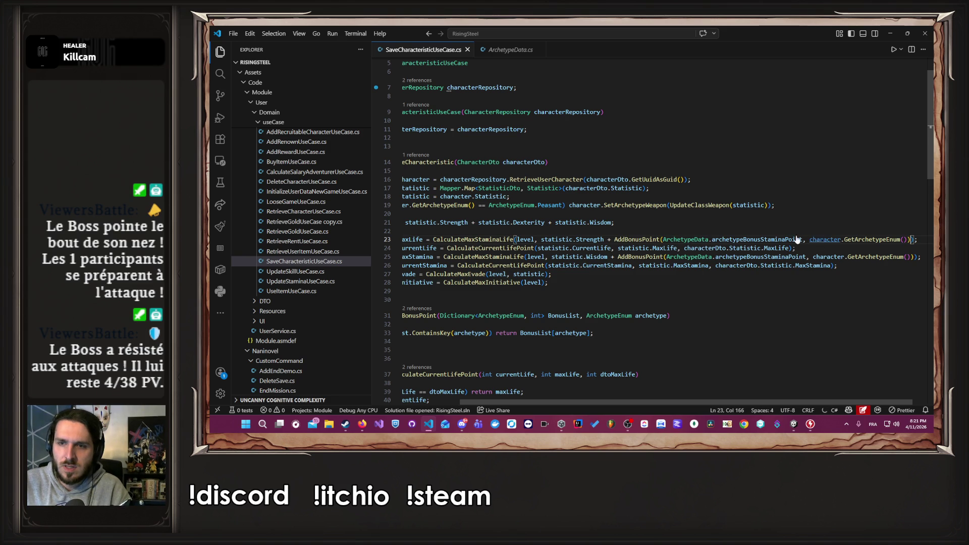
Replace the stamina bonus table on MaxLife with archetypeBonusLifePoint.
{"action": "left_click", "coordinate": [786, 239], "text": "ctrl"}
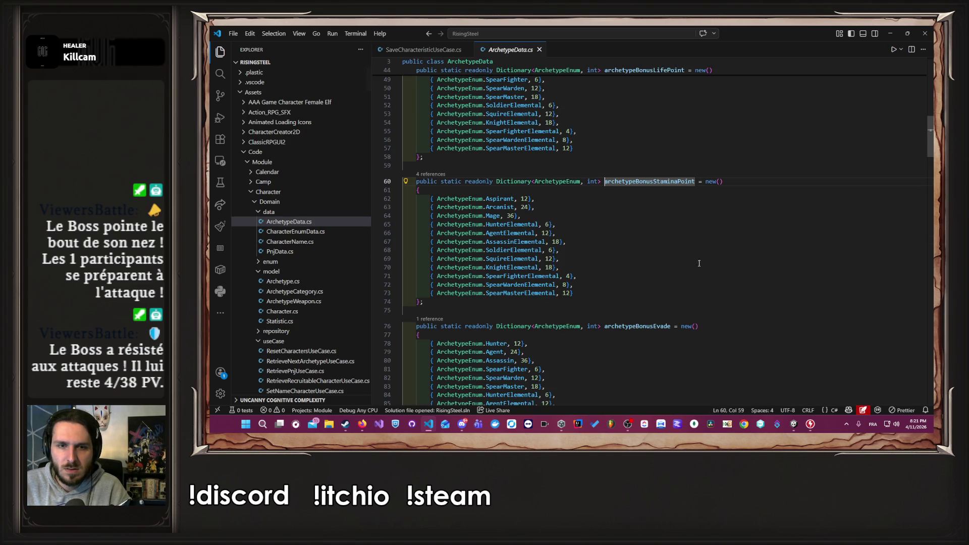
{"action": "scroll", "coordinate": [672, 277], "scroll_direction": "up", "scroll_amount": 6}
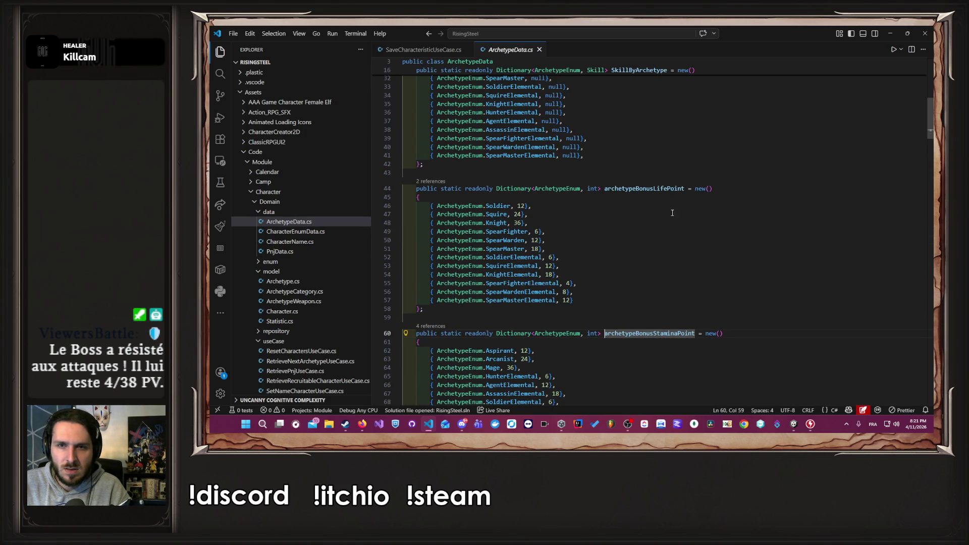
{"action": "left_click", "coordinate": [656, 189]}
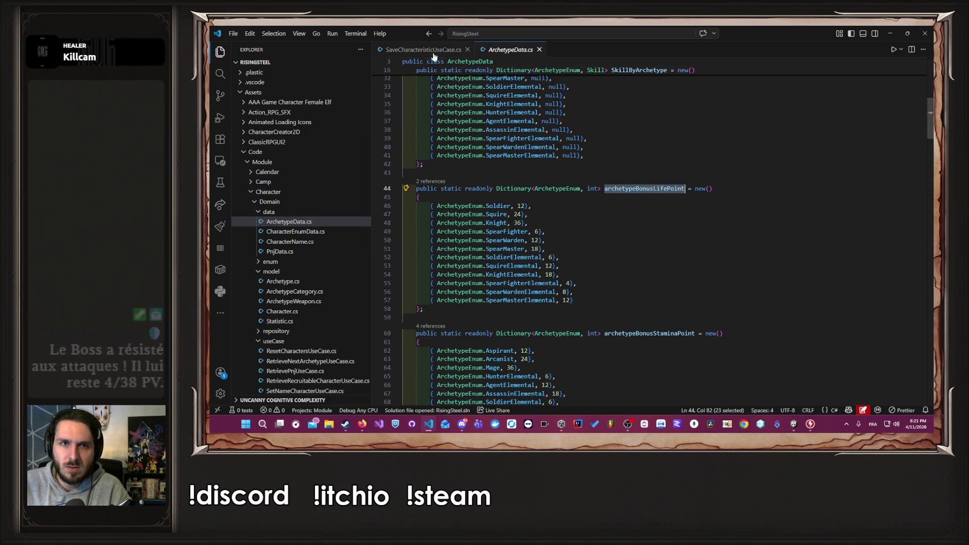
{"action": "key", "text": "alt+Left"}
{"action": "double_click", "coordinate": [783, 239]}
{"action": "key", "text": "ctrl+v"}
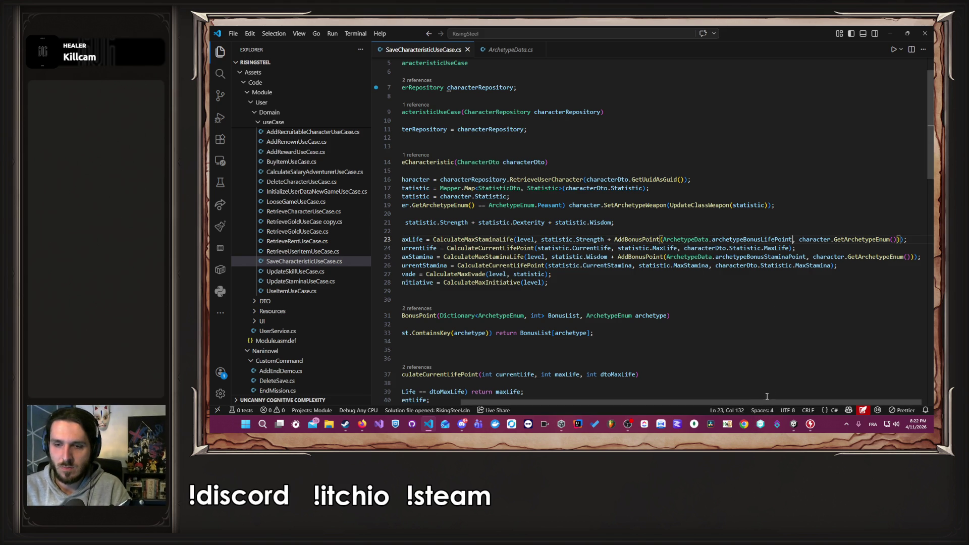
{"action": "mouse_move", "coordinate": [768, 401]}
{"action": "left_mouse_down"}
{"action": "mouse_move", "coordinate": [768, 393]}
{"action": "mouse_move", "coordinate": [644, 404]}
{"action": "left_mouse_up"}
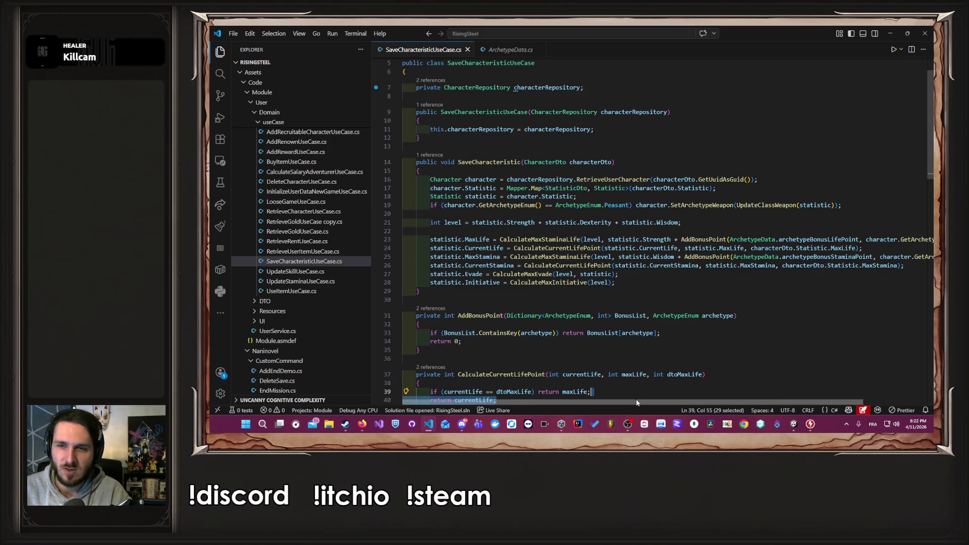
{"action": "left_click", "coordinate": [636, 276]}
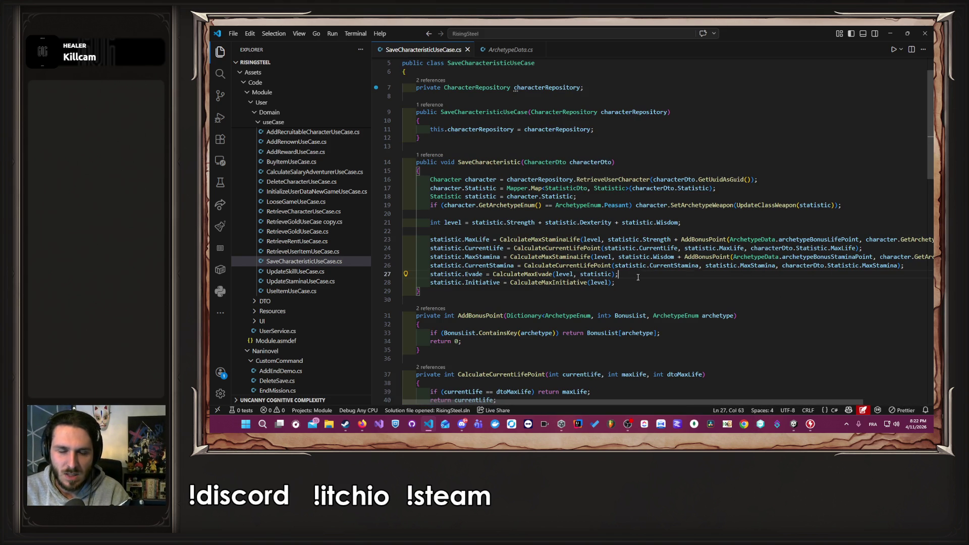
{"action": "key", "text": "Left"}
{"action": "key", "text": "Left"}
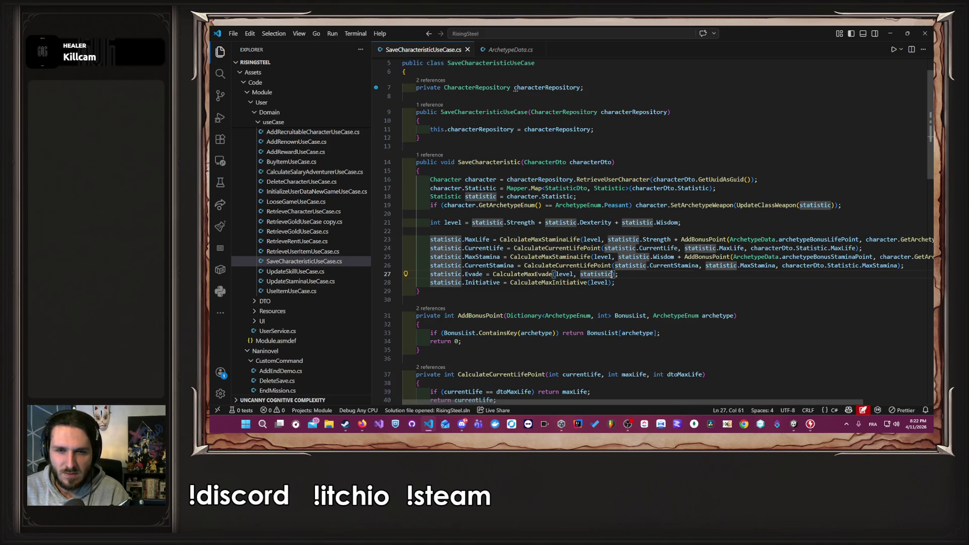
Add Debug.Log("Evade: " + evade); below the evade sum in CalculateMaxEvade and save.
{"action": "left_click", "coordinate": [538, 275], "text": "ctrl"}
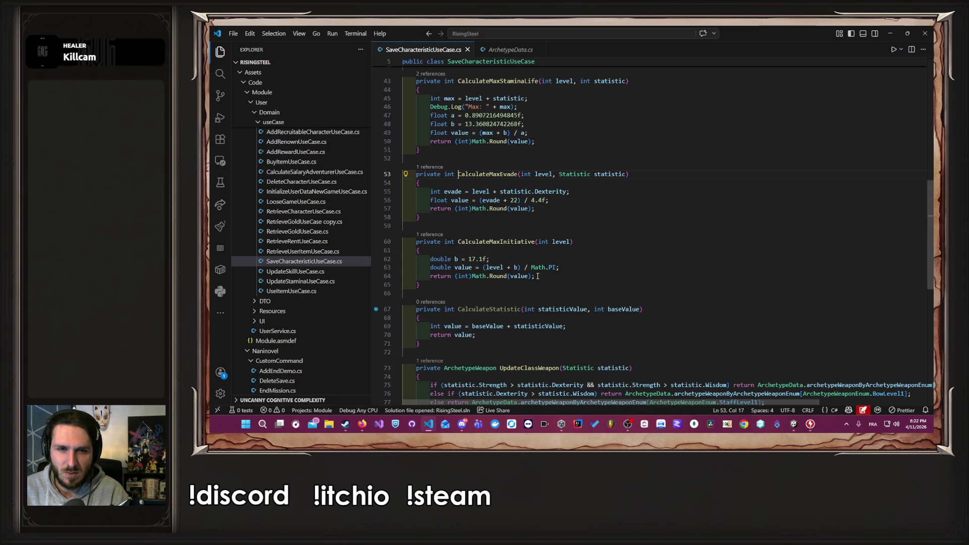
{"action": "left_click", "coordinate": [596, 192]}
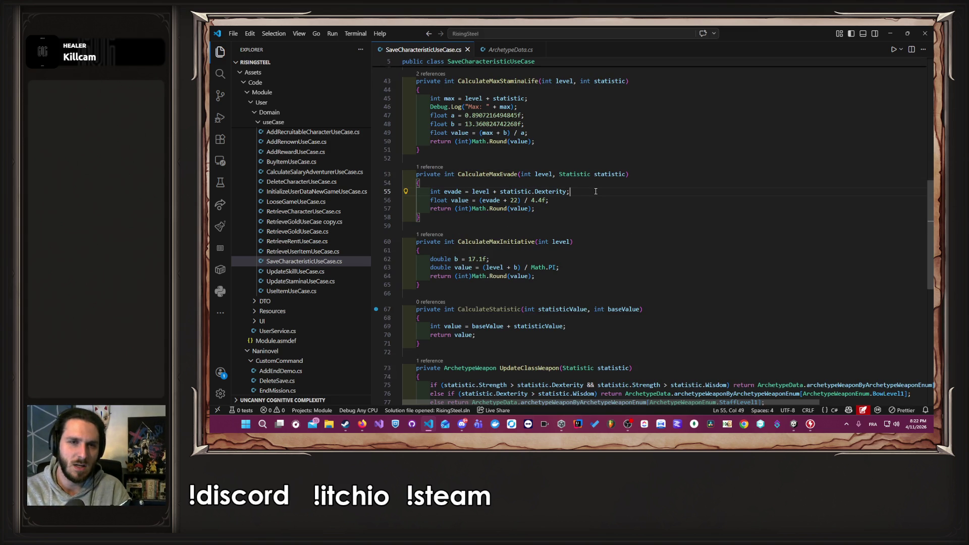
{"action": "key", "text": "Return"}
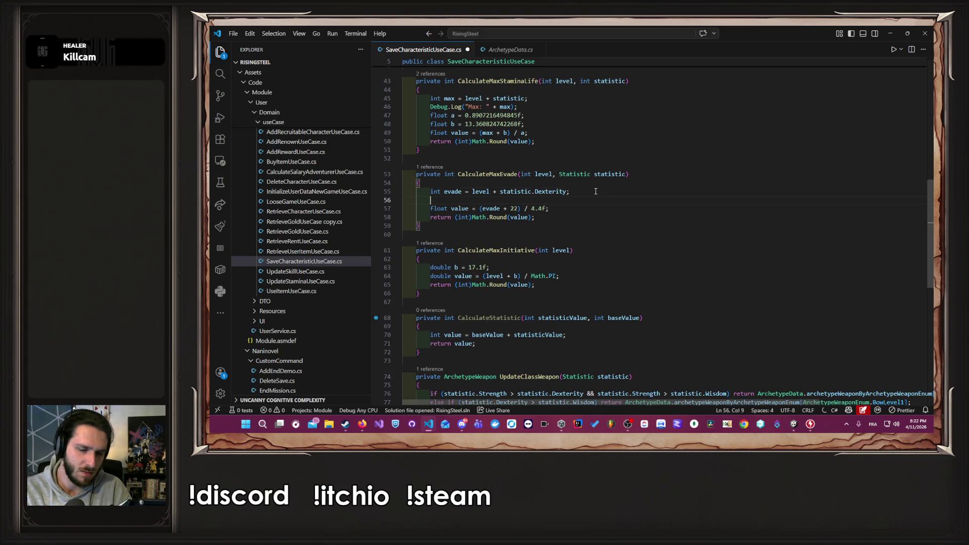
{"action": "type", "text": "Debug.Log(\"Evade: \" + evade);"}
{"action": "key", "text": "ctrl+s"}
Look up the stamina bonus table definition, then return to the character-saving code.
{"action": "scroll", "coordinate": [620, 274], "scroll_direction": "up", "scroll_amount": 13}
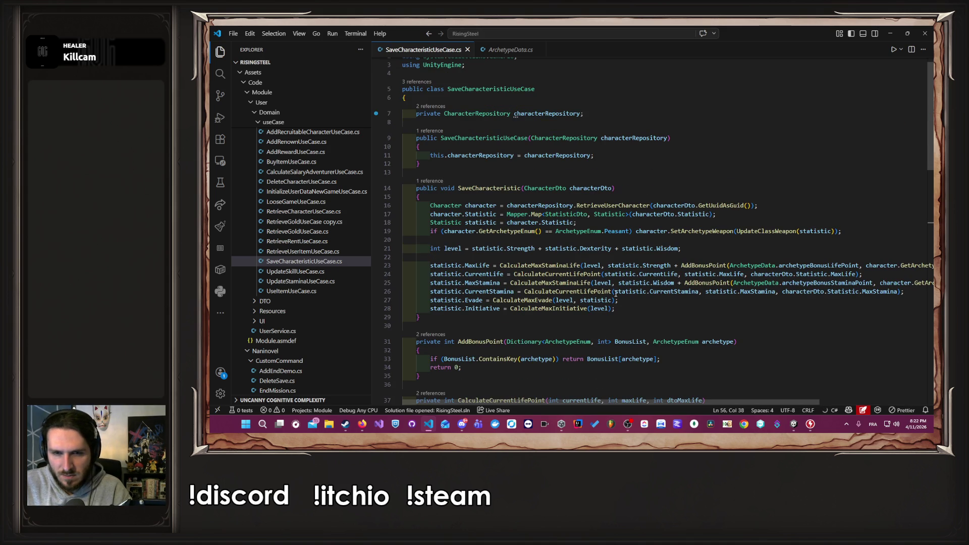
{"action": "left_click", "coordinate": [614, 292]}
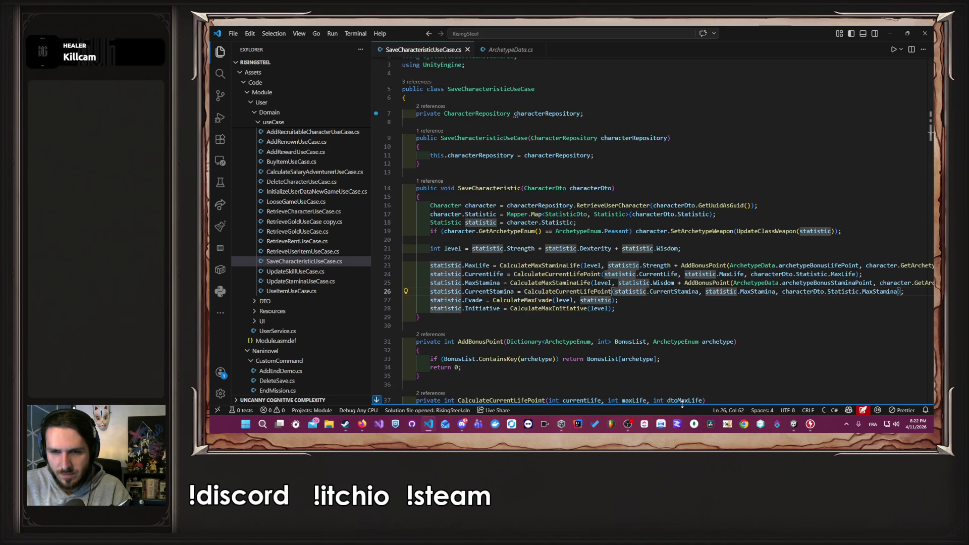
{"action": "left_click", "coordinate": [838, 283], "text": "ctrl"}
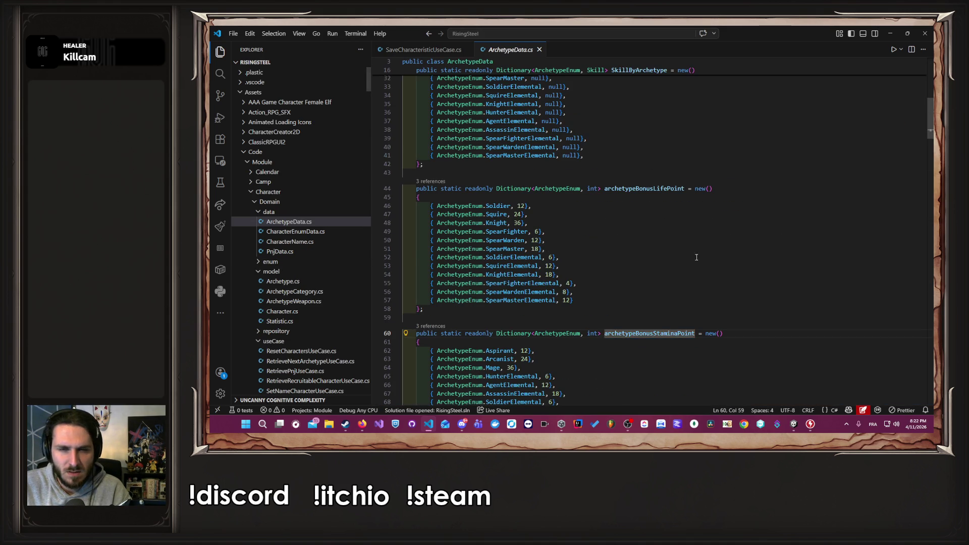
{"action": "scroll", "coordinate": [709, 259], "scroll_direction": "down", "scroll_amount": 10}
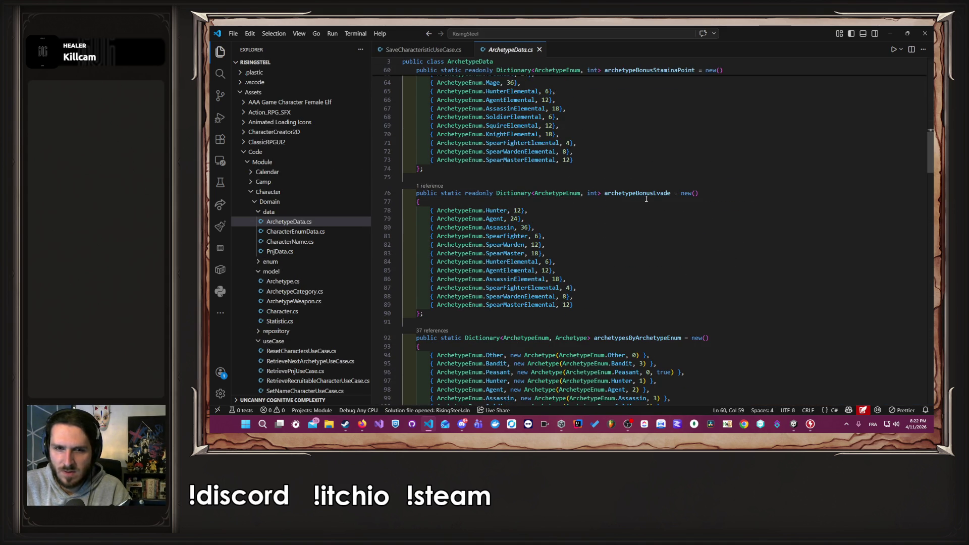
{"action": "key", "text": "alt+Left"}
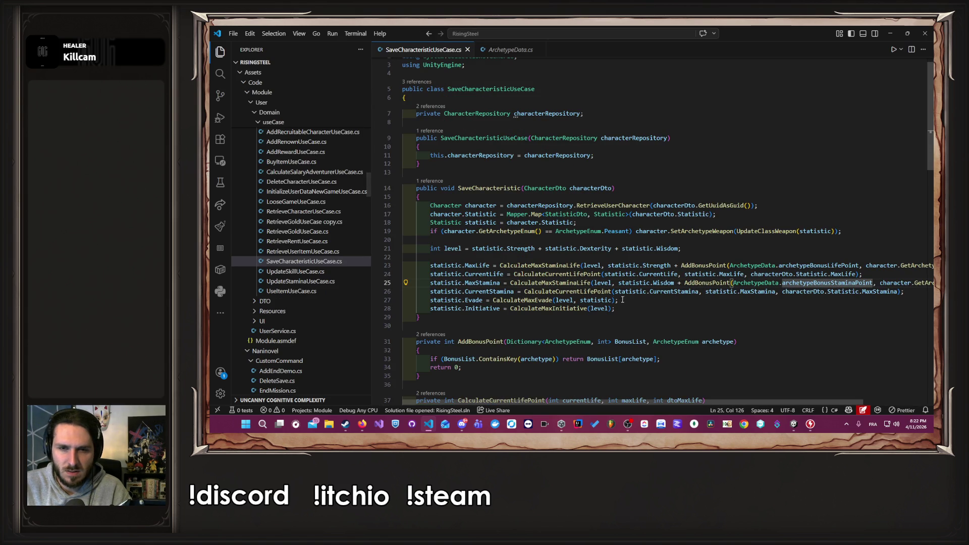
Try adding + 36 to the evade call, save, then remove it again.
{"action": "left_click", "coordinate": [611, 301]}
{"action": "type", "text": "+36"}
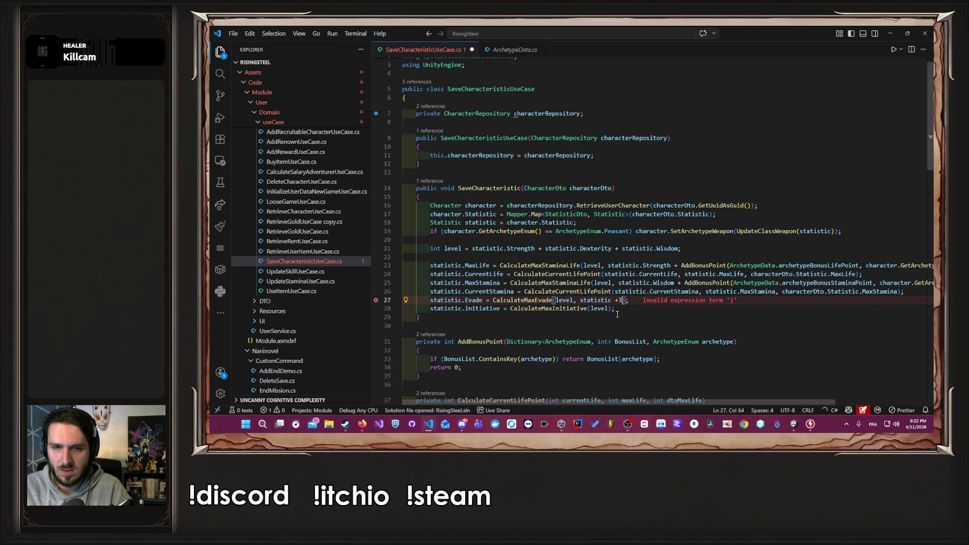
{"action": "key", "text": "ctrl+s"}
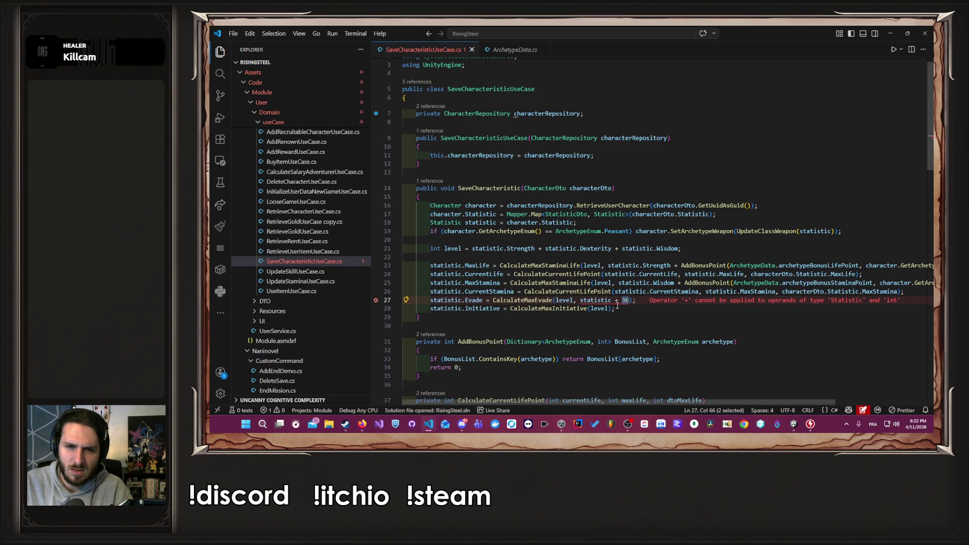
{"action": "left_click", "coordinate": [615, 300]}
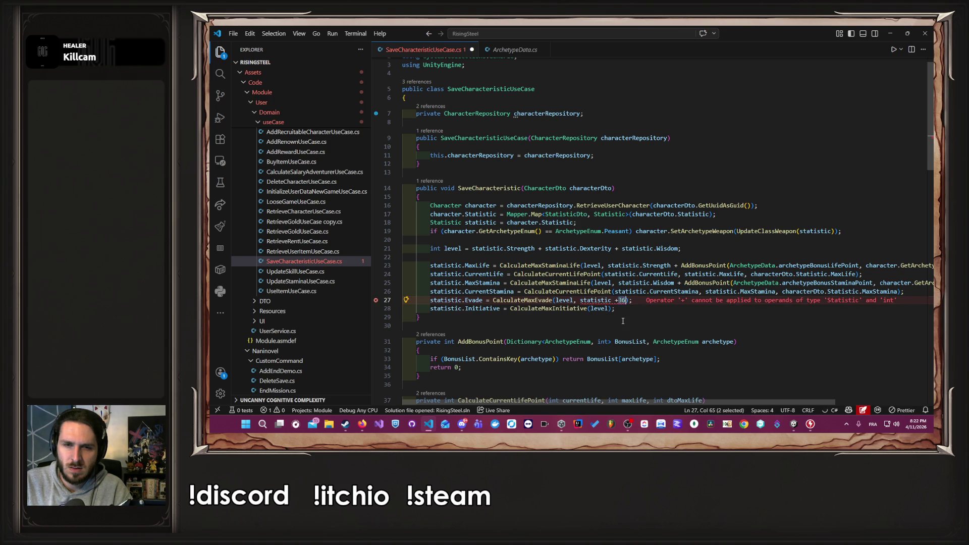
{"action": "key", "text": "BackSpace"}
{"action": "key", "text": "Delete"}
{"action": "key", "text": "Delete"}
{"action": "key", "text": "Delete"}
{"action": "left_click", "coordinate": [529, 301], "text": "ctrl"}
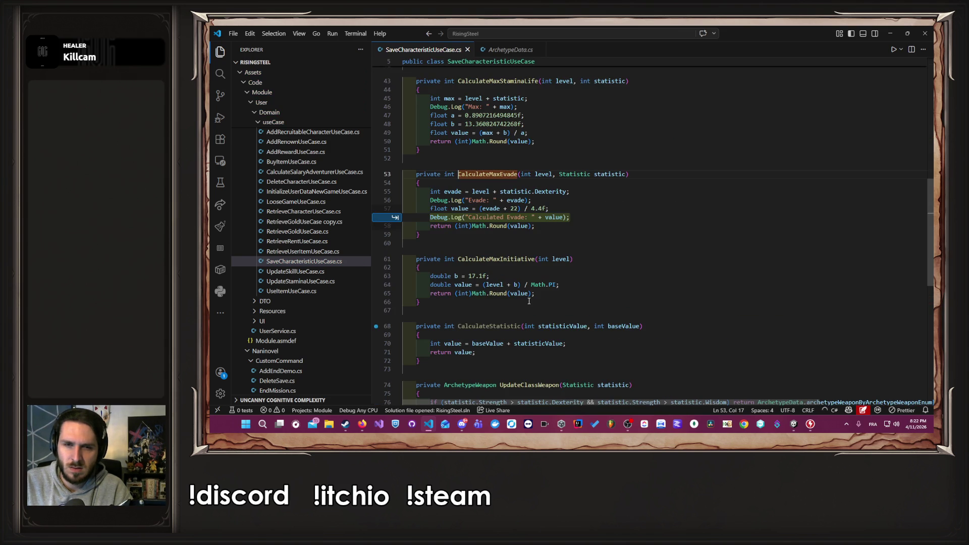
Change CalculateMaxEvade's parameter to int dexterity and use it in the evade sum.
{"action": "key", "text": "Escape"}
{"action": "left_click", "coordinate": [589, 200]}
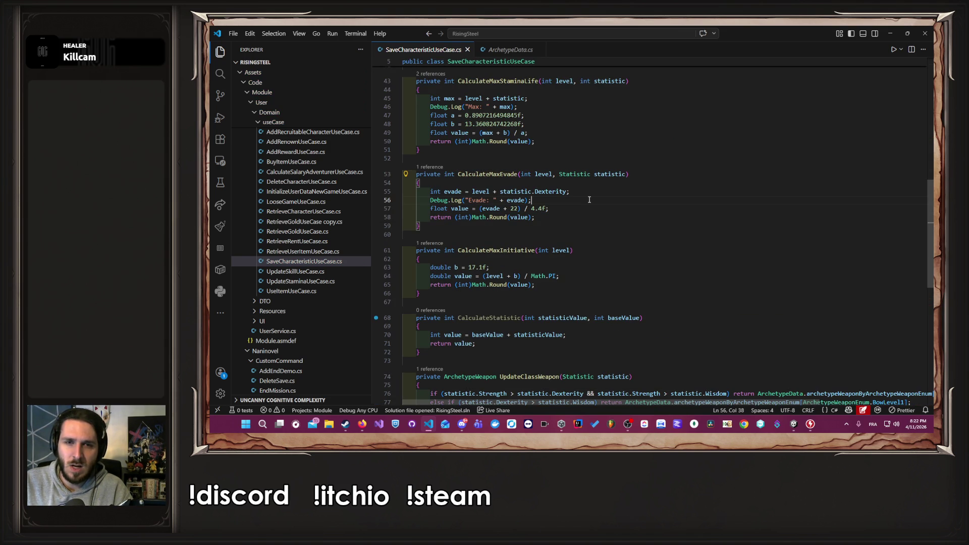
{"action": "mouse_move", "coordinate": [625, 175]}
{"action": "left_click", "coordinate": [562, 174]}
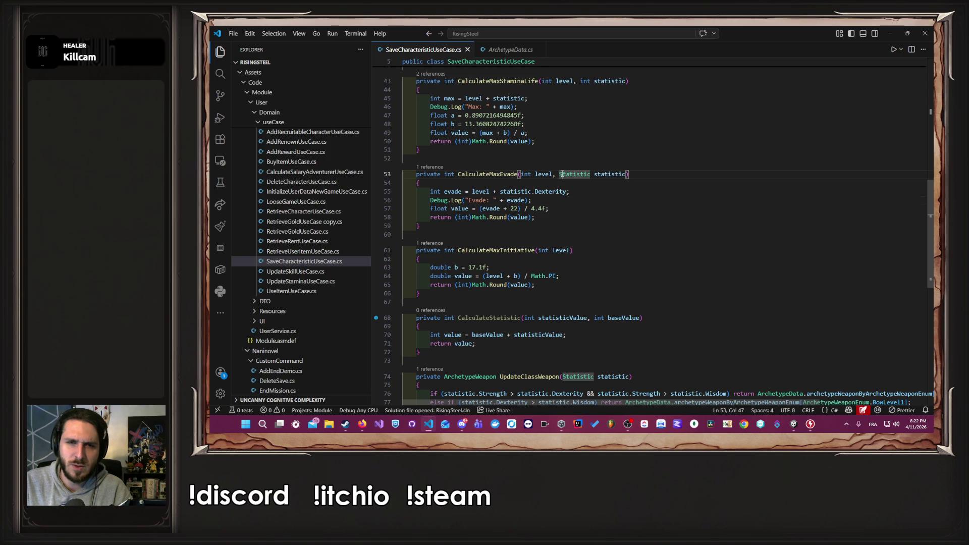
{"action": "key", "text": "ctrl+shift+Right"}
{"action": "key", "text": "ctrl+shift+Right"}
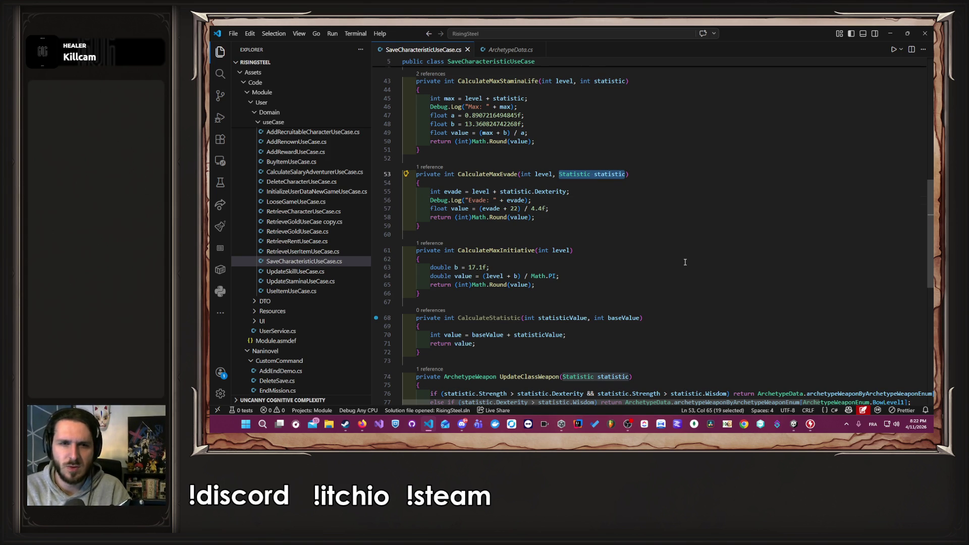
{"action": "type", "text": "int "}
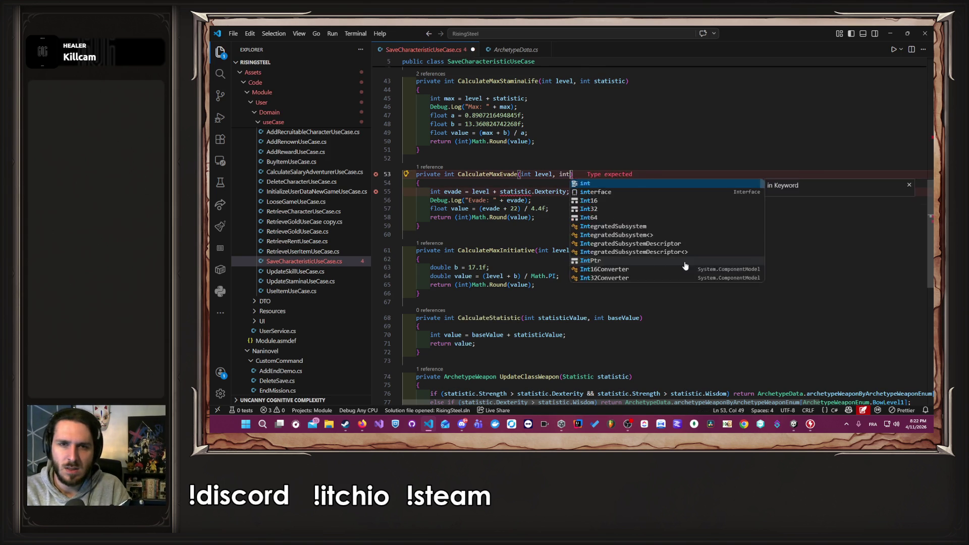
{"action": "type", "text": "dexterity"}
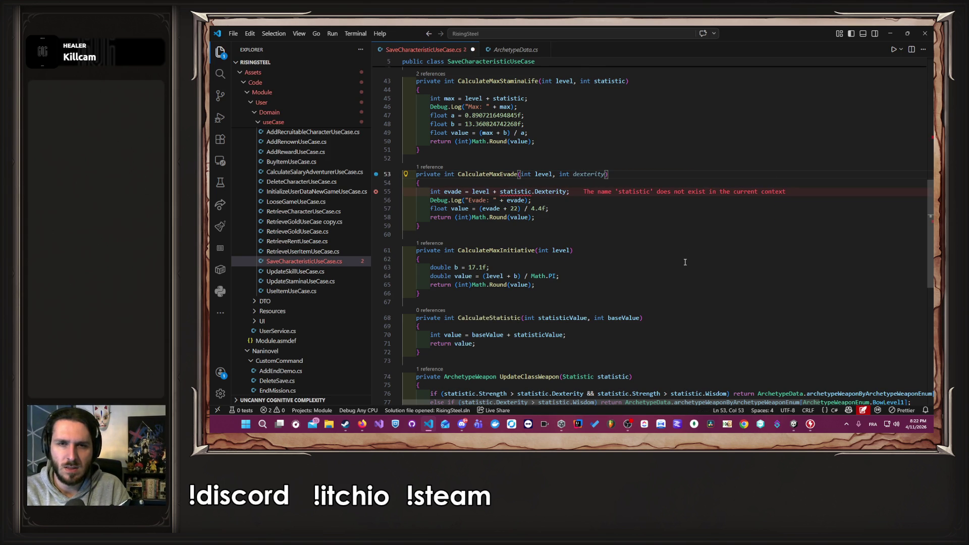
{"action": "key", "text": "Tab"}
{"action": "key", "text": "Tab"}
{"action": "key", "text": "Tab"}
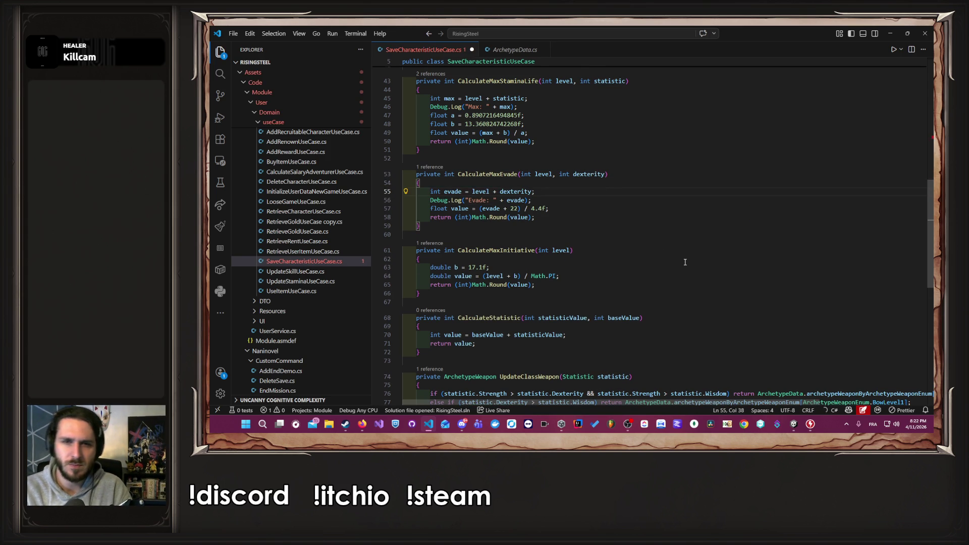
{"action": "key", "text": "Tab"}
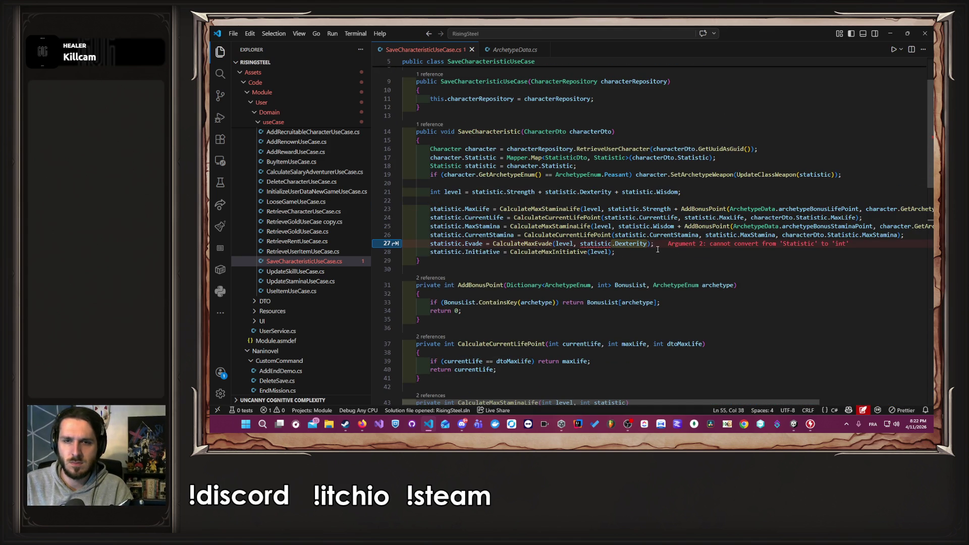
Pass statistic.Dexterity + 36 to CalculateMaxEvade and save.
{"action": "key", "text": "Tab"}
{"action": "type", "text": "+ 36"}
{"action": "key", "text": "ctrl+s"}
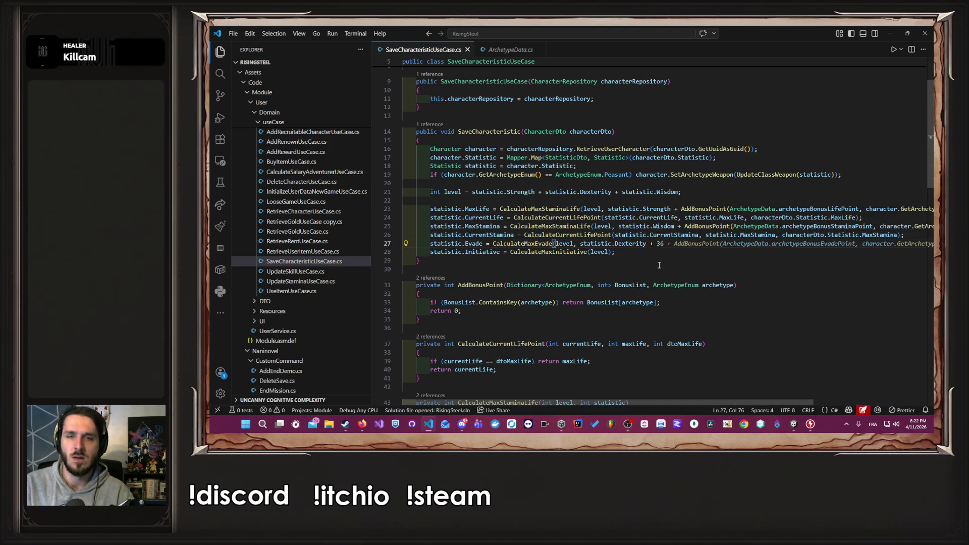
{"action": "key", "text": "Escape"}
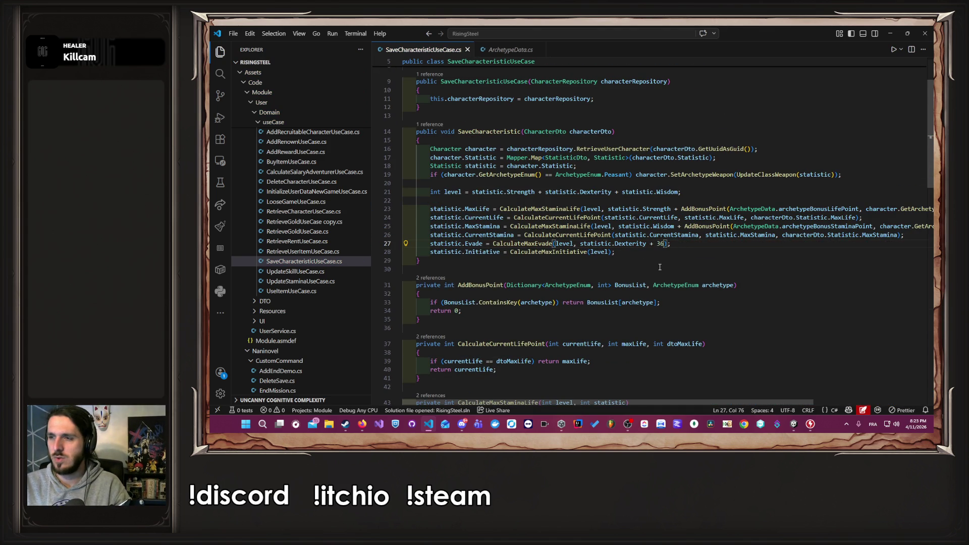
{"action": "scroll", "coordinate": [654, 267], "scroll_direction": "down", "scroll_amount": 10}
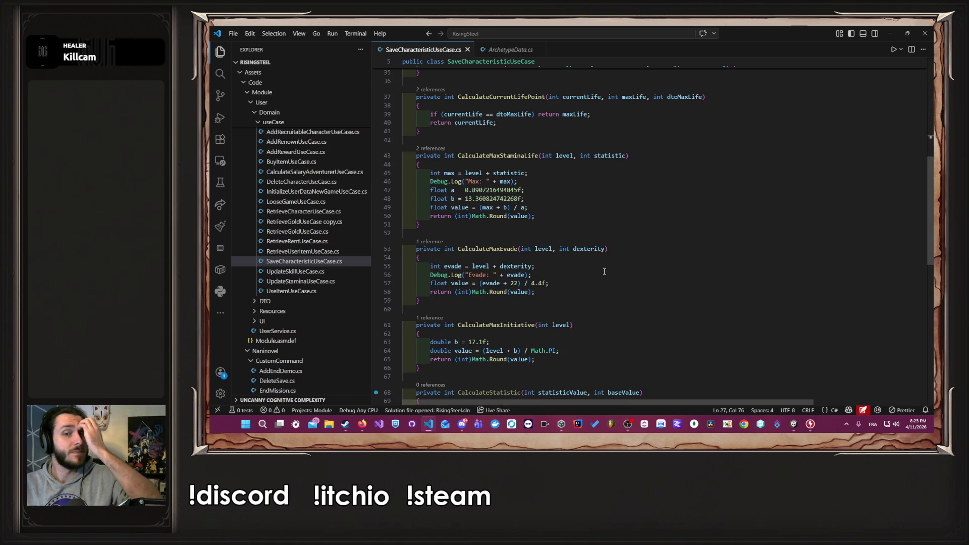
{"action": "key", "text": "alt+Tab"}
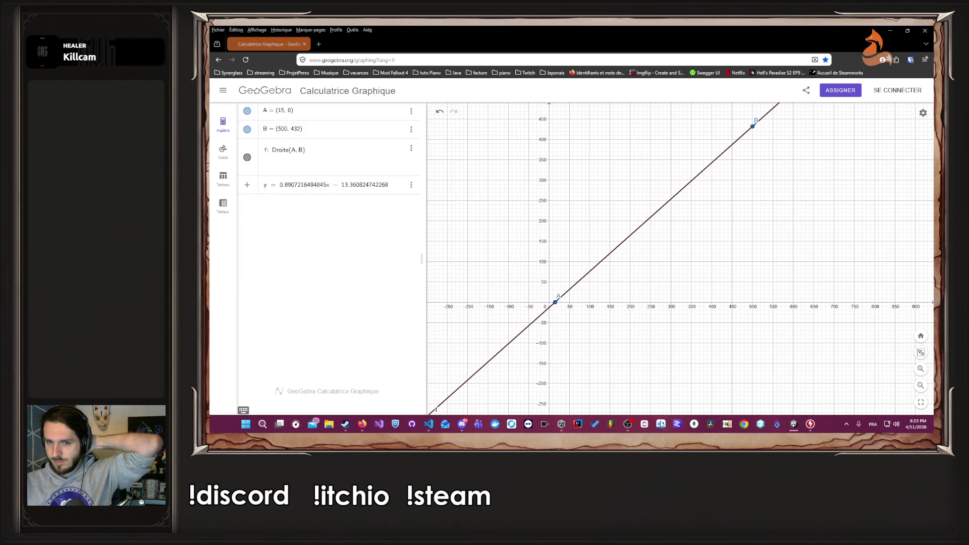
Switch back to the Unity editor window.
{"action": "mouse_move", "coordinate": [792, 425]}
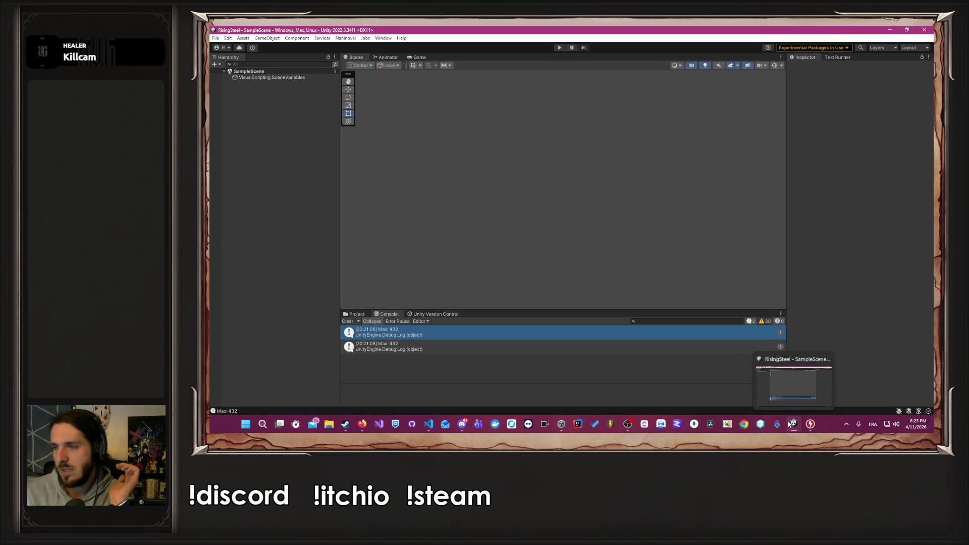
{"action": "left_click", "coordinate": [792, 426]}
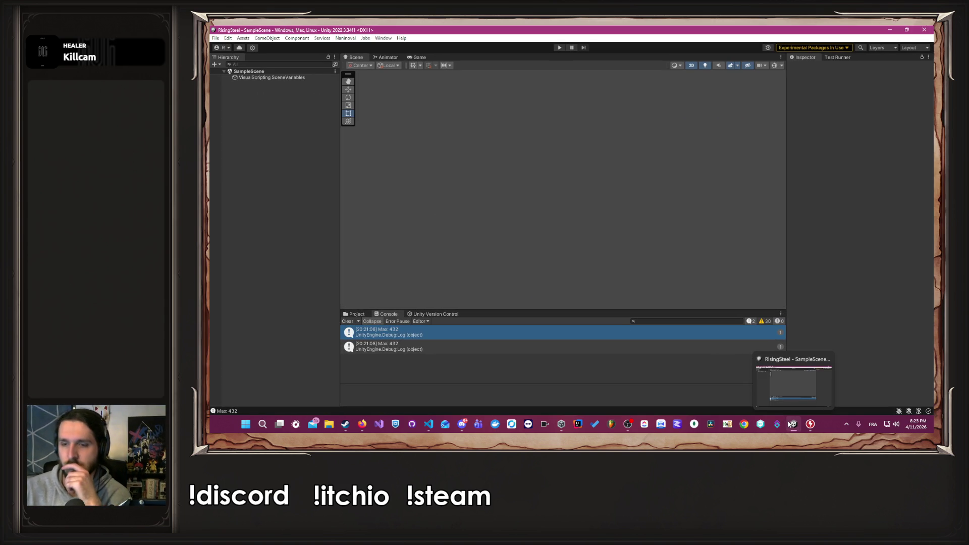
Check the Max log's stack trace, then clear the Unity console.
{"action": "left_click", "coordinate": [792, 425]}
{"action": "left_click", "coordinate": [792, 425]}
{"action": "left_click", "coordinate": [572, 350]}
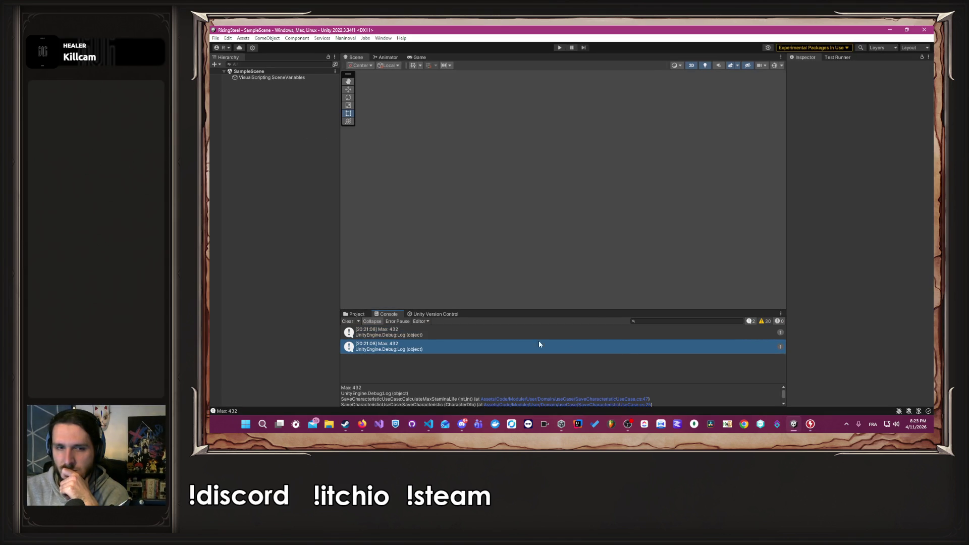
{"action": "left_click", "coordinate": [354, 322]}
Enter play mode, continue the saved game, then stop play mode.
{"action": "left_click", "coordinate": [558, 47]}
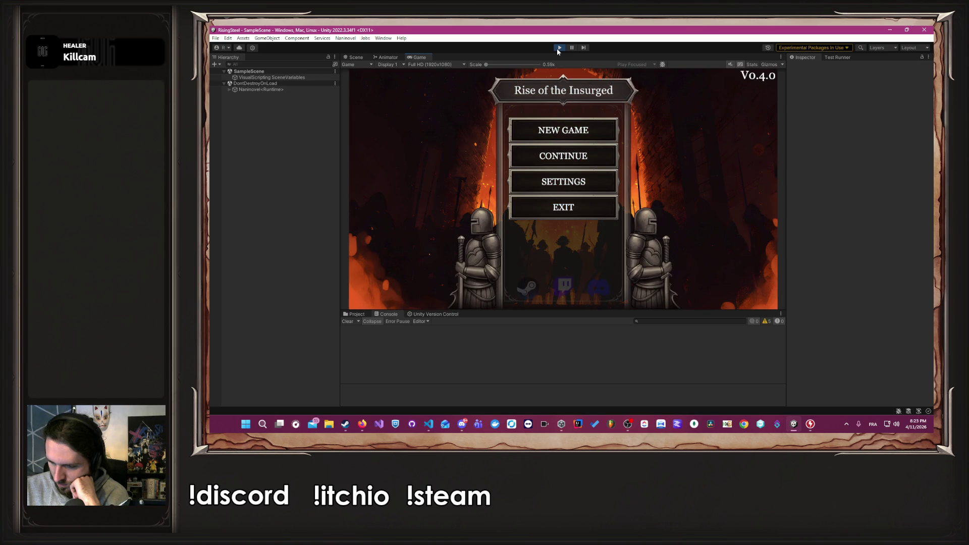
{"action": "left_click", "coordinate": [564, 157]}
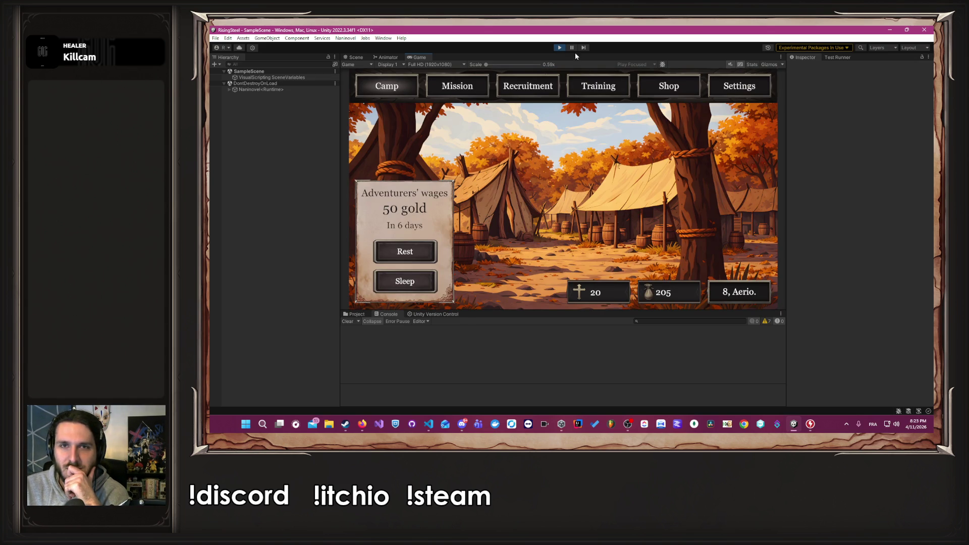
{"action": "left_click", "coordinate": [560, 48]}
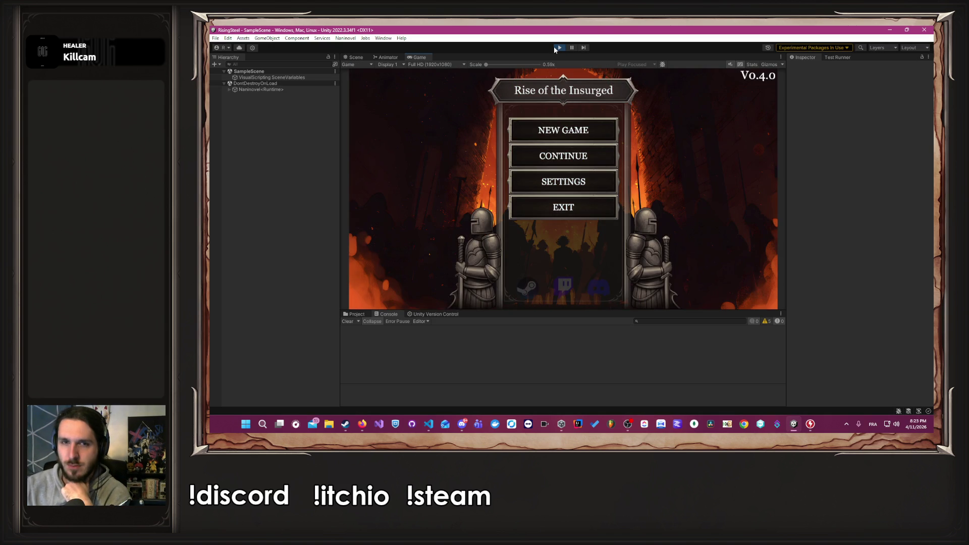
Start a new game named 'test' as the red-haired man and open his Training statistics sheet.
{"action": "left_click", "coordinate": [581, 131]}
{"action": "type", "text": "test"}
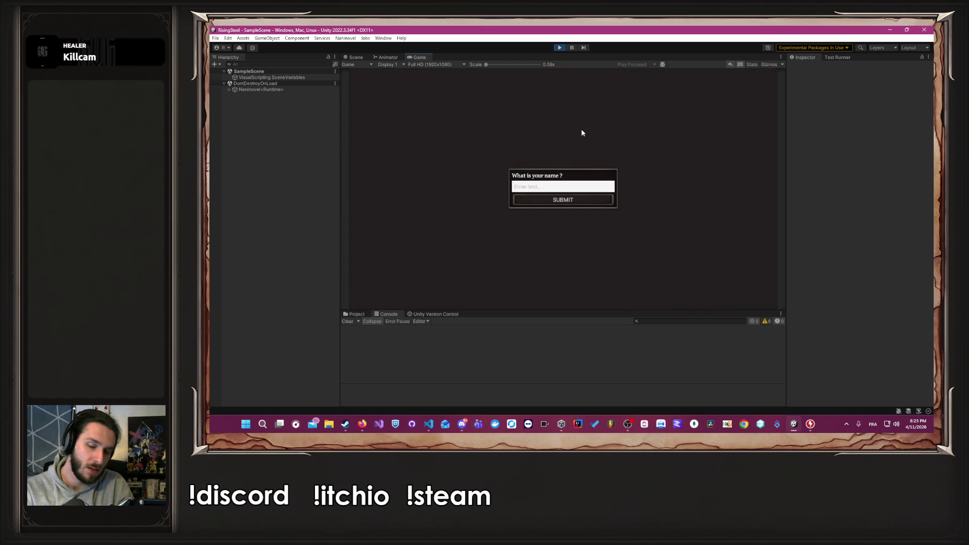
{"action": "key", "text": "Return"}
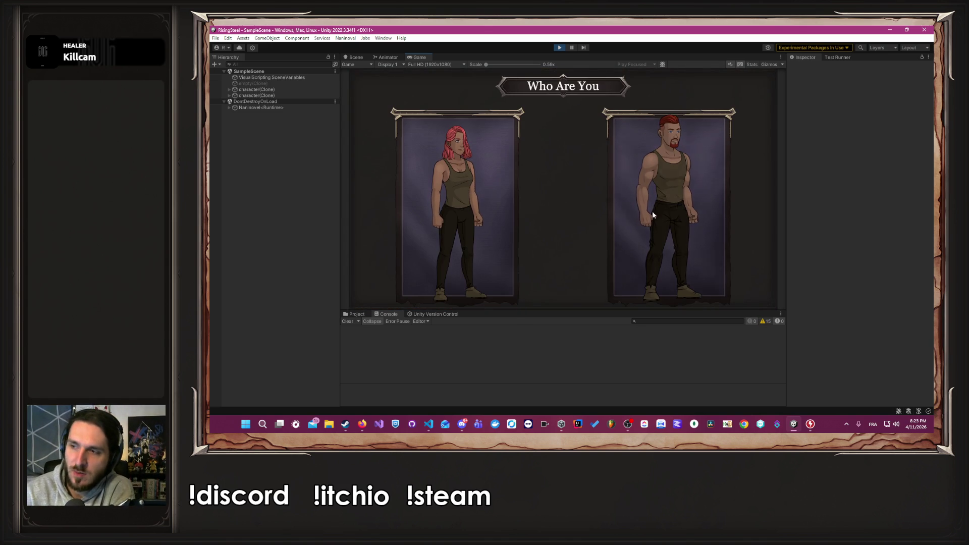
{"action": "left_click", "coordinate": [623, 216]}
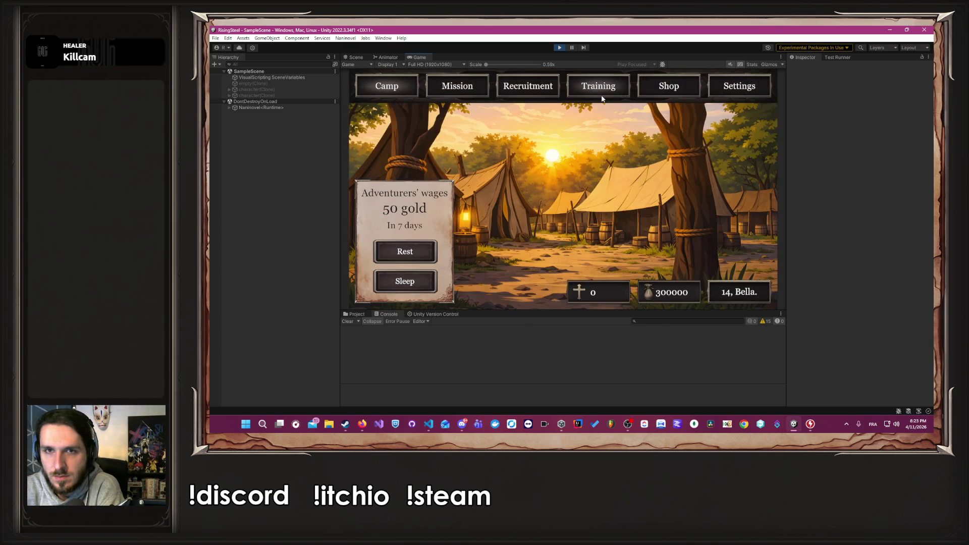
{"action": "left_click", "coordinate": [601, 95]}
{"action": "left_click", "coordinate": [463, 178]}
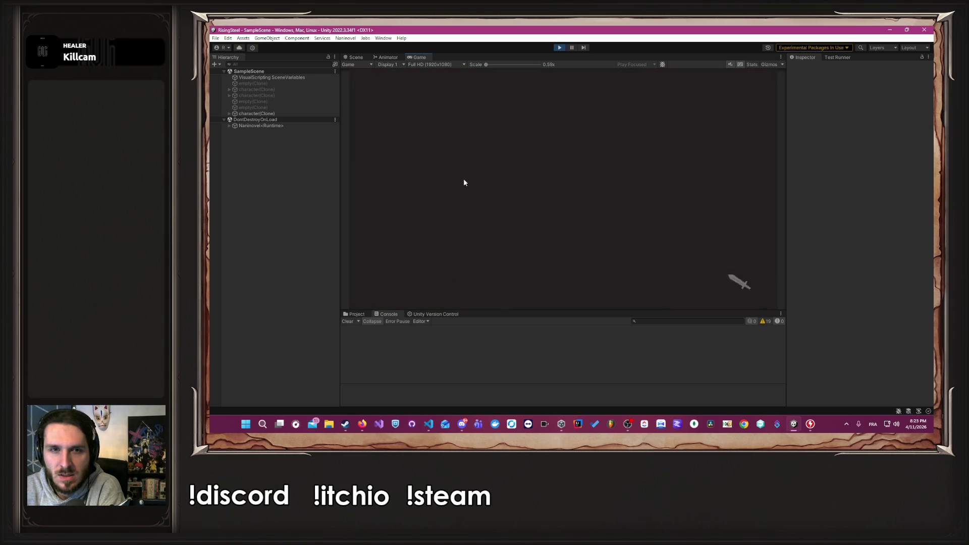
Raise Dexterity, Strength and Wisdom to 99 and confirm, reaching level 297 with Evade 103.
{"action": "left_click", "coordinate": [565, 290]}
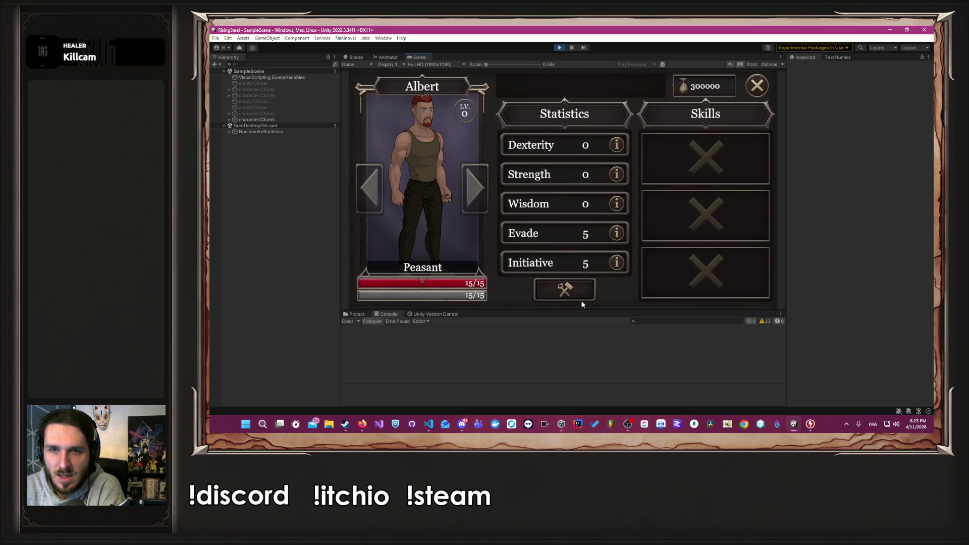
{"action": "left_click", "coordinate": [601, 174]}
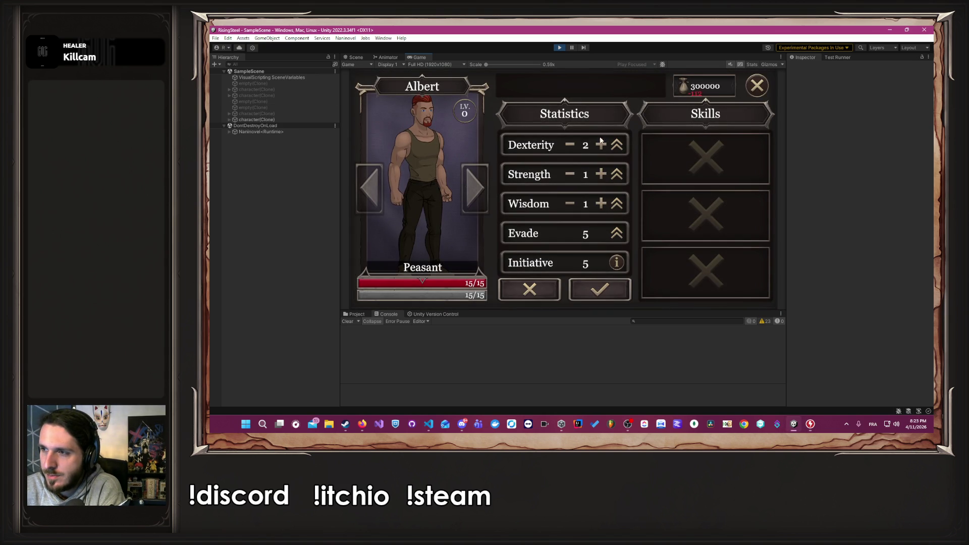
{"action": "left_click", "coordinate": [601, 174]}
{"action": "left_click", "coordinate": [601, 174]}
{"action": "left_click", "coordinate": [601, 202]}
{"action": "left_click", "coordinate": [601, 202]}
{"action": "left_click", "coordinate": [601, 202]}
{"action": "left_click", "coordinate": [601, 202]}
{"action": "left_click", "coordinate": [601, 173]}
{"action": "left_click", "coordinate": [601, 174]}
{"action": "left_click", "coordinate": [601, 174]}
{"action": "left_click", "coordinate": [601, 174]}
{"action": "left_click", "coordinate": [601, 202]}
{"action": "left_click", "coordinate": [601, 202]}
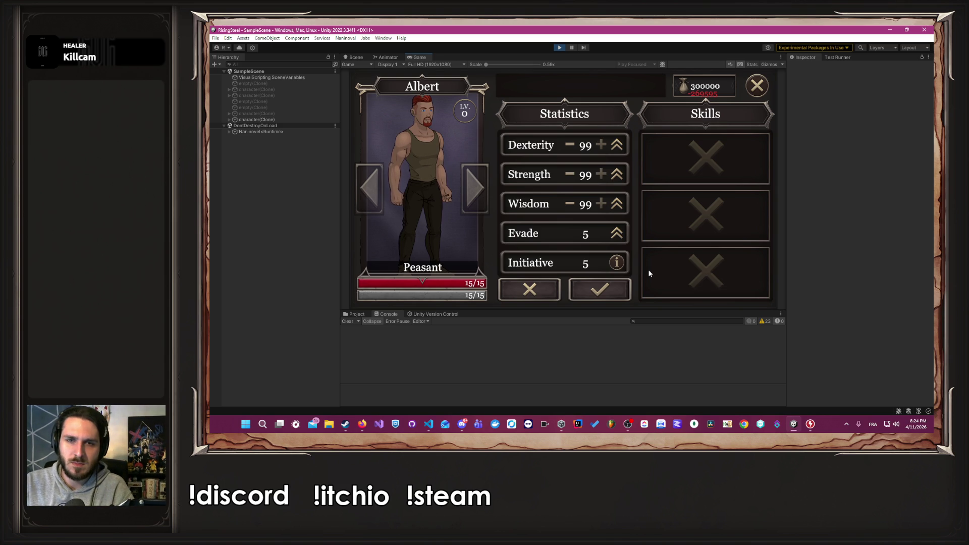
{"action": "left_click", "coordinate": [620, 288]}
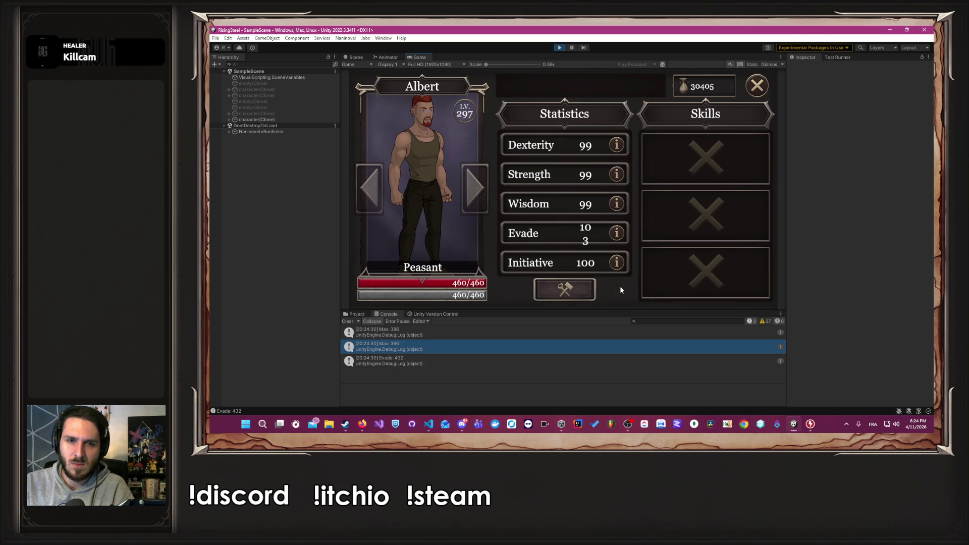
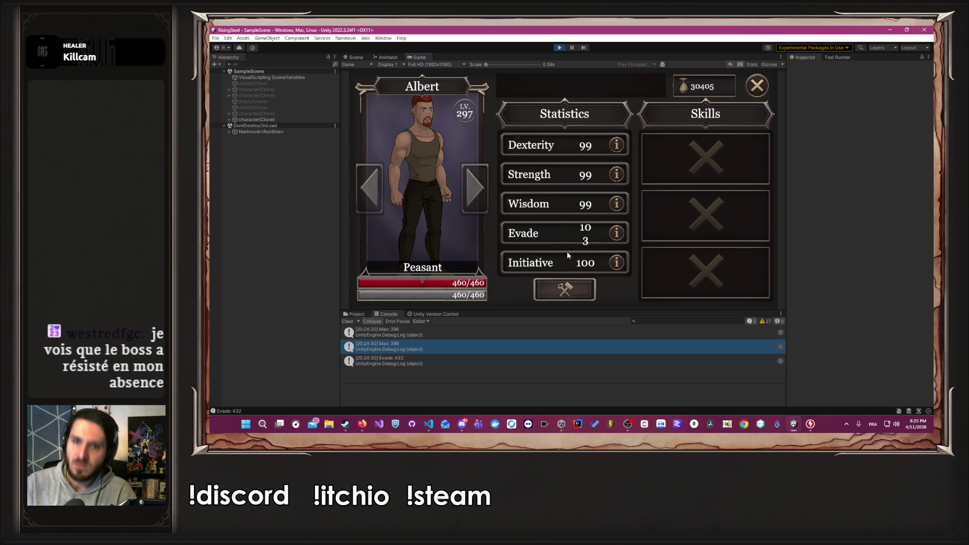
Stop play mode in Unity and bring the GeoGebra graphing calculator forward.
{"action": "left_click", "coordinate": [560, 48]}
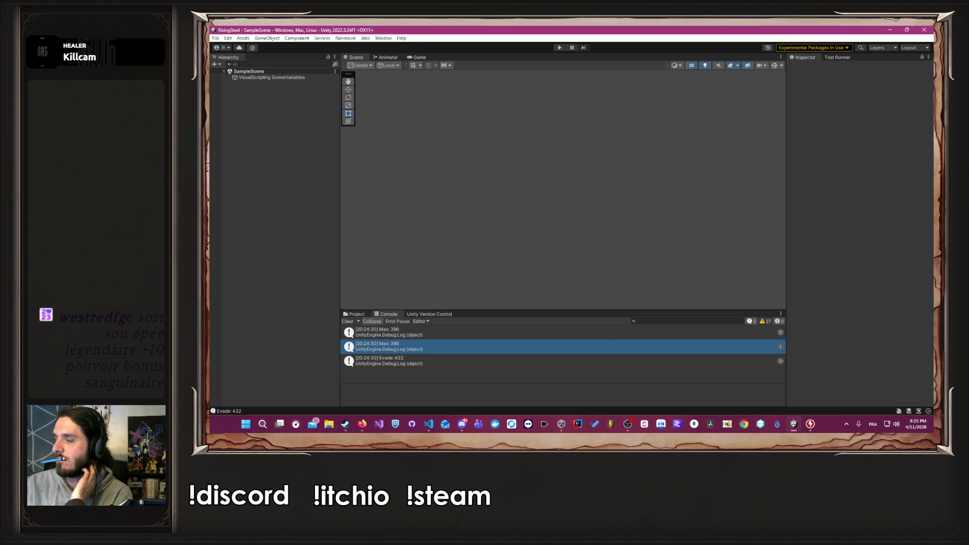
{"action": "mouse_move", "coordinate": [362, 424]}
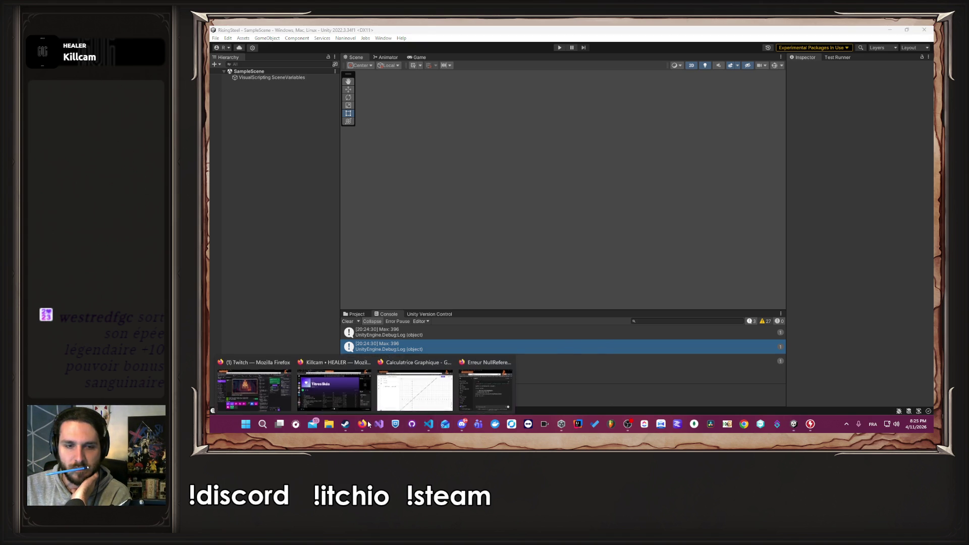
{"action": "left_click", "coordinate": [421, 387]}
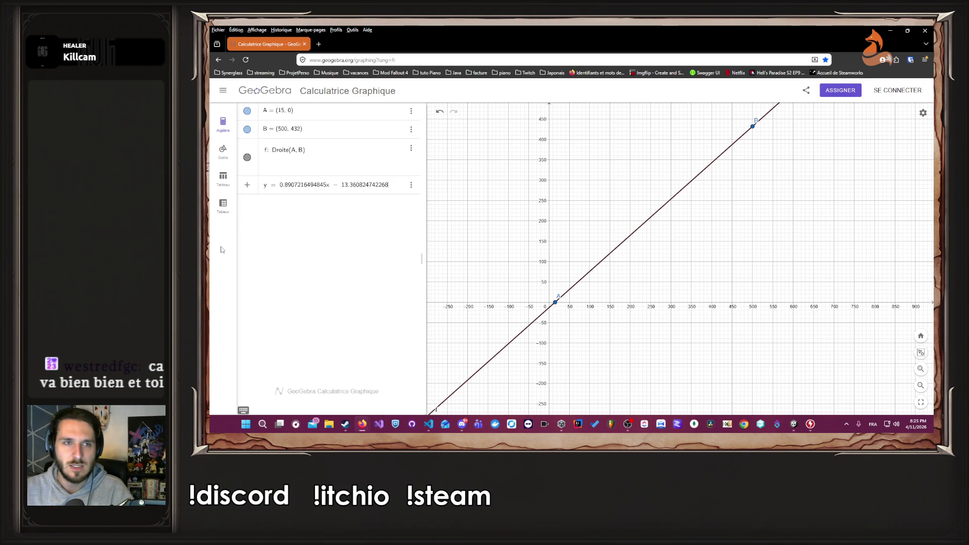
Delete the extra equation line g from the GeoGebra algebra view.
{"action": "left_click", "coordinate": [411, 185]}
{"action": "left_click", "coordinate": [421, 222]}
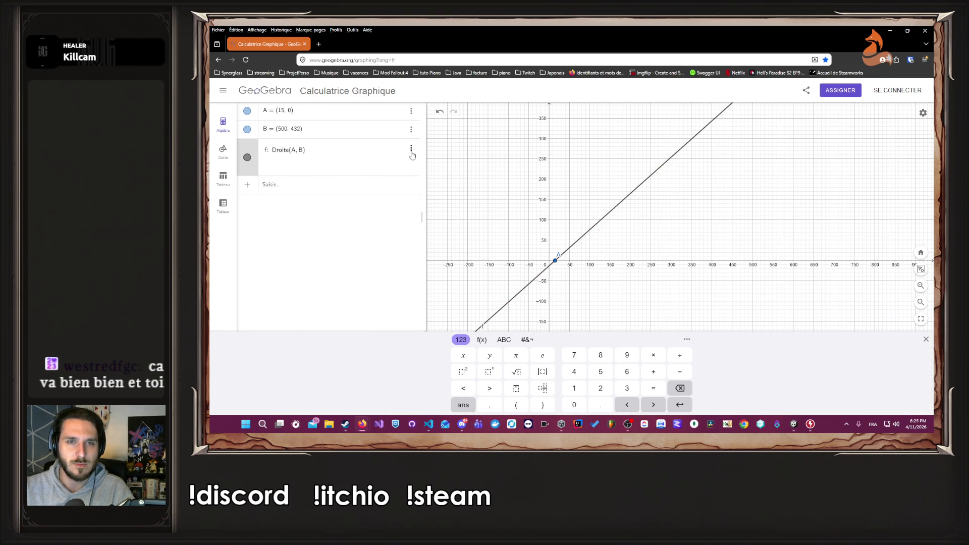
{"action": "left_click", "coordinate": [411, 148]}
{"action": "left_click", "coordinate": [331, 206]}
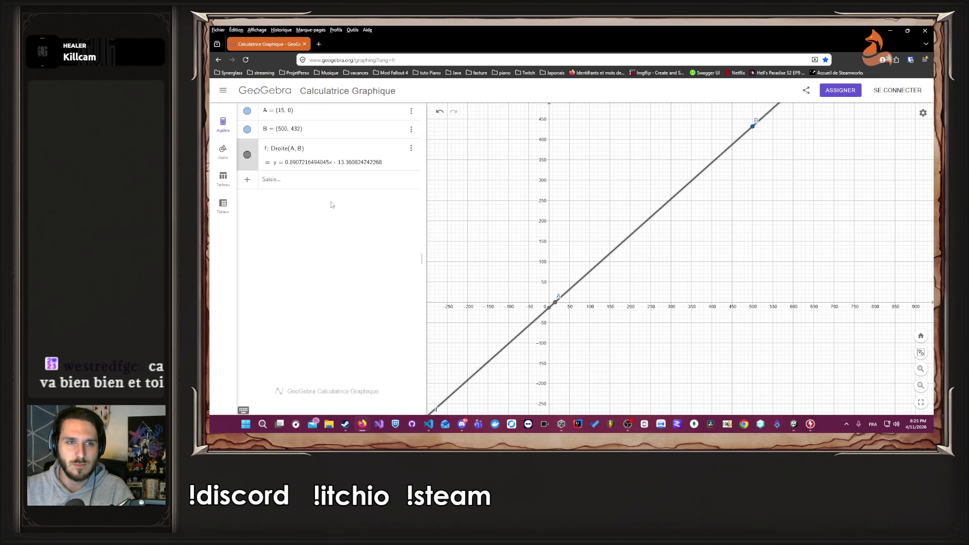
Move A to (5, 0) and B to (95, 432), so line f reads y = 4.8x − 24.
{"action": "left_click", "coordinate": [307, 115]}
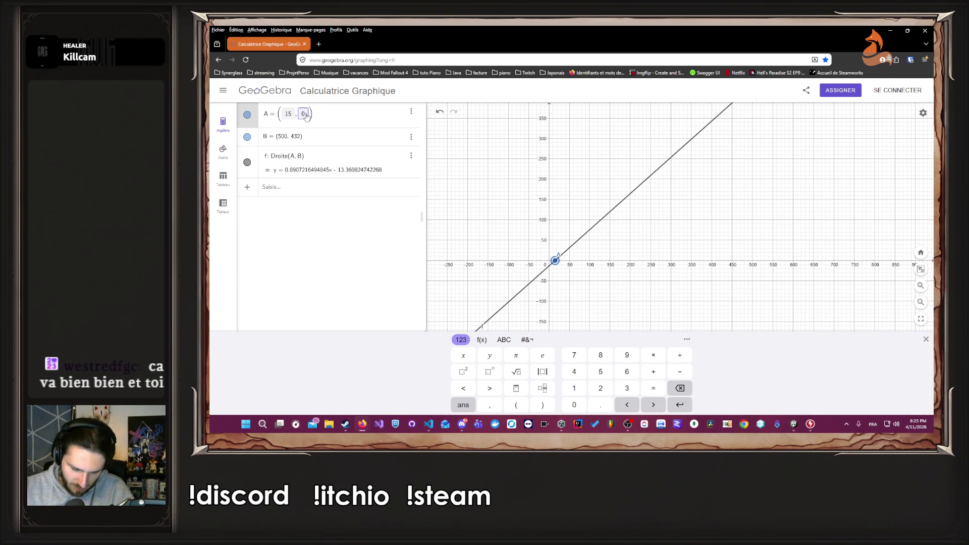
{"action": "key", "text": "Left"}
{"action": "key", "text": "Left"}
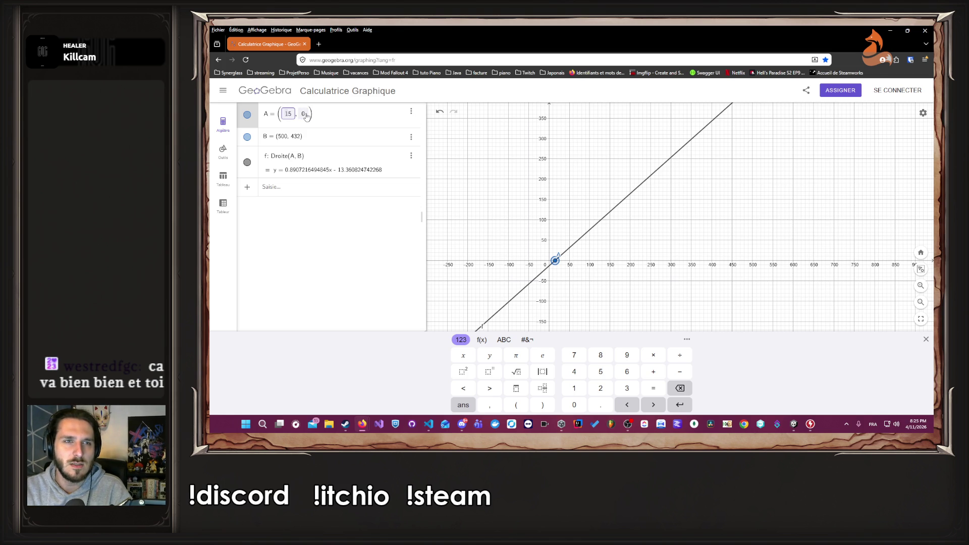
{"action": "key", "text": "BackSpace"}
{"action": "key", "text": "Return"}
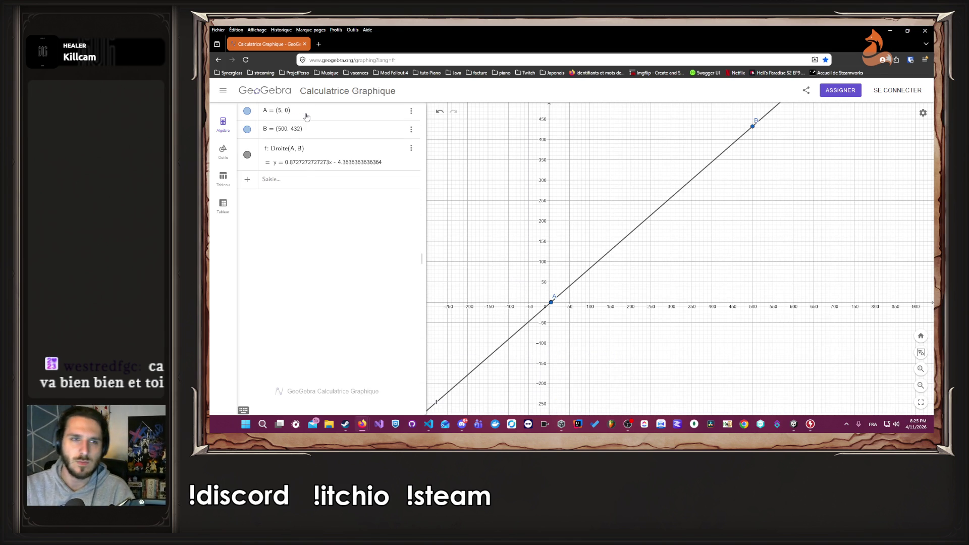
{"action": "left_click", "coordinate": [280, 139]}
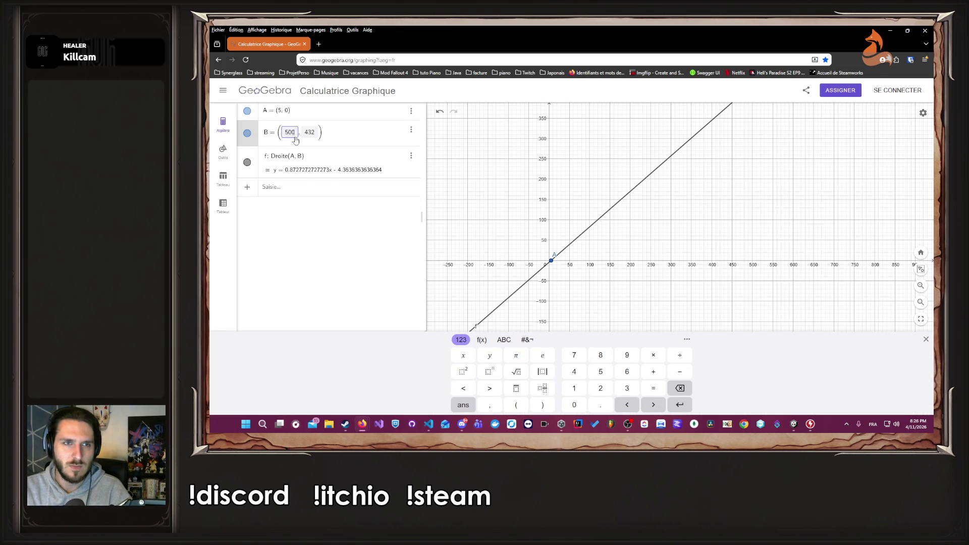
{"action": "type", "text": "95"}
{"action": "key", "text": "Return"}
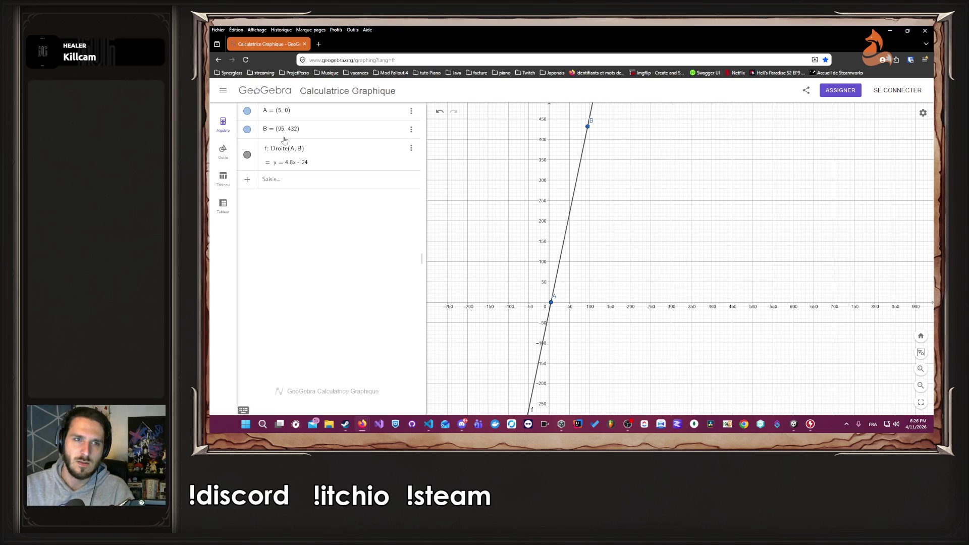
{"action": "left_click", "coordinate": [337, 168]}
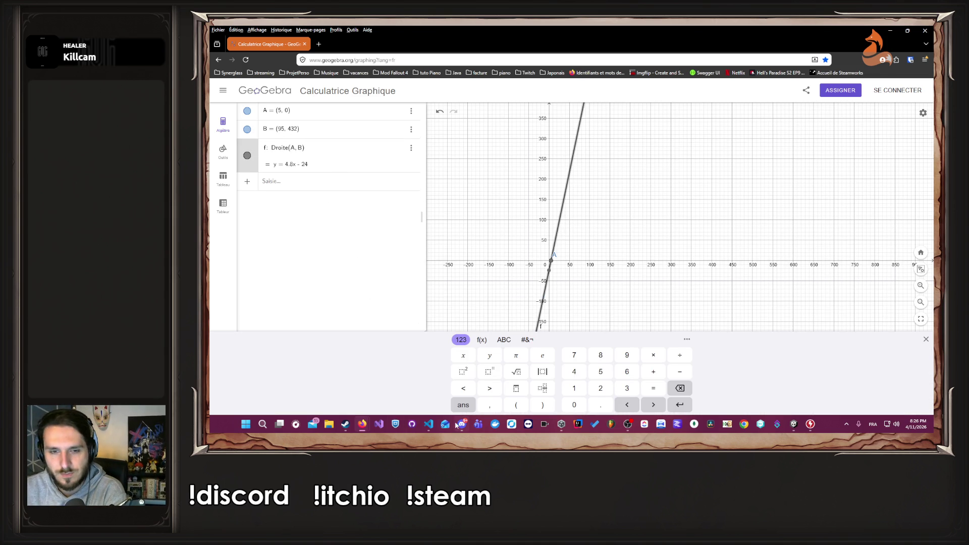
{"action": "left_click", "coordinate": [432, 424]}
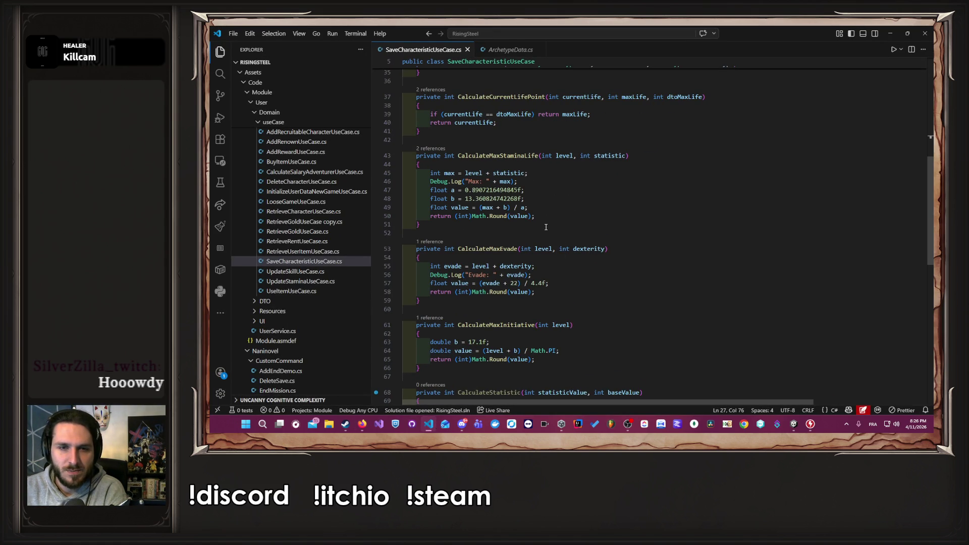
On line 57, change the evade offset 22 to 24 and divisor 4.4f to 4.8f, then save.
{"action": "scroll", "coordinate": [546, 227], "scroll_direction": "down", "scroll_amount": 4}
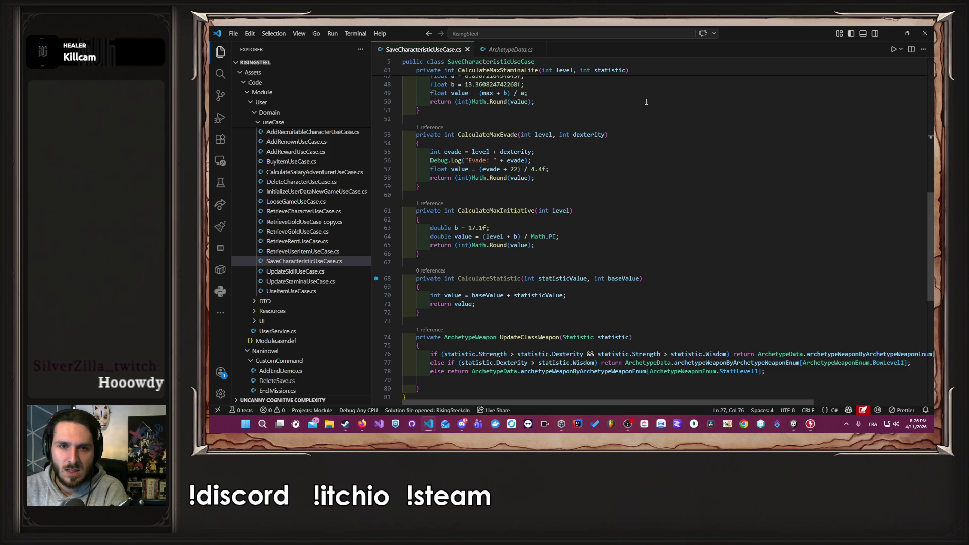
{"action": "scroll", "coordinate": [605, 173], "scroll_direction": "up", "scroll_amount": 2}
{"action": "left_click", "coordinate": [533, 198]}
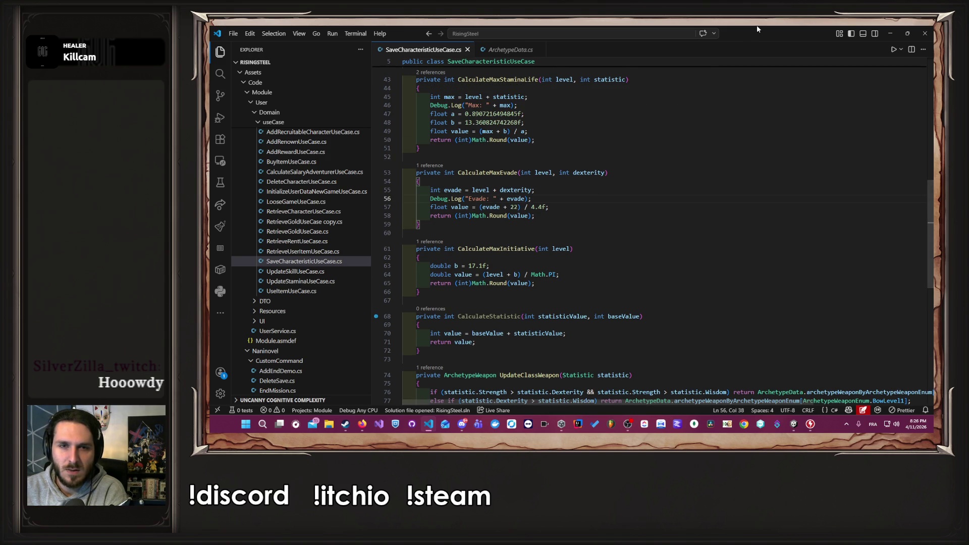
{"action": "mouse_move", "coordinate": [771, 32]}
{"action": "left_mouse_down"}
{"action": "mouse_move", "coordinate": [795, 62]}
{"action": "mouse_move", "coordinate": [696, 66]}
{"action": "mouse_move", "coordinate": [720, 69]}
{"action": "left_mouse_up"}
{"action": "left_click", "coordinate": [651, 238]}
{"action": "key", "text": "BackSpace"}
{"action": "type", "text": "4"}
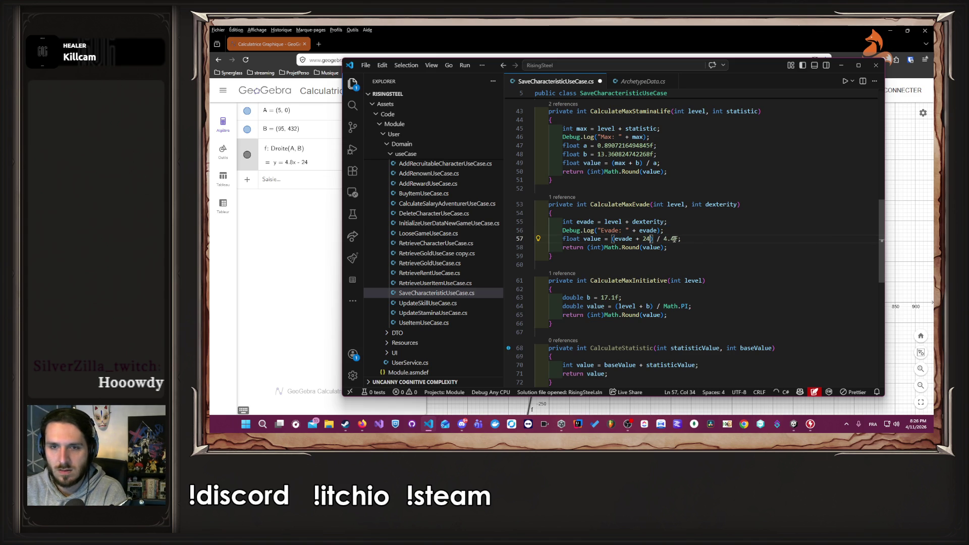
{"action": "left_click", "coordinate": [674, 239]}
{"action": "key", "text": "BackSpace"}
{"action": "type", "text": "8"}
{"action": "left_click", "coordinate": [707, 237]}
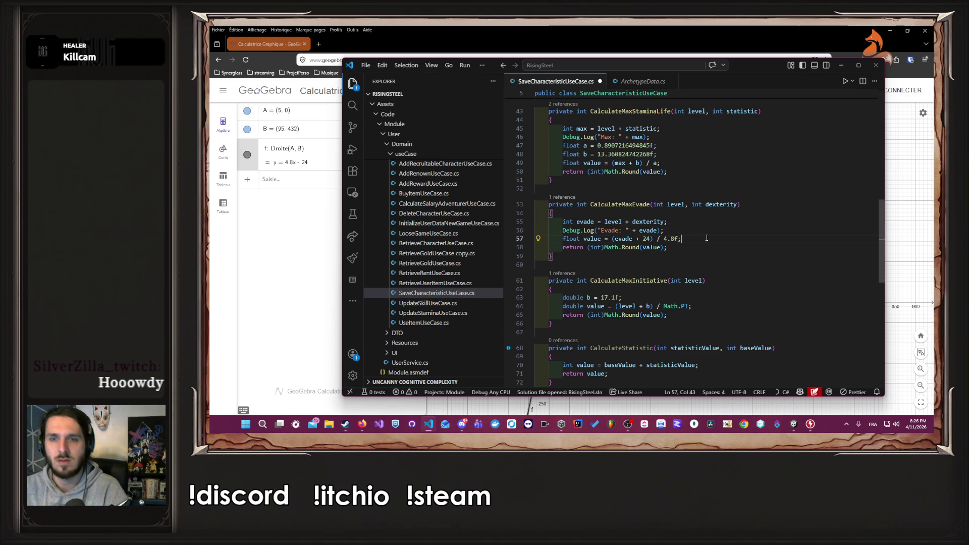
{"action": "key", "text": "ctrl+s"}
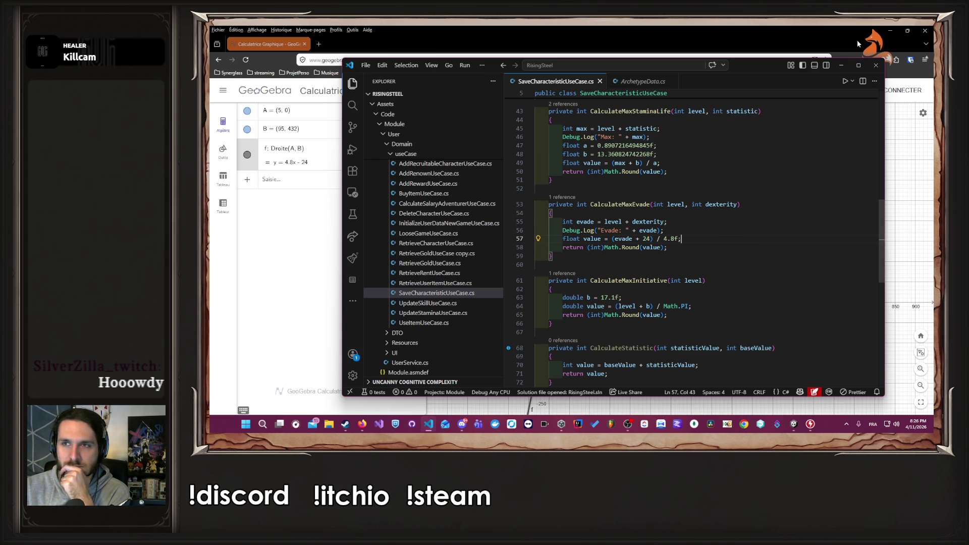
{"action": "left_click", "coordinate": [841, 65]}
{"action": "left_click", "coordinate": [795, 426]}
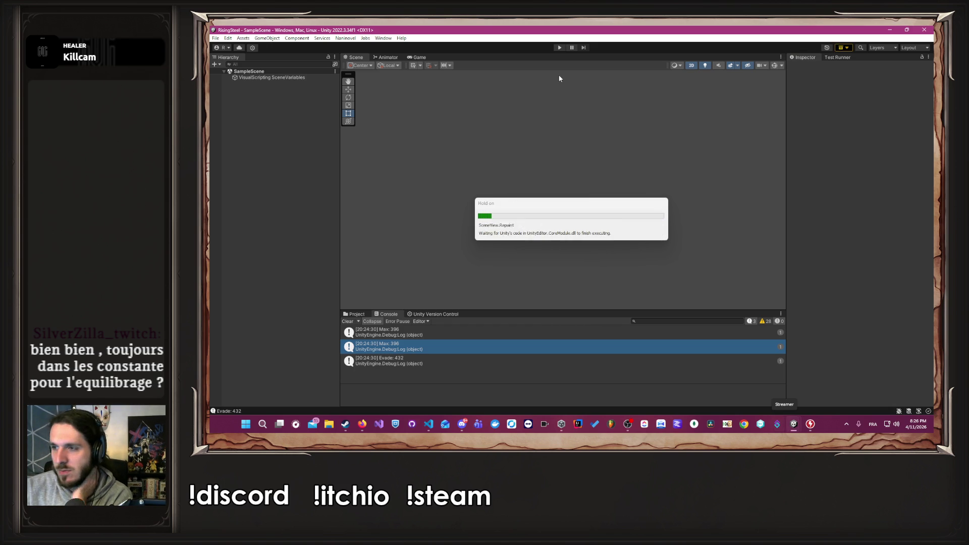
Restart play mode, begin a new game as the male character, and open his Training stats panel.
{"action": "left_click", "coordinate": [559, 47]}
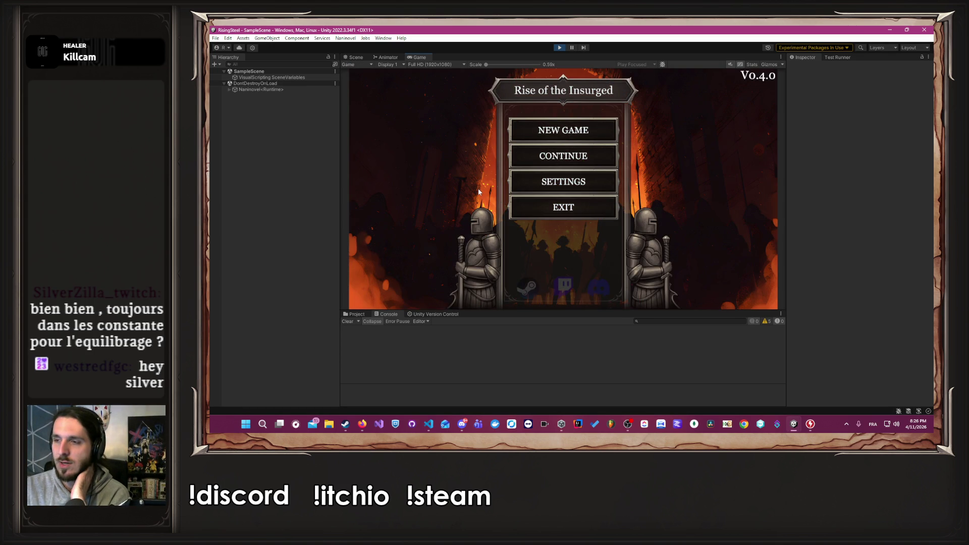
{"action": "left_click", "coordinate": [601, 159]}
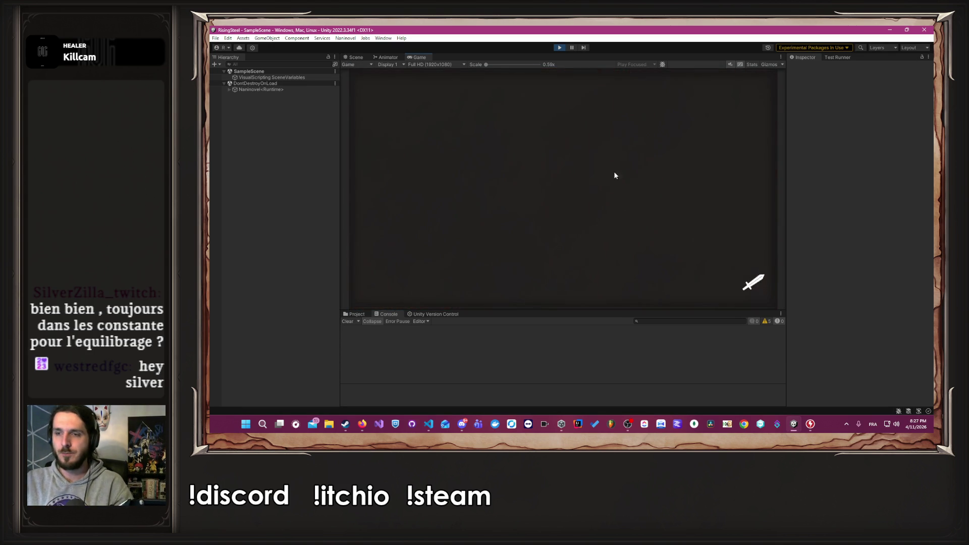
{"action": "left_click", "coordinate": [560, 47]}
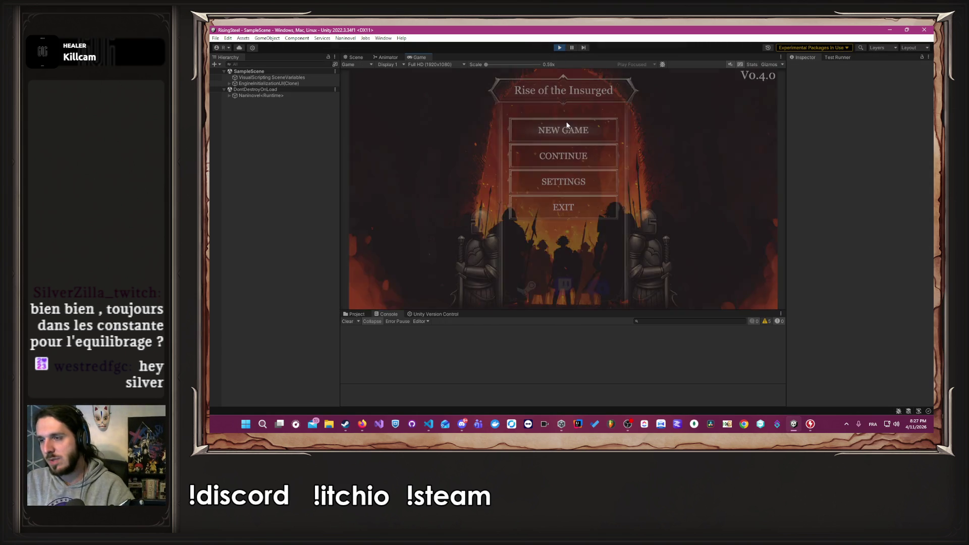
{"action": "left_click", "coordinate": [603, 131]}
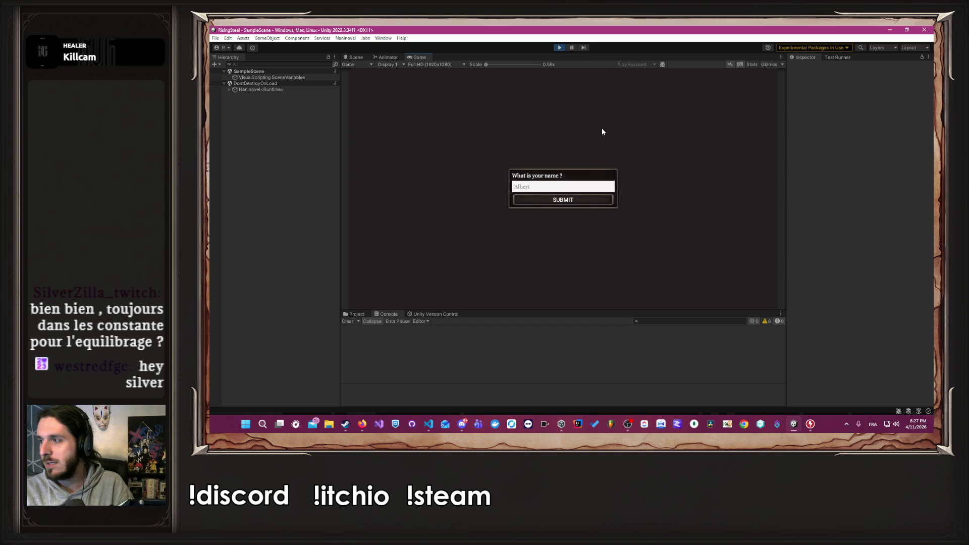
{"action": "key", "text": "Return"}
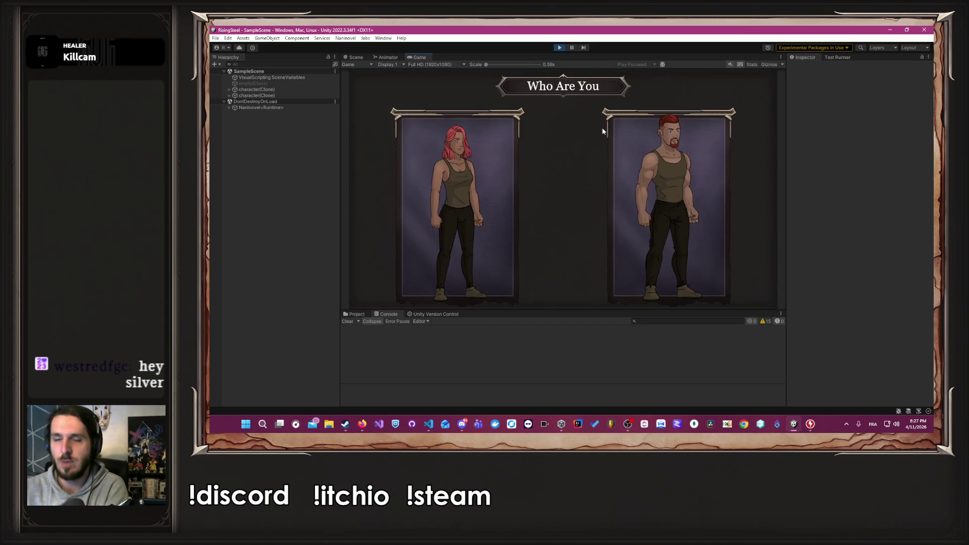
{"action": "left_click", "coordinate": [647, 182]}
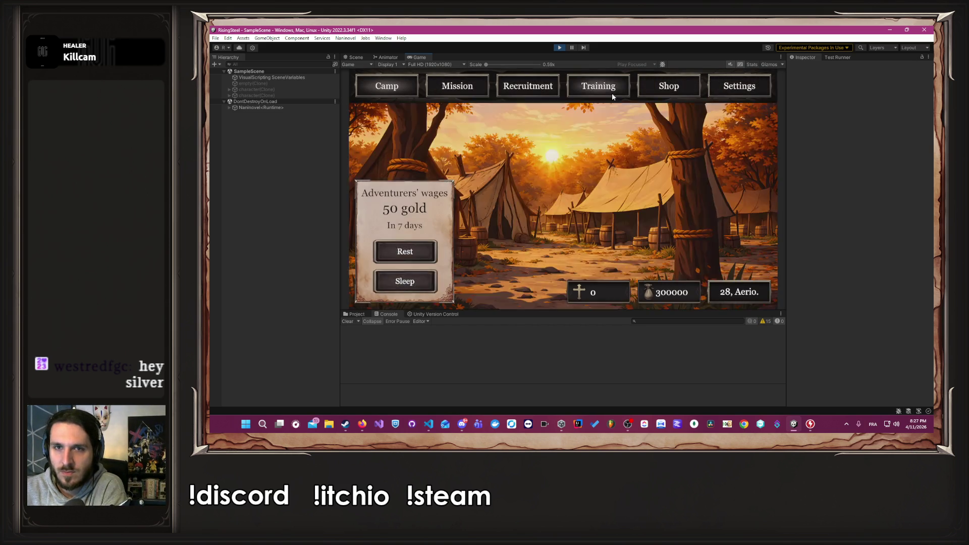
{"action": "left_click", "coordinate": [605, 90]}
{"action": "left_click", "coordinate": [458, 227]}
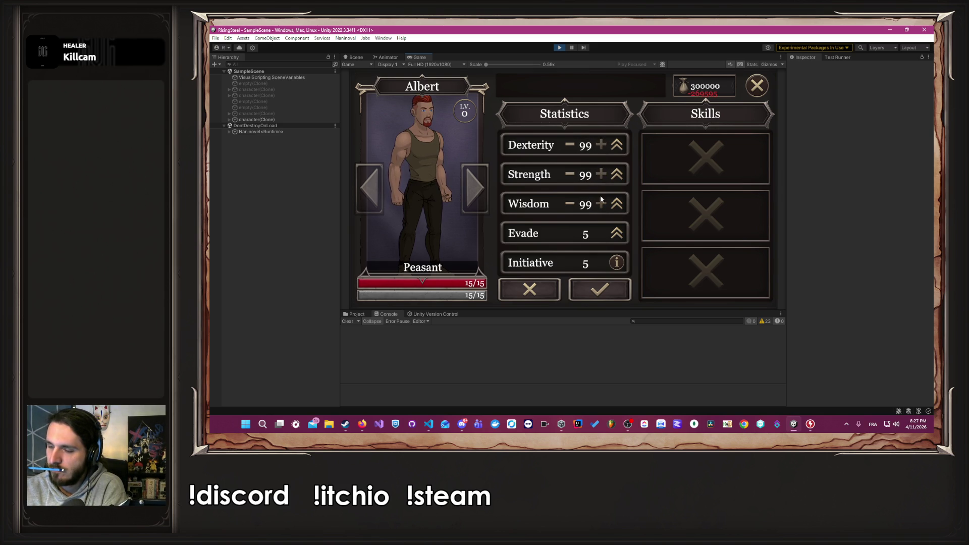
Confirm the maxed stats, reaching Evade 95 and 460 life, then stop play mode.
{"action": "left_click", "coordinate": [622, 293]}
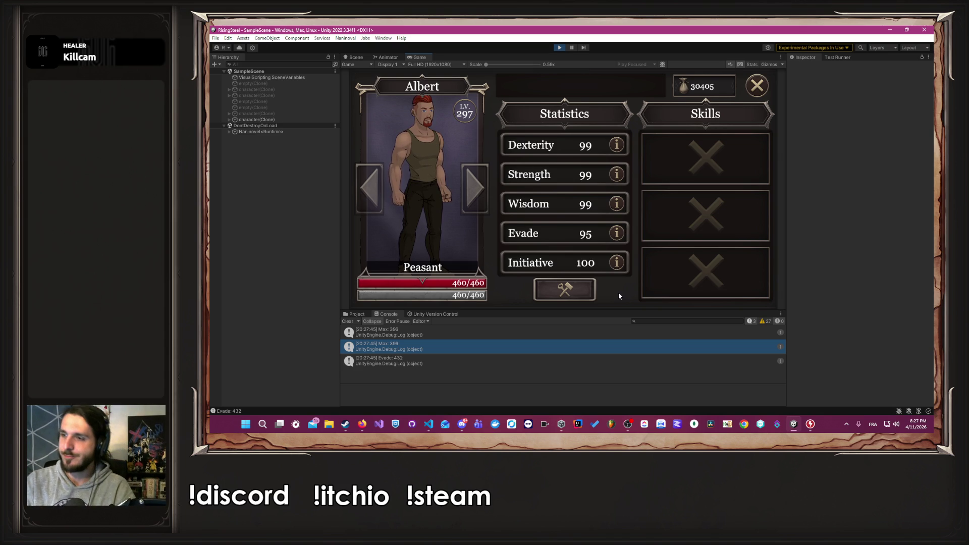
{"action": "left_click", "coordinate": [560, 47]}
{"action": "key", "text": "alt+Tab"}
{"action": "key", "text": "alt+Tab"}
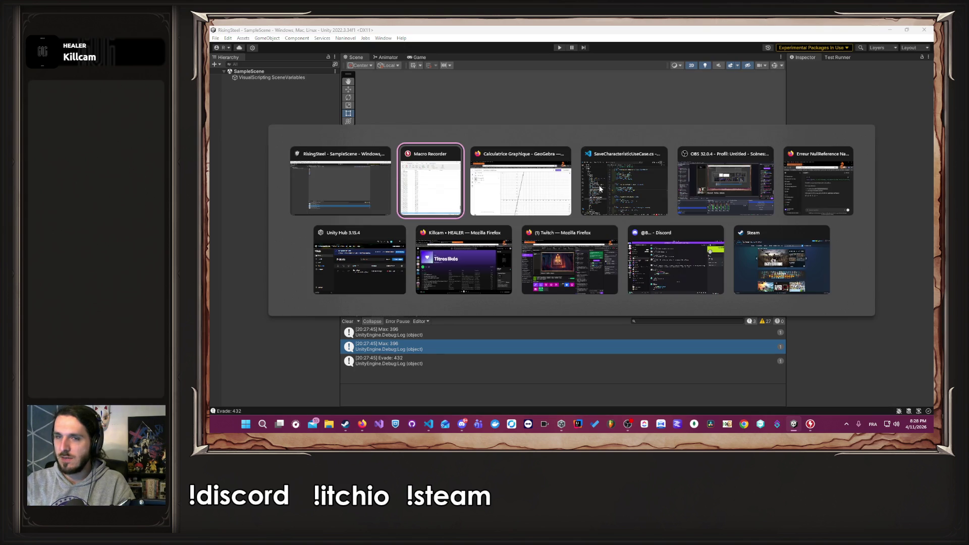
Replace the hard-coded 36 on line 27 with the AddBonusPoint archetype bonus call.
{"action": "scroll", "coordinate": [660, 235], "scroll_direction": "up", "scroll_amount": 10}
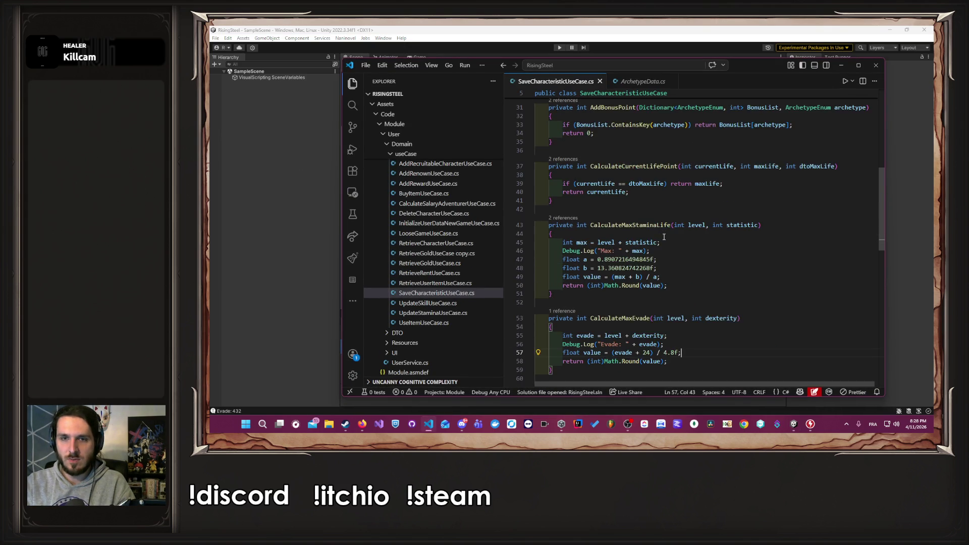
{"action": "scroll", "coordinate": [708, 266], "scroll_direction": "up", "scroll_amount": 3}
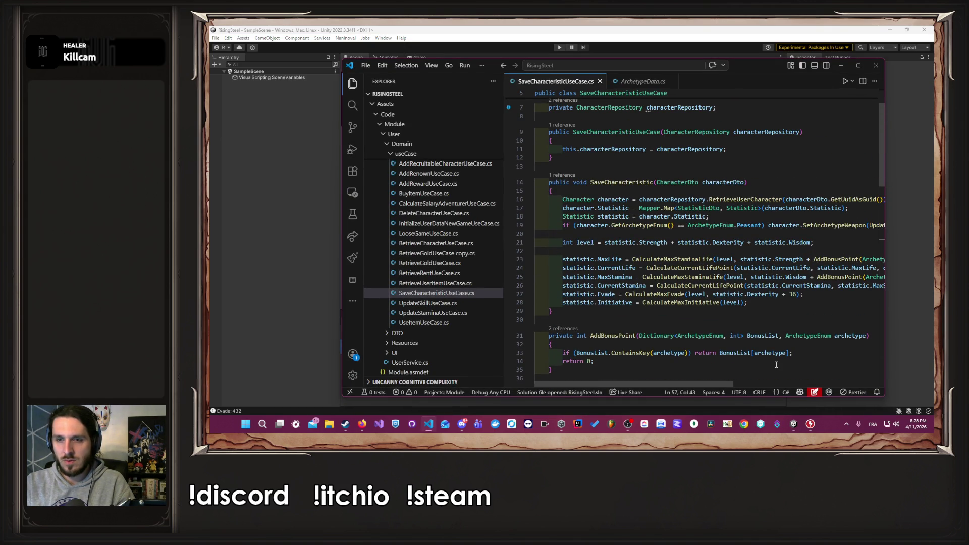
{"action": "left_click_drag", "start_coordinate": [729, 384], "coordinate": [834, 384]}
{"action": "left_click", "coordinate": [632, 277]}
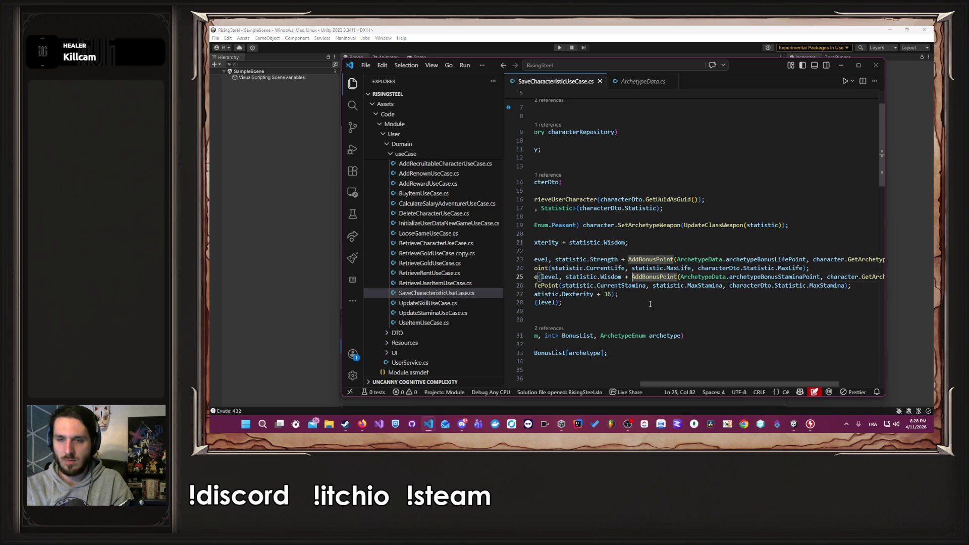
{"action": "key", "text": "shift+End"}
{"action": "key", "text": "ctrl+c"}
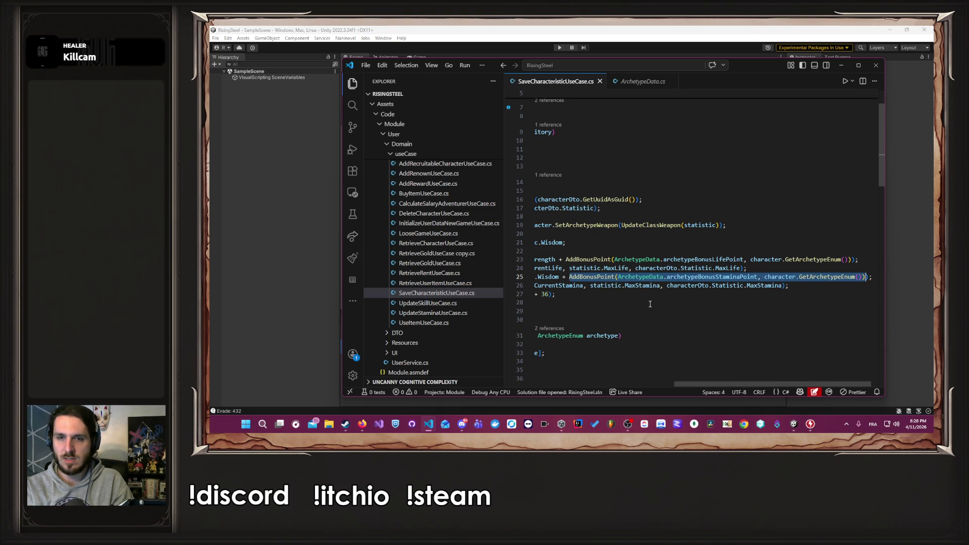
{"action": "left_click_drag", "start_coordinate": [727, 382], "coordinate": [621, 383]}
{"action": "double_click", "coordinate": [730, 294]}
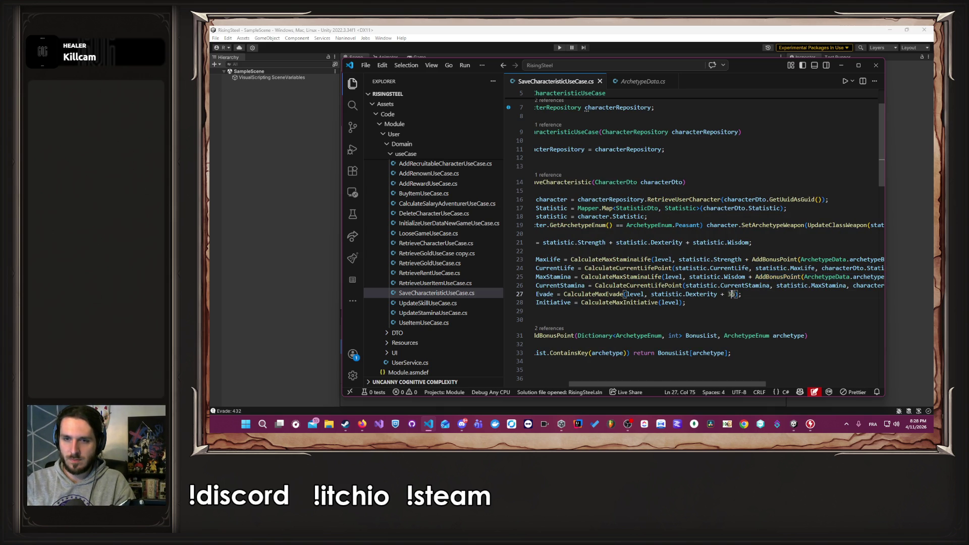
{"action": "key", "text": "ctrl+v"}
Swap archetypeBonusStaminaPoint for archetypeBonusEvade in the evade line's bonus call.
{"action": "left_click", "coordinate": [748, 295], "text": "ctrl"}
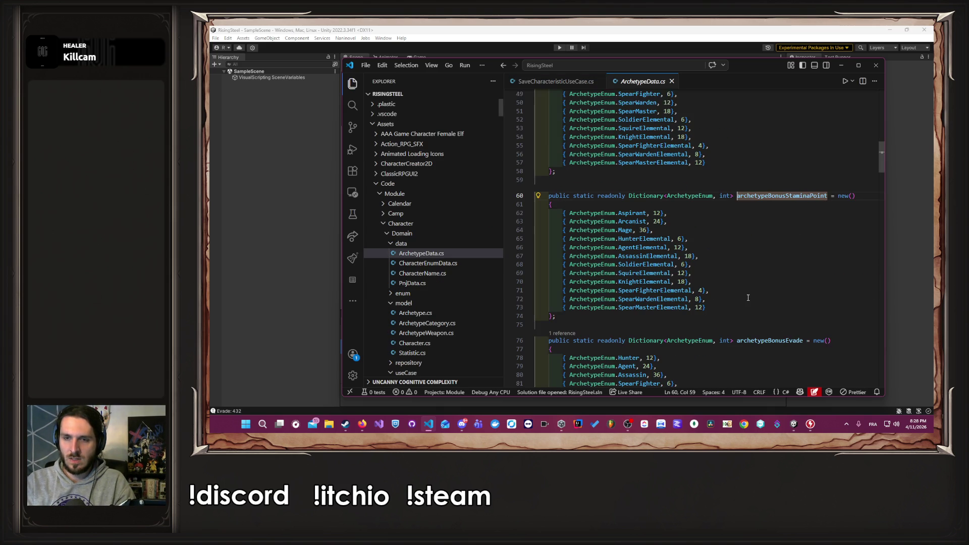
{"action": "scroll", "coordinate": [749, 301], "scroll_direction": "down", "scroll_amount": 5}
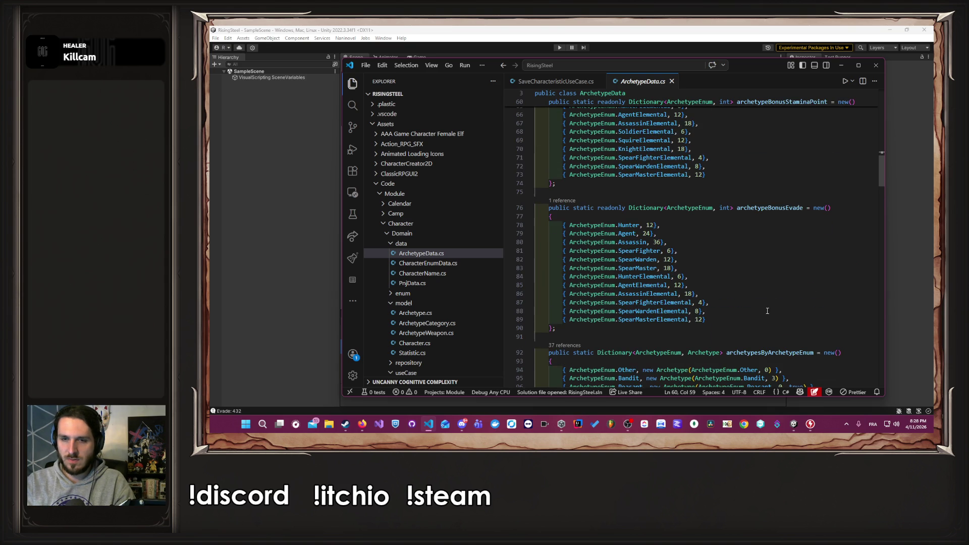
{"action": "double_click", "coordinate": [759, 208]}
{"action": "key", "text": "ctrl+c"}
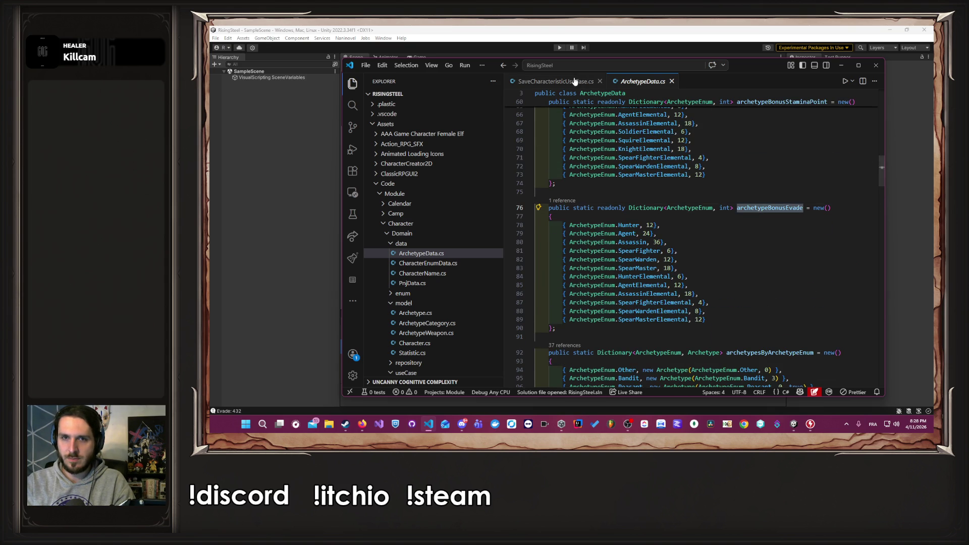
{"action": "left_click", "coordinate": [575, 82]}
{"action": "double_click", "coordinate": [719, 294]}
{"action": "key", "text": "ctrl+v"}
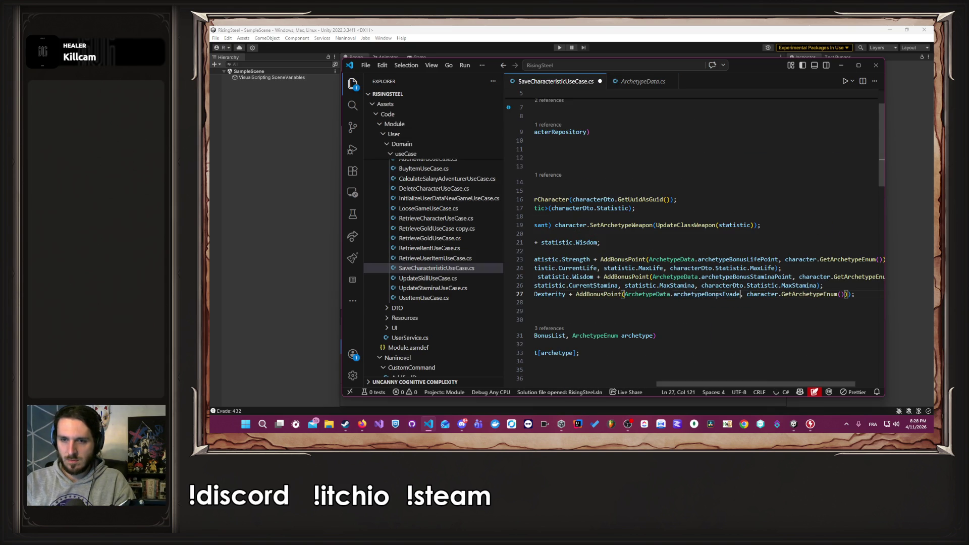
{"action": "left_click", "coordinate": [841, 65]}
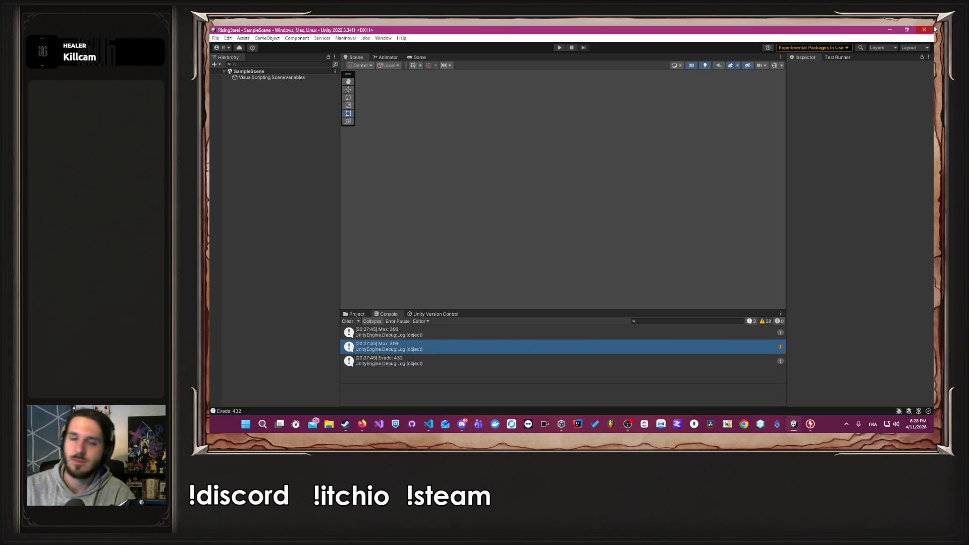
Play a new game, enter a character name, choose the male character, and open his Peasant stats.
{"action": "left_click", "coordinate": [558, 48]}
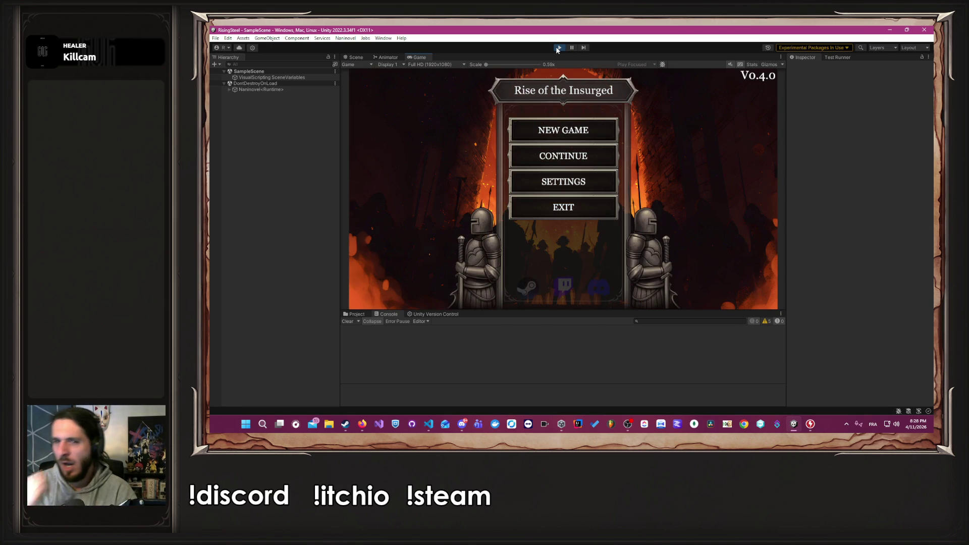
{"action": "left_click", "coordinate": [606, 133]}
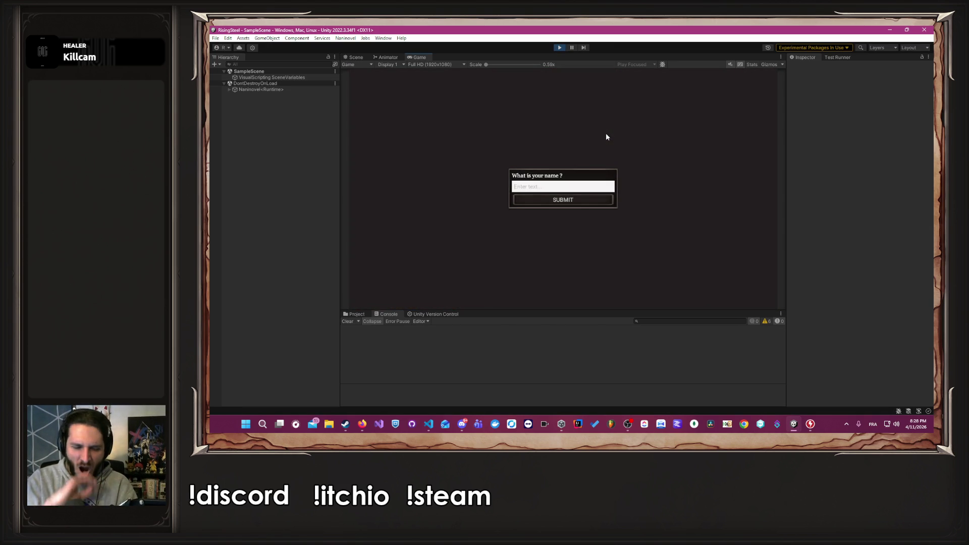
{"action": "type", "text": "A"}
{"action": "type", "text": "ex"}
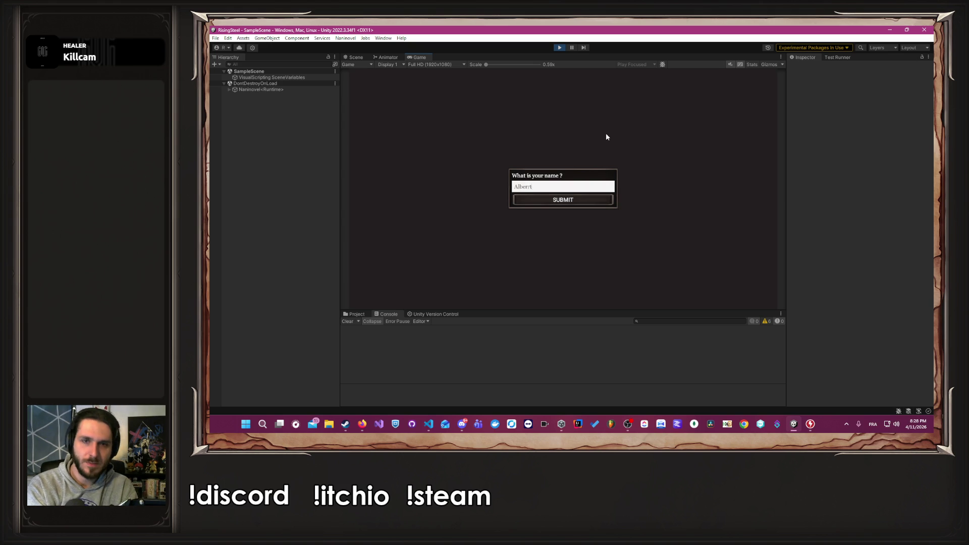
{"action": "key", "text": "Return"}
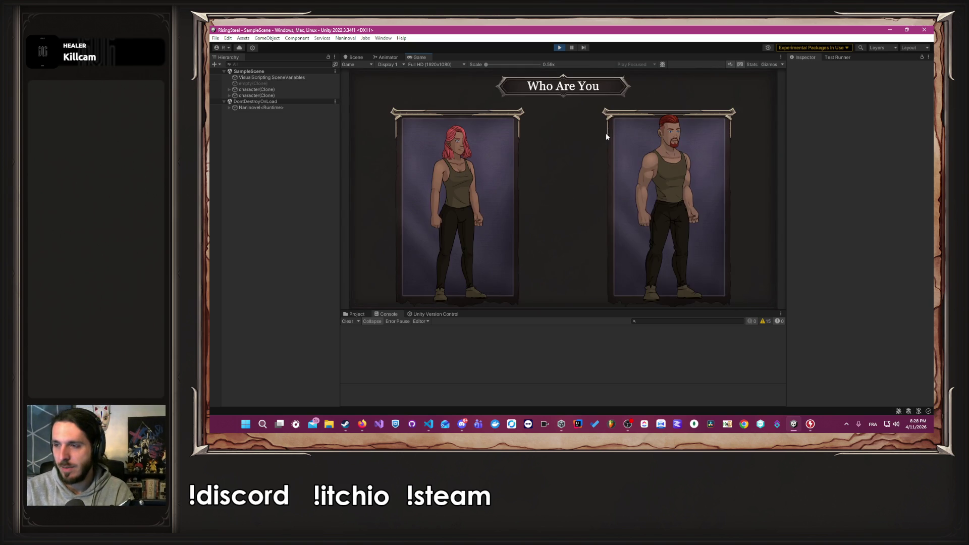
{"action": "left_click", "coordinate": [616, 141]}
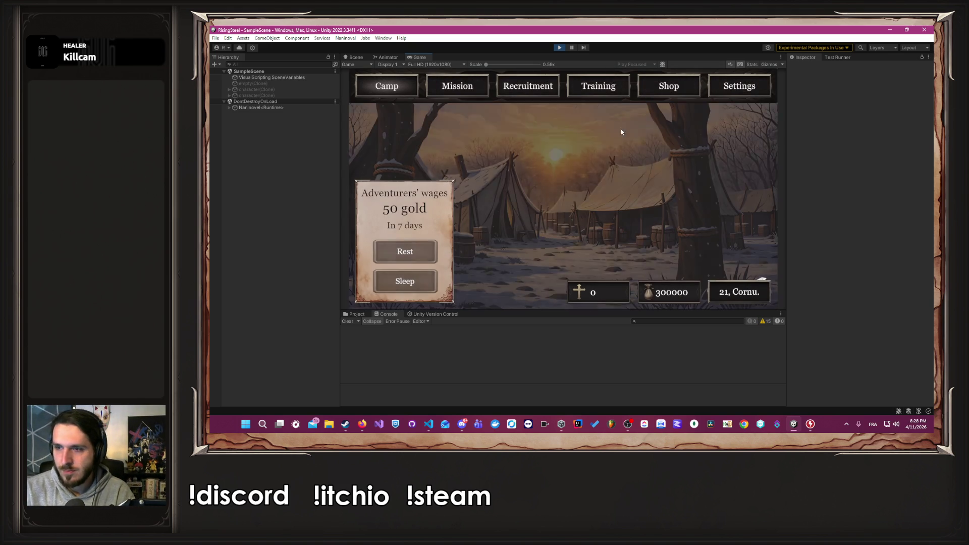
{"action": "left_click", "coordinate": [363, 424]}
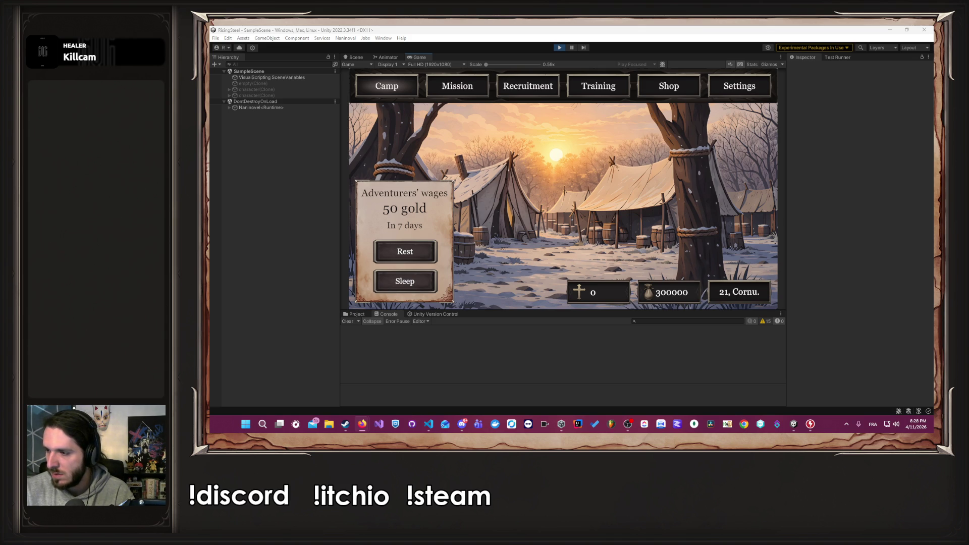
{"action": "key", "text": "alt+Tab"}
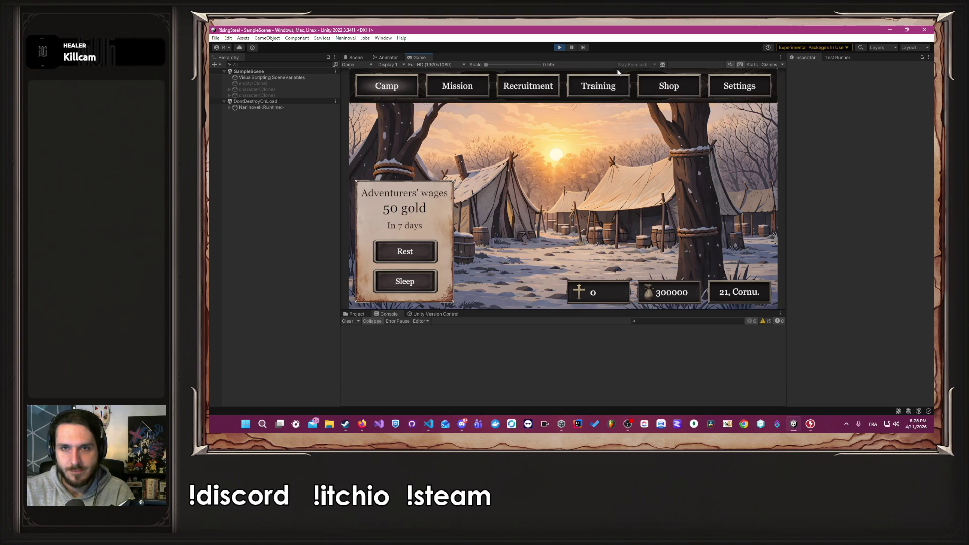
{"action": "left_click", "coordinate": [614, 83]}
{"action": "left_click", "coordinate": [456, 154]}
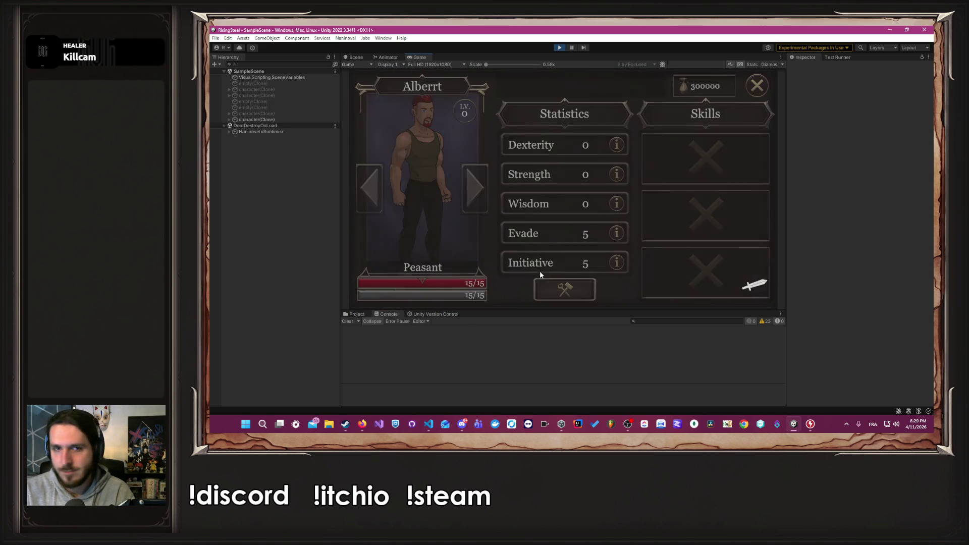
Max Dexterity, Strength and Wisdom to 99, confirm for Evade 87 and 460 life, then stop.
{"action": "left_click", "coordinate": [553, 289]}
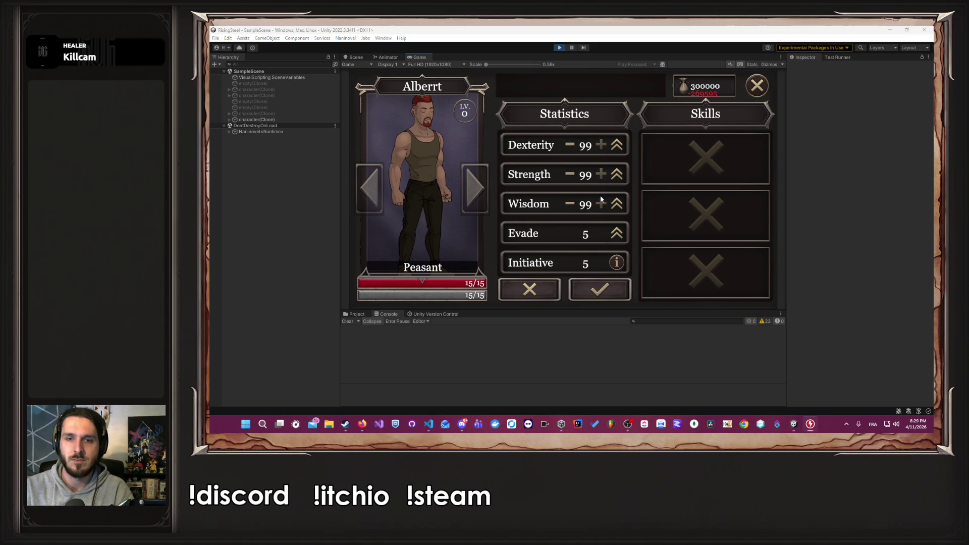
{"action": "left_click", "coordinate": [596, 295]}
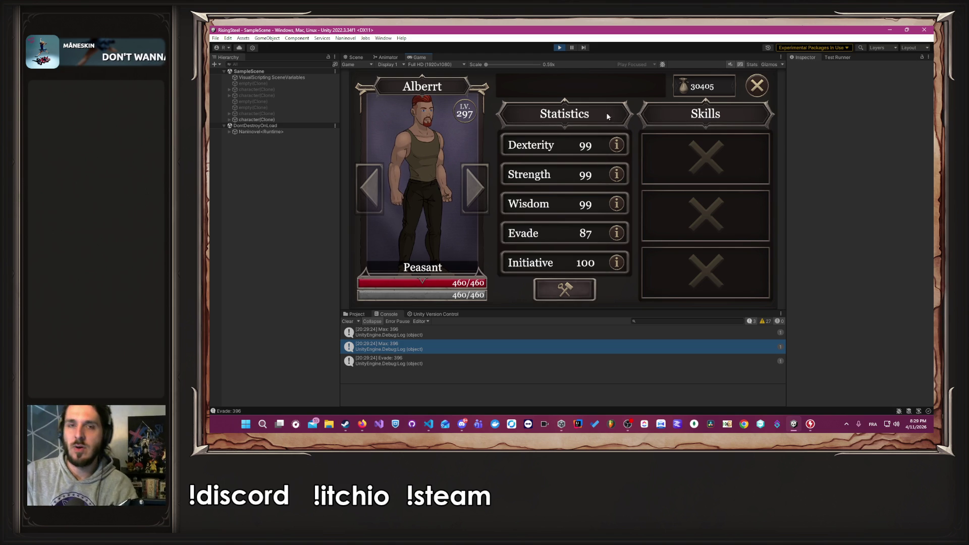
{"action": "left_click", "coordinate": [561, 48]}
Open Character/Domain/model/Archetype.cs and make the constructor's isUnlock default true.
{"action": "key", "text": "alt+Tab"}
{"action": "key", "text": "alt+Tab"}
{"action": "key", "text": "alt+Tab"}
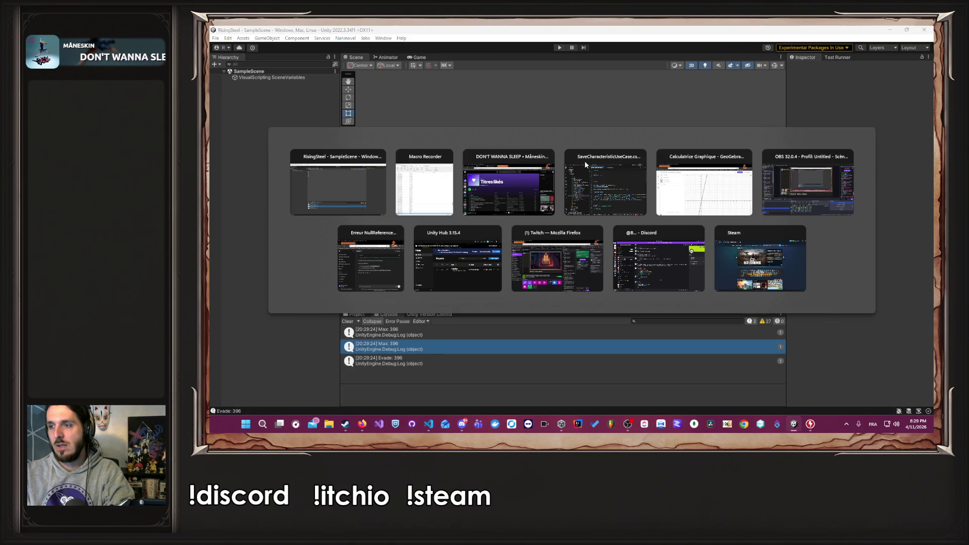
{"action": "scroll", "coordinate": [453, 278], "scroll_direction": "up", "scroll_amount": 10}
{"action": "scroll", "coordinate": [452, 278], "scroll_direction": "up", "scroll_amount": 7}
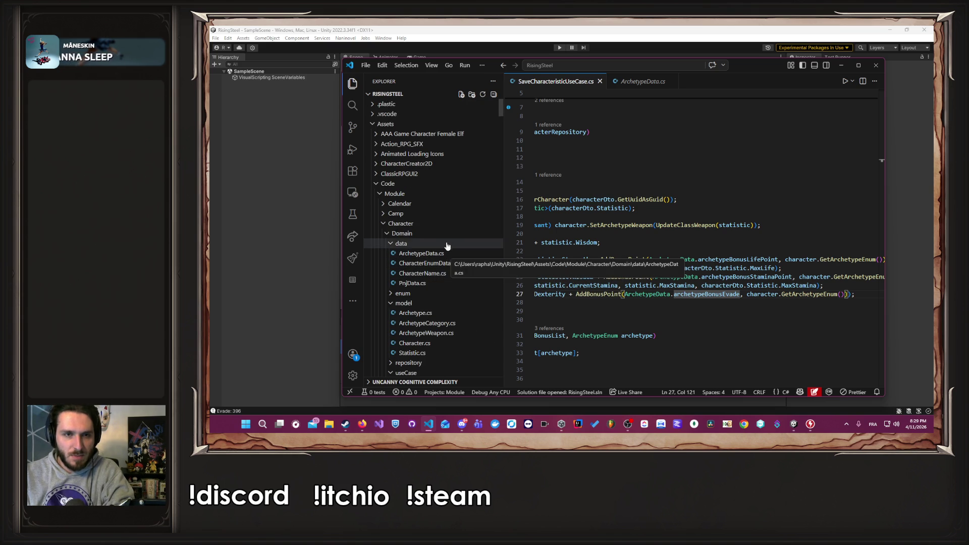
{"action": "left_click", "coordinate": [448, 224]}
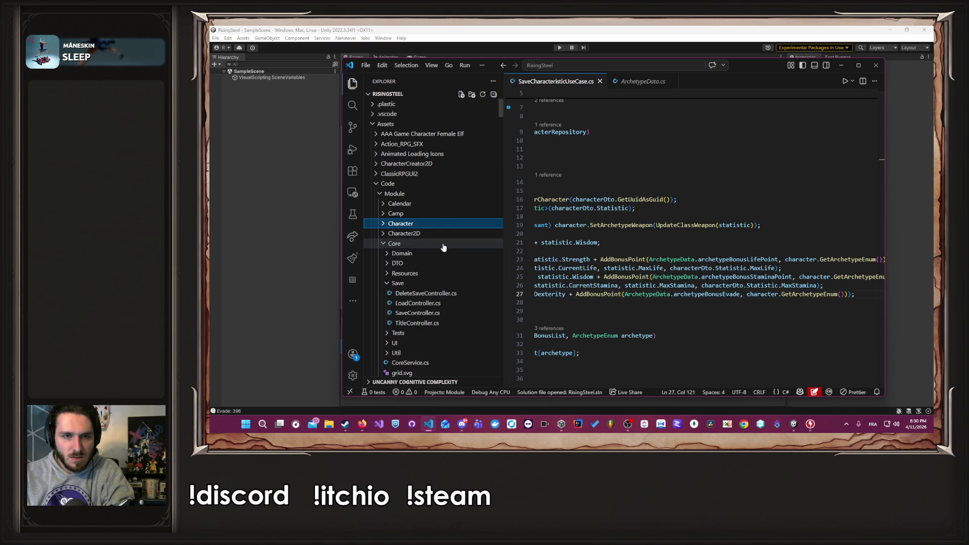
{"action": "left_click", "coordinate": [440, 224]}
{"action": "scroll", "coordinate": [444, 253], "scroll_direction": "down", "scroll_amount": 1}
{"action": "left_click", "coordinate": [449, 296]}
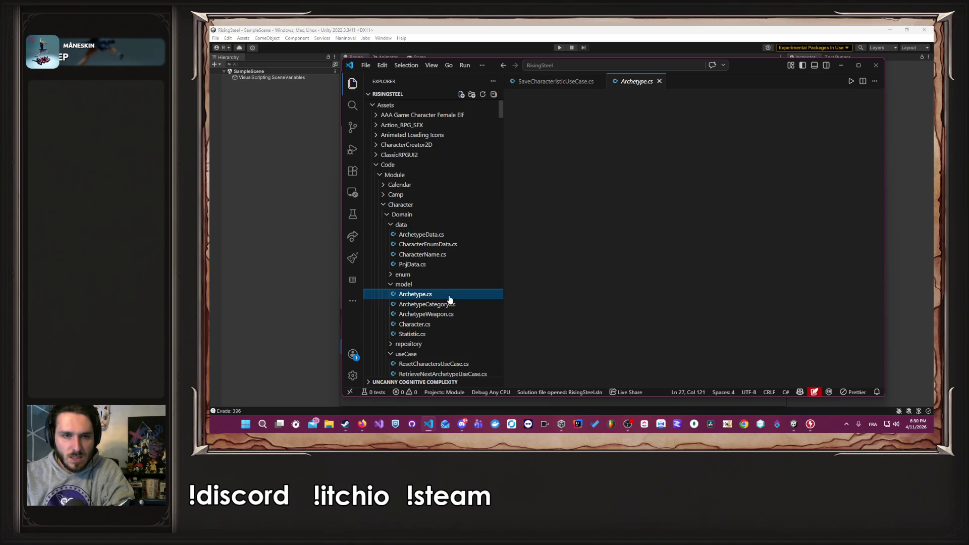
{"action": "scroll", "coordinate": [841, 286], "scroll_direction": "down", "scroll_amount": 5}
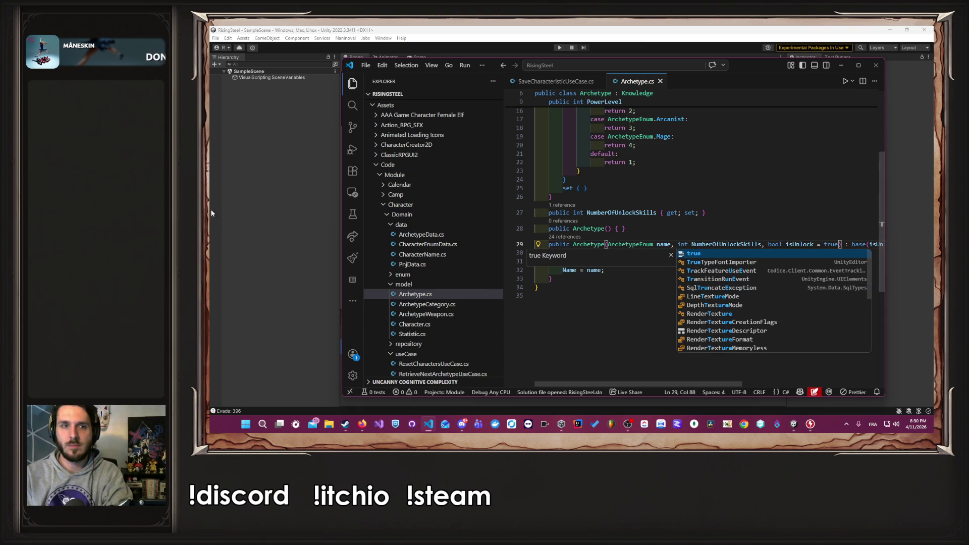
{"action": "left_click", "coordinate": [303, 181]}
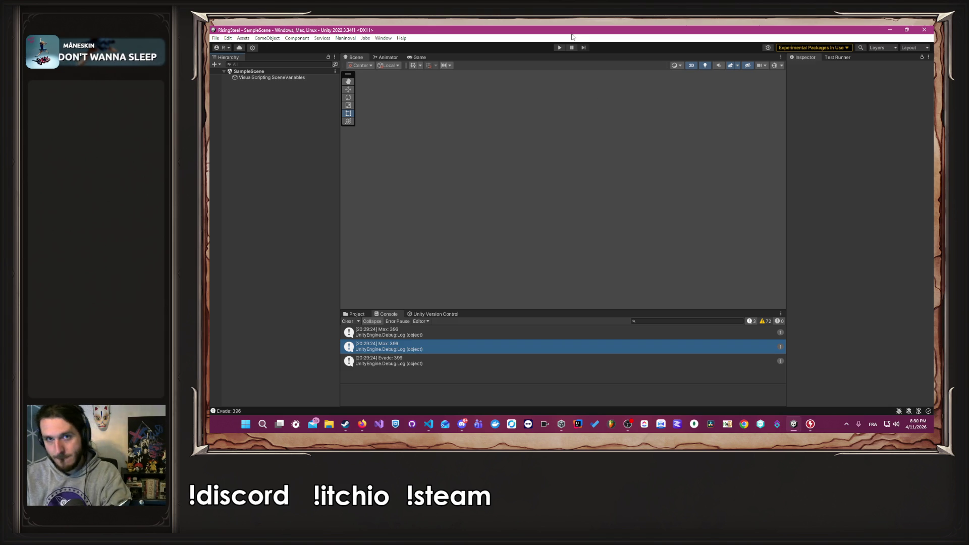
Enter play mode, start a fresh game as the male character, and open his Peasant stats sheet.
{"action": "left_click", "coordinate": [559, 47]}
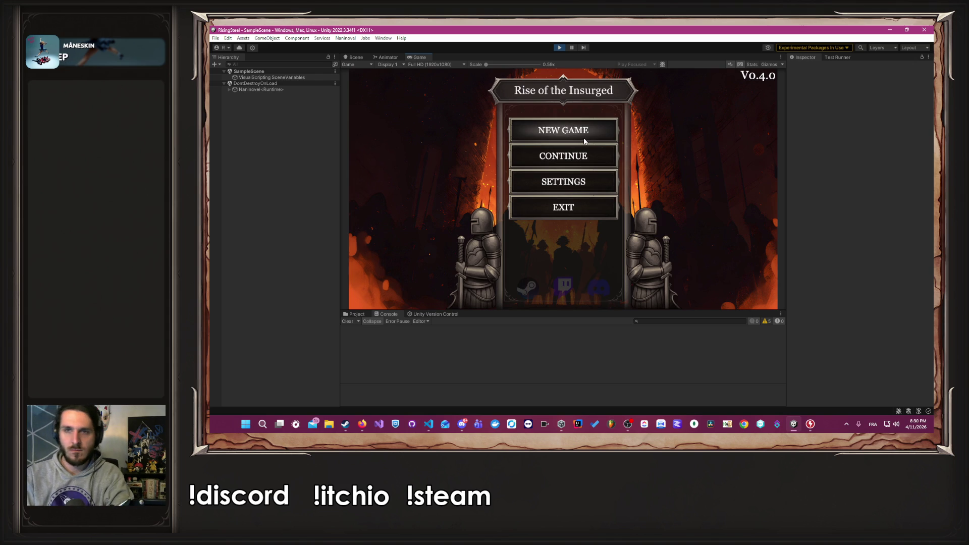
{"action": "left_click", "coordinate": [584, 140]}
{"action": "type", "text": "Alex"}
{"action": "key", "text": "Return"}
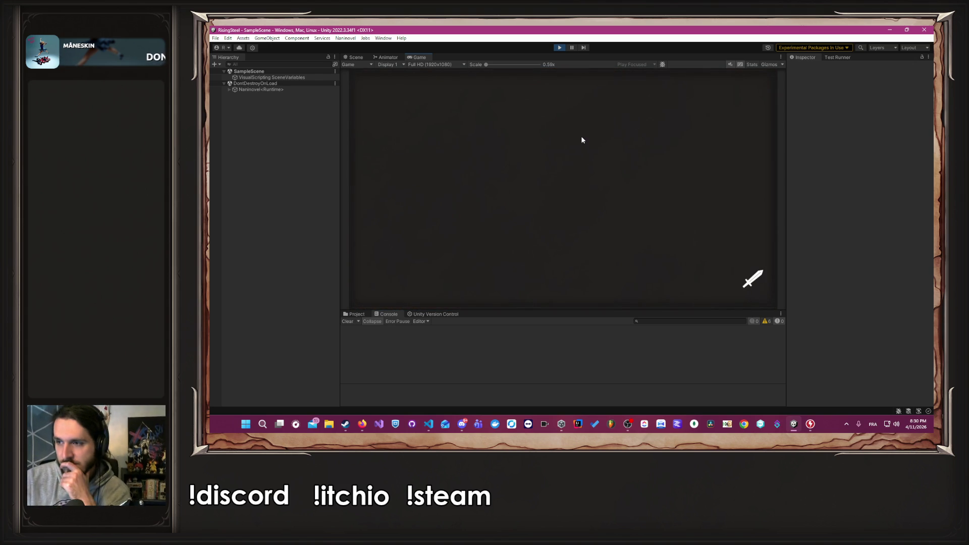
{"action": "left_click", "coordinate": [618, 178]}
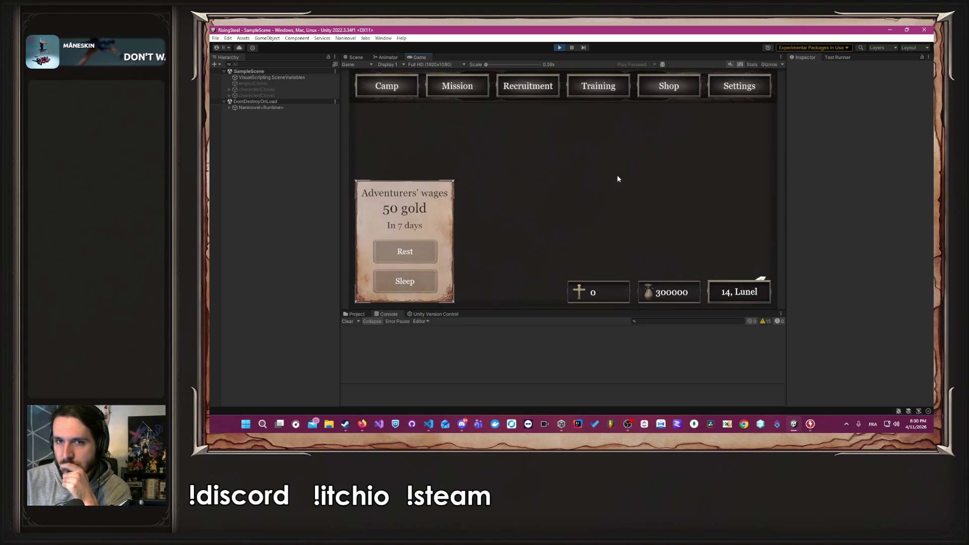
{"action": "left_click", "coordinate": [607, 97]}
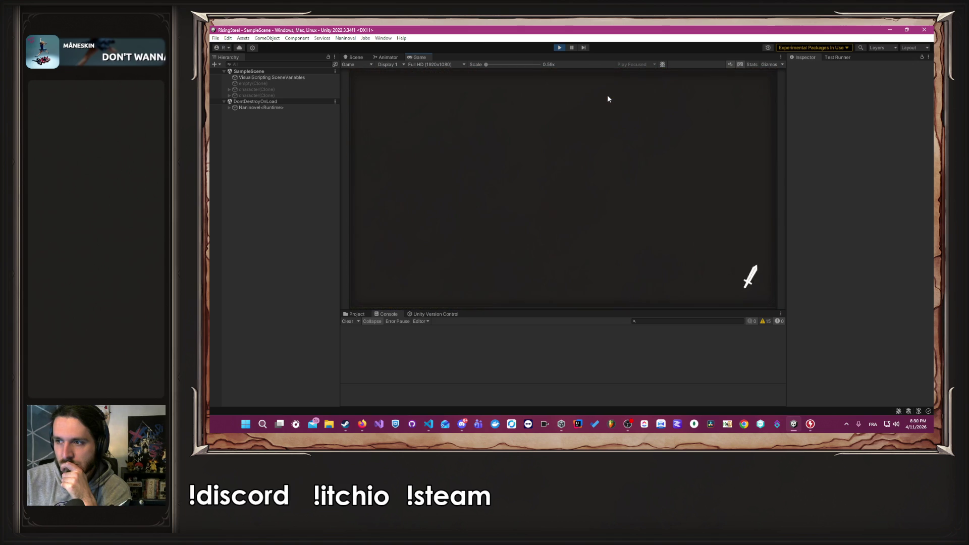
{"action": "left_click", "coordinate": [423, 247]}
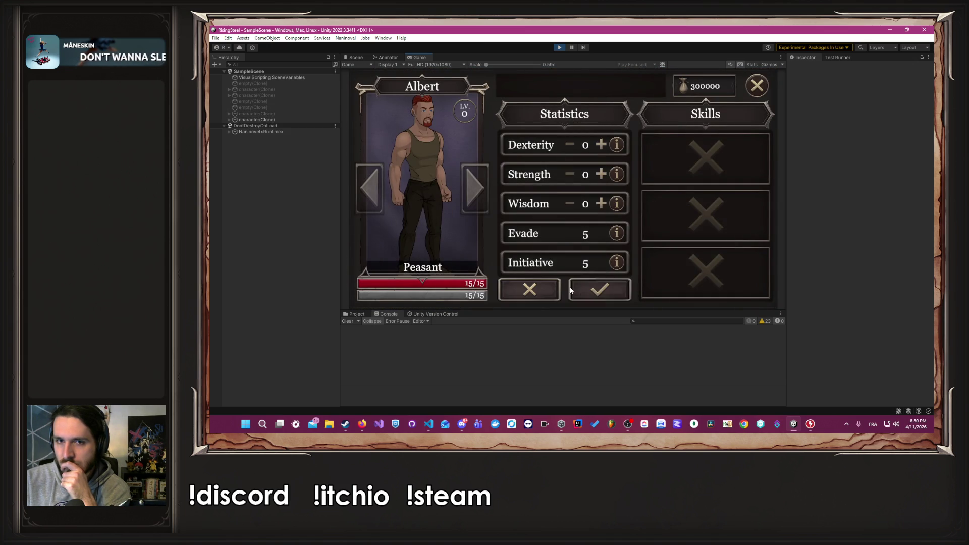
Raise the Peasant's Dexterity, Strength and Wisdom to 99, giving Evade 87, Initiative 100 and 460 life.
{"action": "left_click", "coordinate": [601, 145]}
{"action": "left_click", "coordinate": [601, 174]}
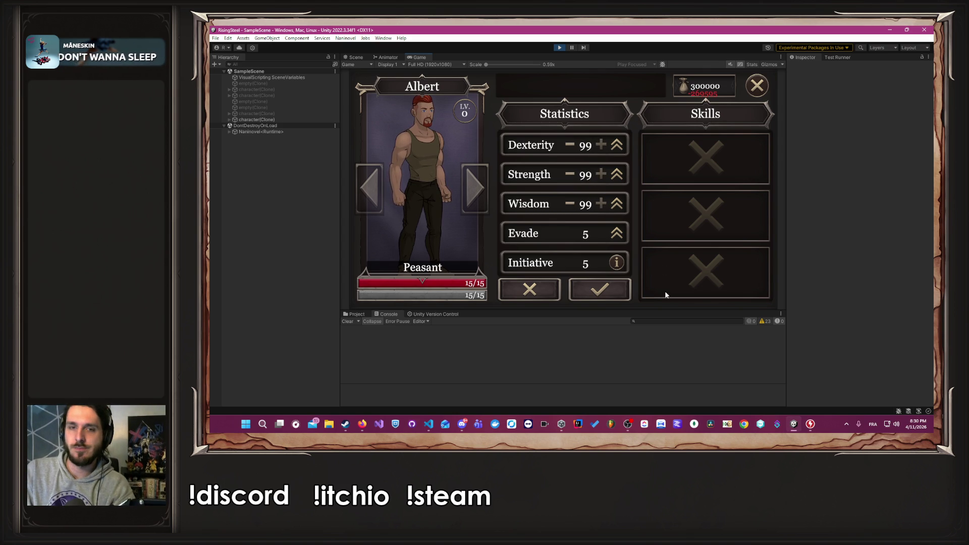
{"action": "left_click", "coordinate": [613, 290]}
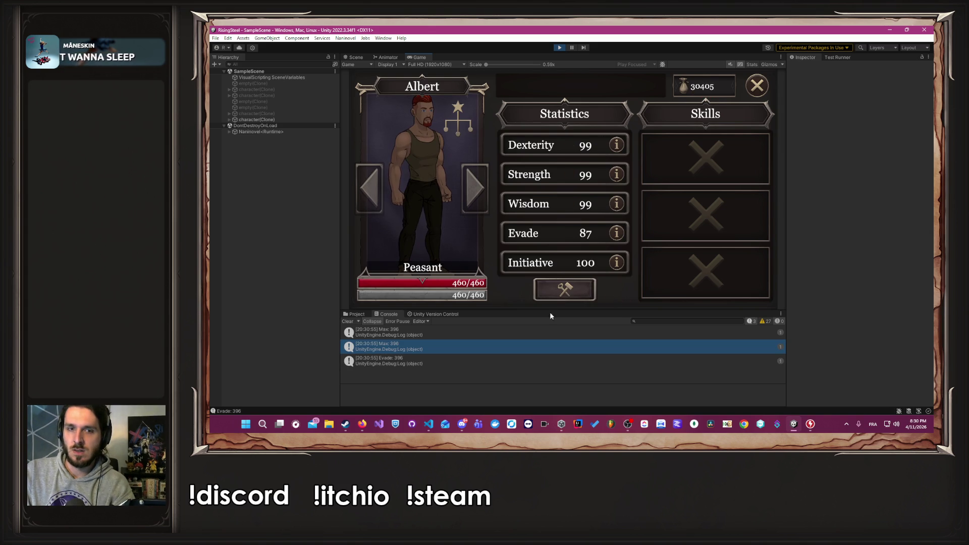
{"action": "left_click", "coordinate": [757, 89]}
Save the game from the settings menu and return to the Training screen.
{"action": "left_click", "coordinate": [721, 86]}
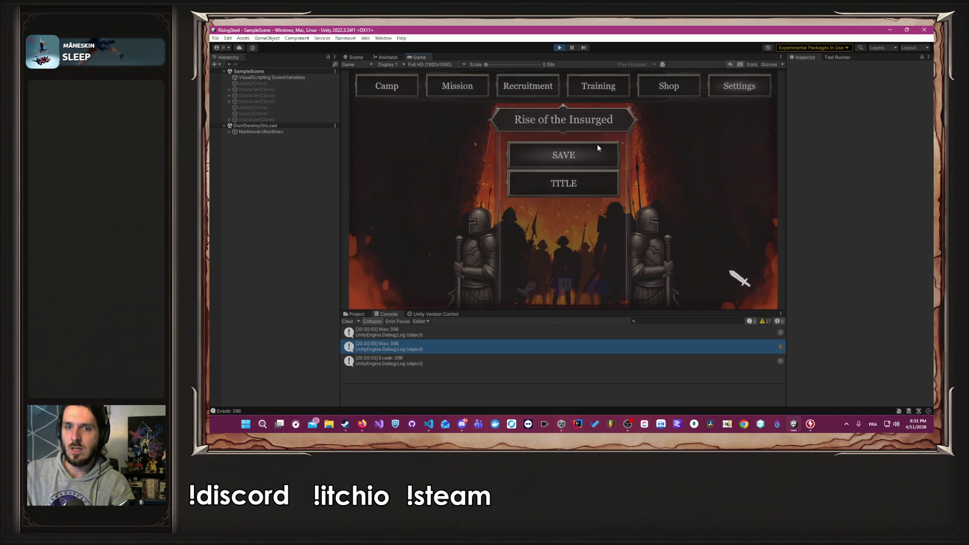
{"action": "left_click", "coordinate": [587, 152]}
{"action": "left_click", "coordinate": [604, 91]}
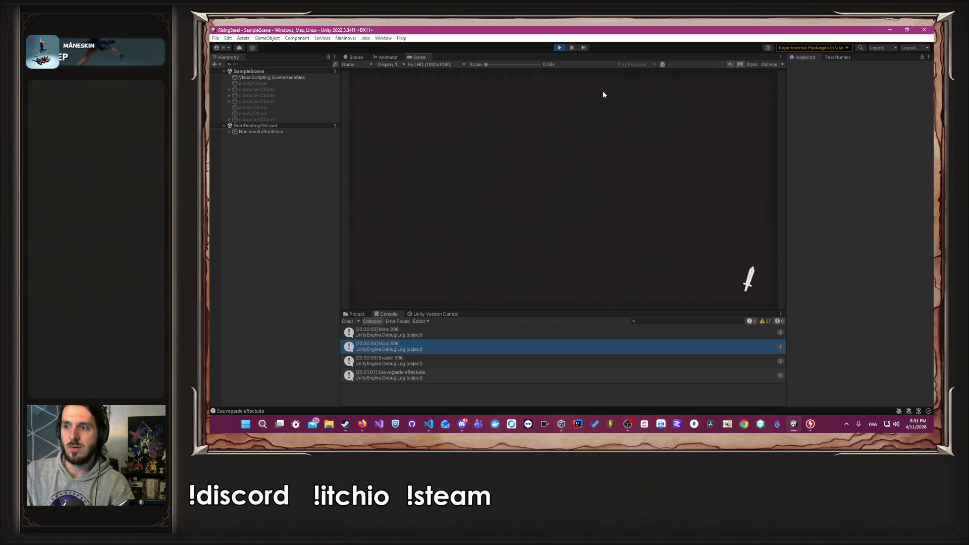
Change the hero's class from Peasant to Soldier, then Squire, then Knight.
{"action": "left_click", "coordinate": [444, 200]}
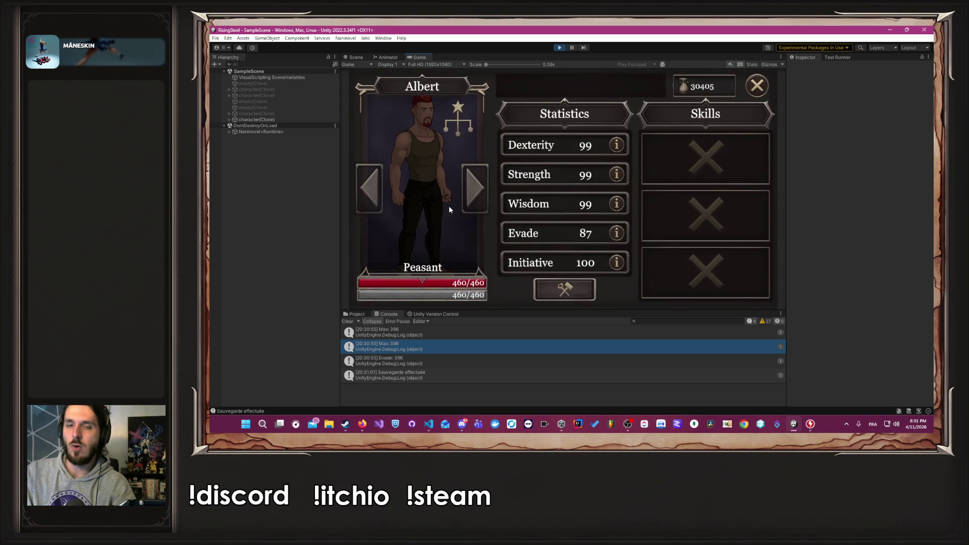
{"action": "left_click", "coordinate": [460, 230]}
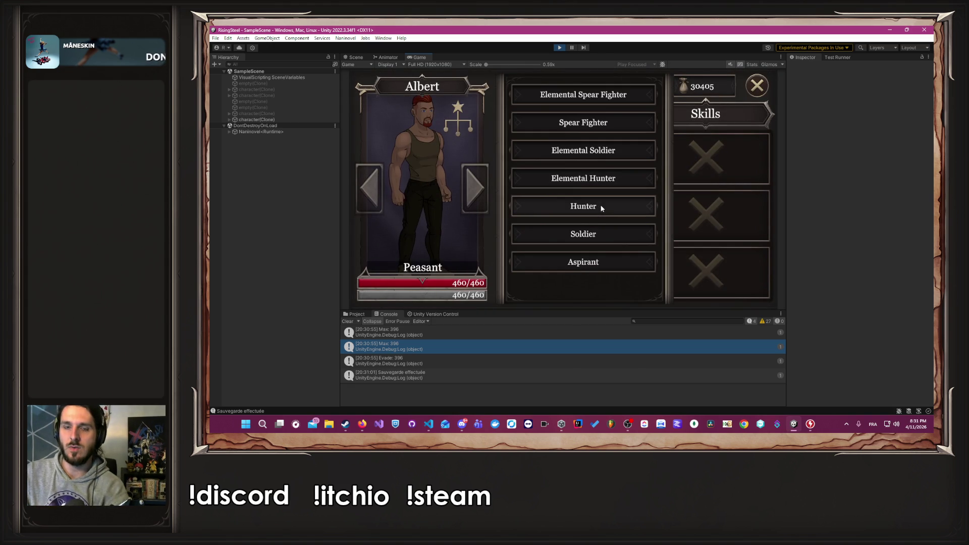
{"action": "left_click", "coordinate": [623, 244]}
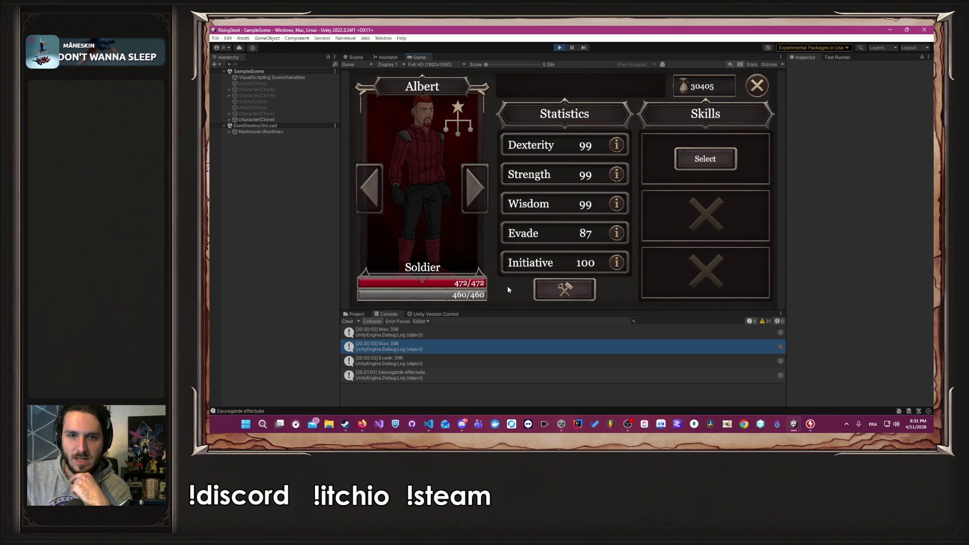
{"action": "left_click", "coordinate": [424, 212]}
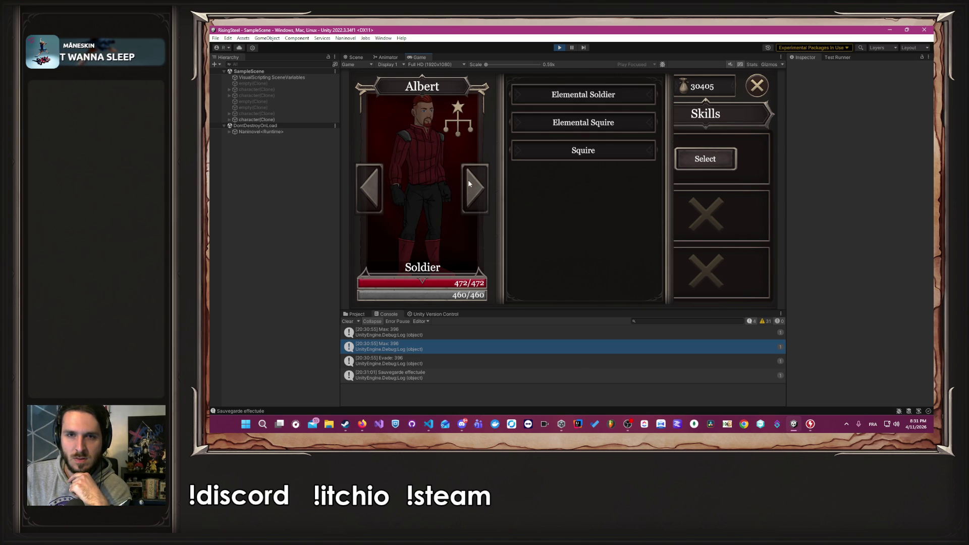
{"action": "left_click", "coordinate": [550, 157]}
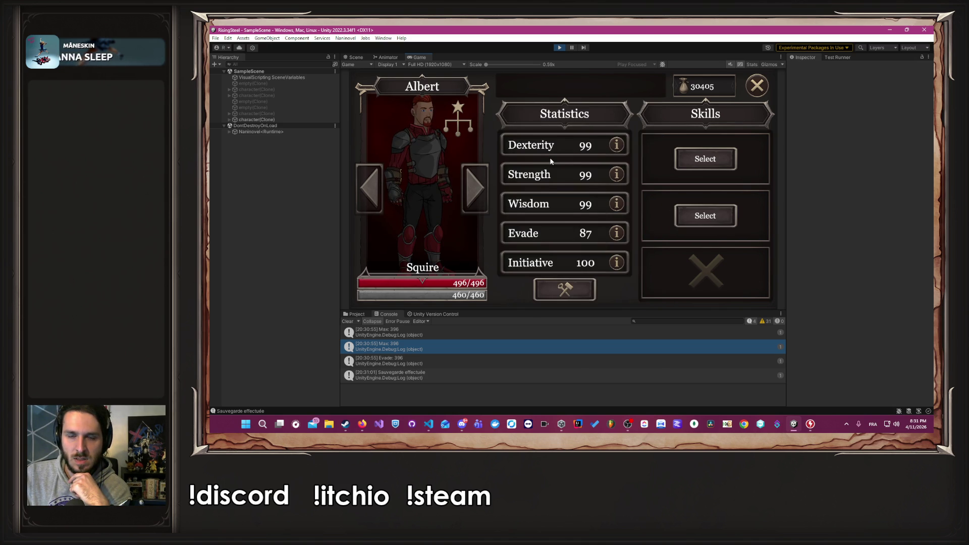
{"action": "left_click", "coordinate": [441, 180]}
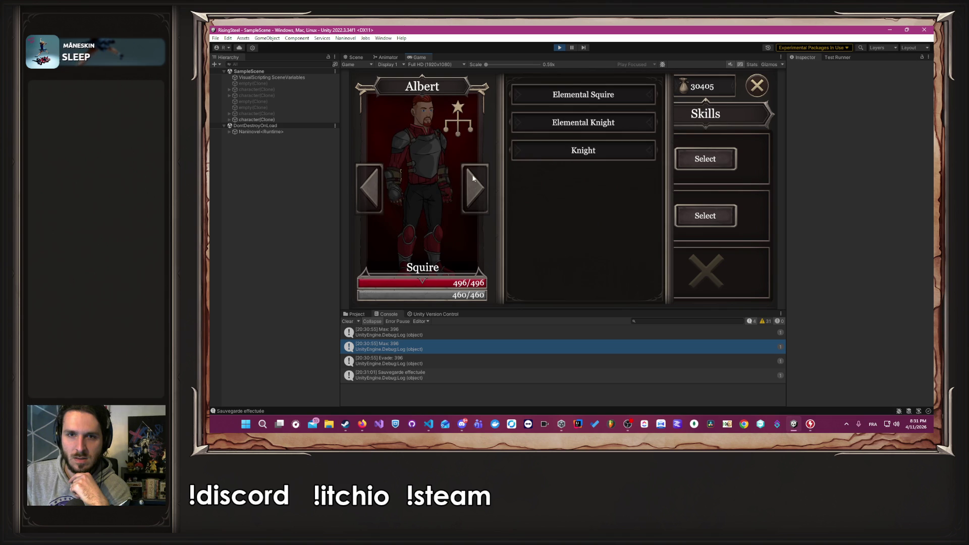
{"action": "left_click", "coordinate": [544, 158]}
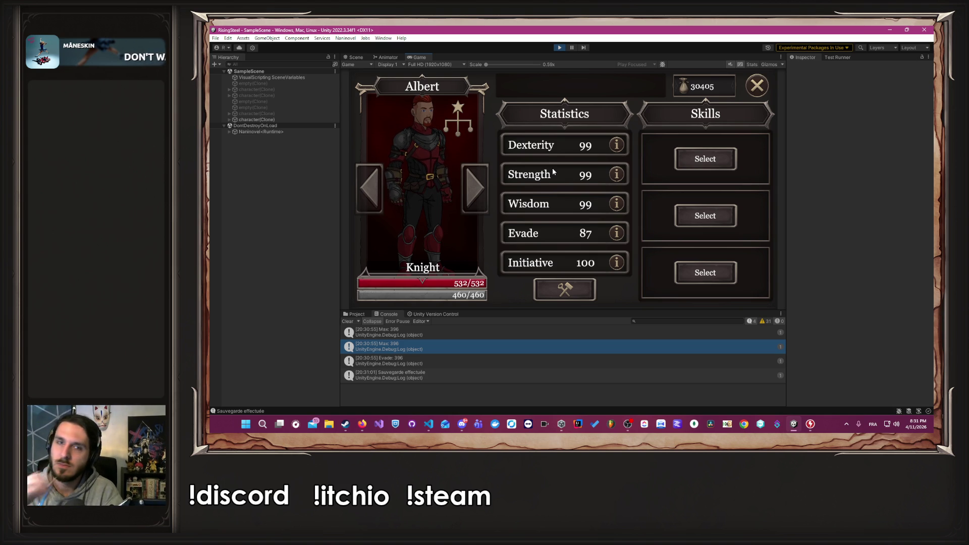
Upgrade the Knight to Elemental Knight, reaching 550 life and 478 stamina, then stop play mode.
{"action": "left_click", "coordinate": [459, 129]}
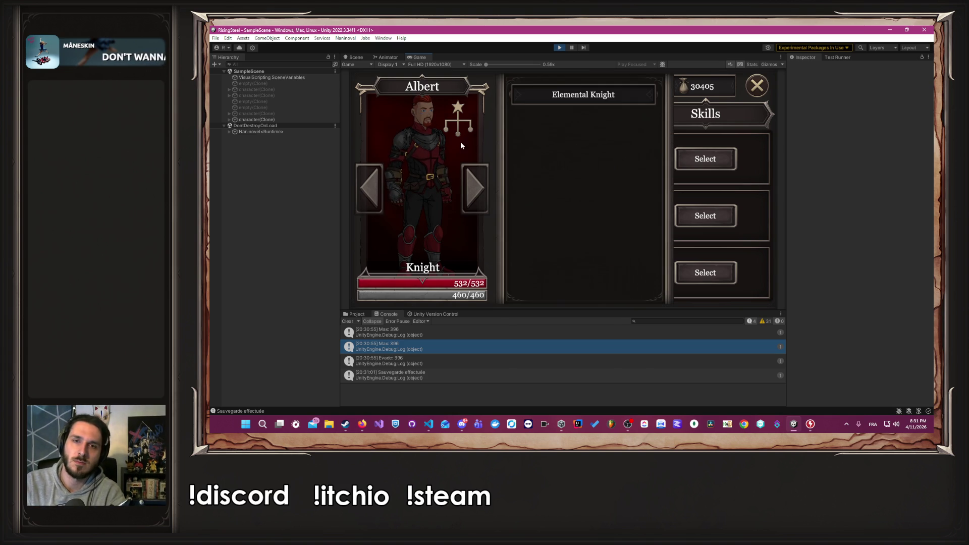
{"action": "left_click", "coordinate": [557, 101]}
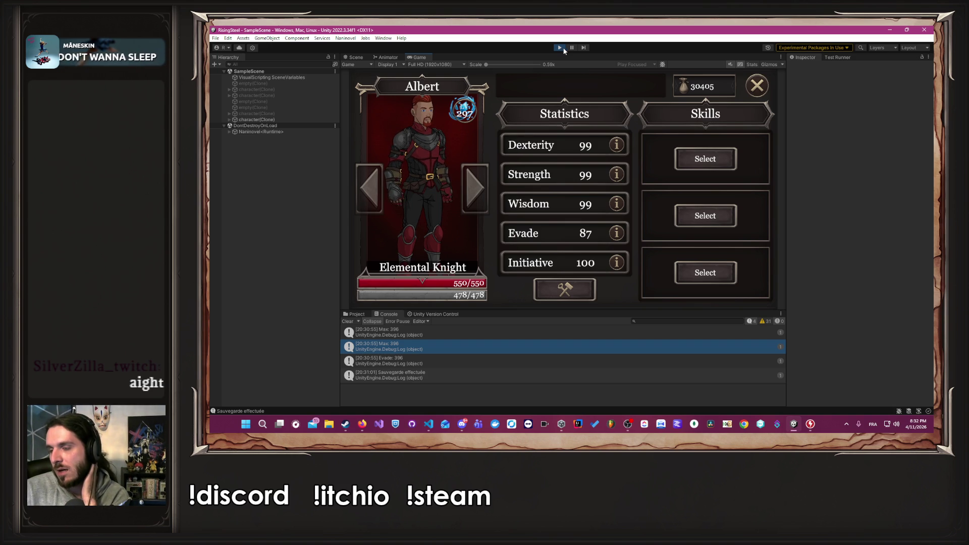
{"action": "left_click", "coordinate": [560, 48]}
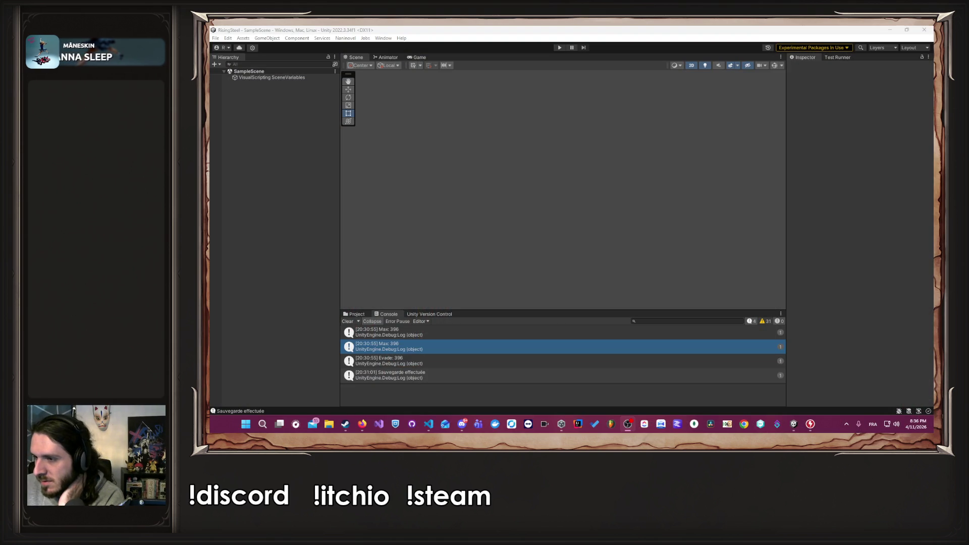
Inspect the details of the Evade log entry in the Console.
{"action": "mouse_move", "coordinate": [362, 424]}
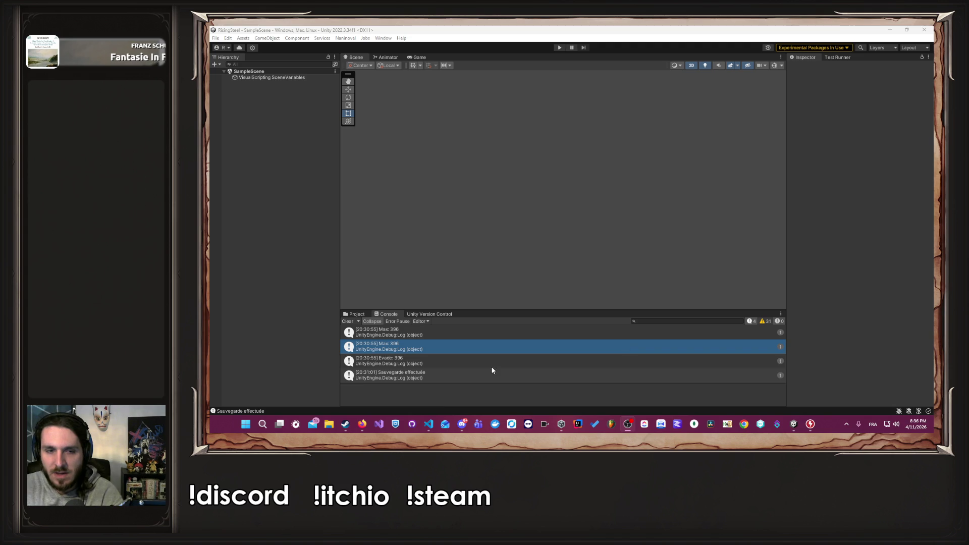
{"action": "left_click", "coordinate": [469, 360]}
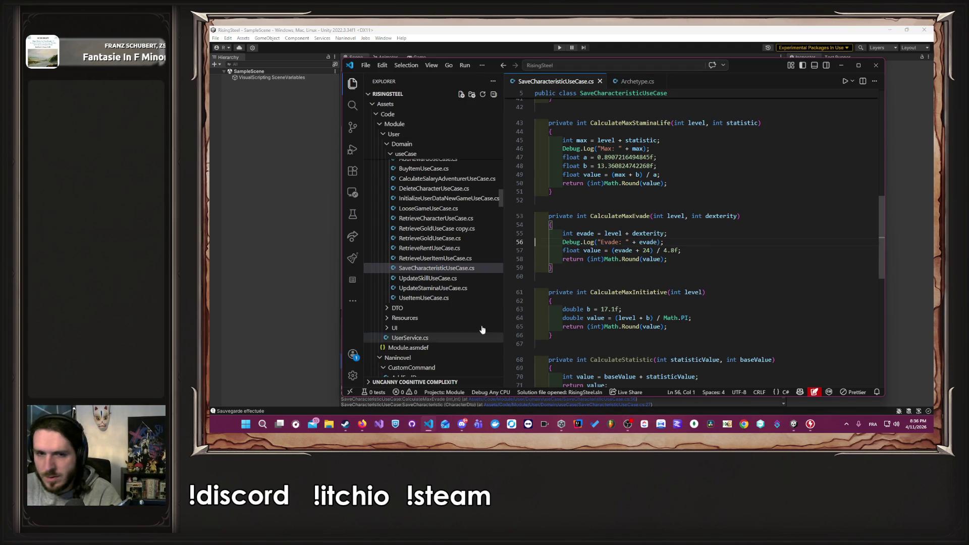
Delete the Evade and Max Debug.Log lines from SaveCharacteristicUseCase.cs and save the file.
{"action": "left_click", "coordinate": [670, 240]}
{"action": "left_click_drag", "start_coordinate": [670, 239], "coordinate": [670, 233]}
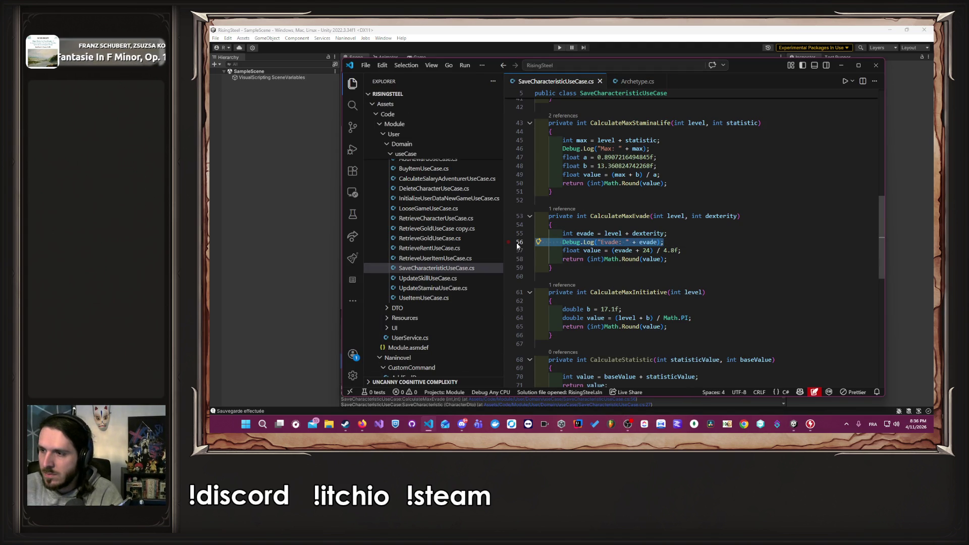
{"action": "key", "text": "BackSpace"}
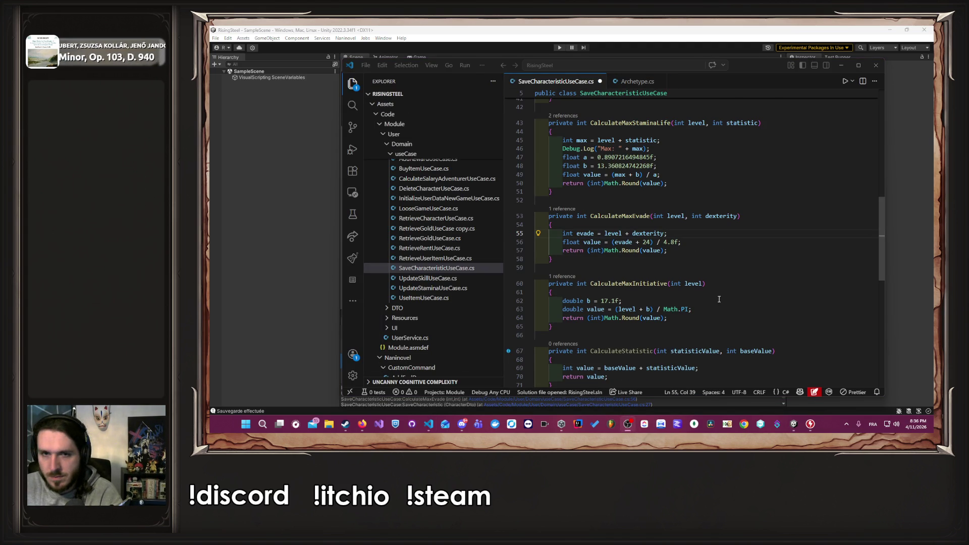
{"action": "scroll", "coordinate": [691, 276], "scroll_direction": "up", "scroll_amount": 3}
{"action": "left_click_drag", "start_coordinate": [665, 223], "coordinate": [677, 217]}
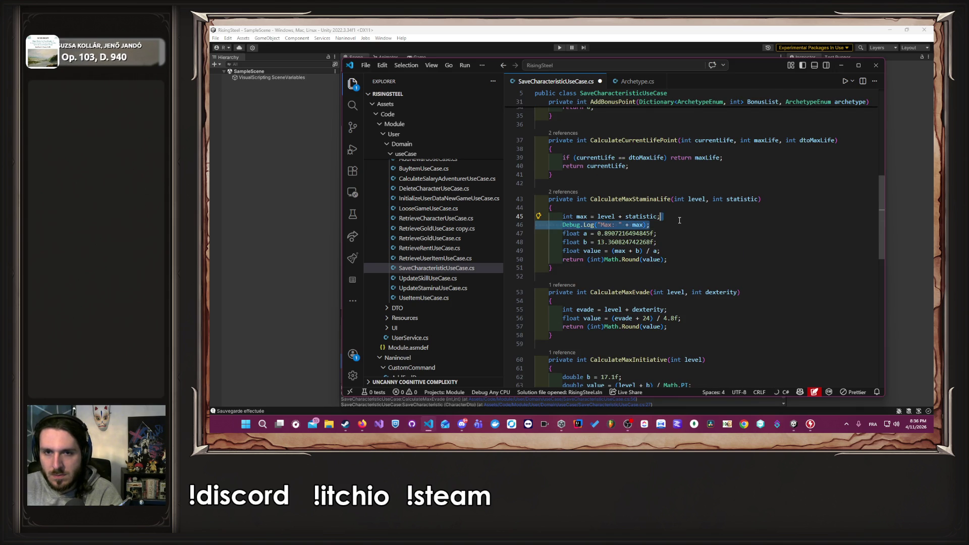
{"action": "key", "text": "BackSpace"}
{"action": "scroll", "coordinate": [680, 222], "scroll_direction": "up", "scroll_amount": 8}
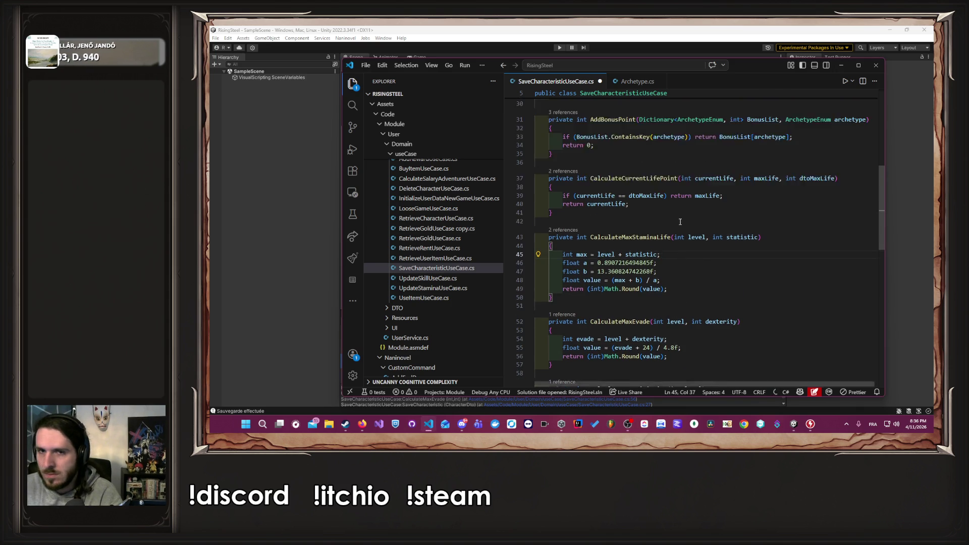
{"action": "scroll", "coordinate": [685, 230], "scroll_direction": "down", "scroll_amount": 6}
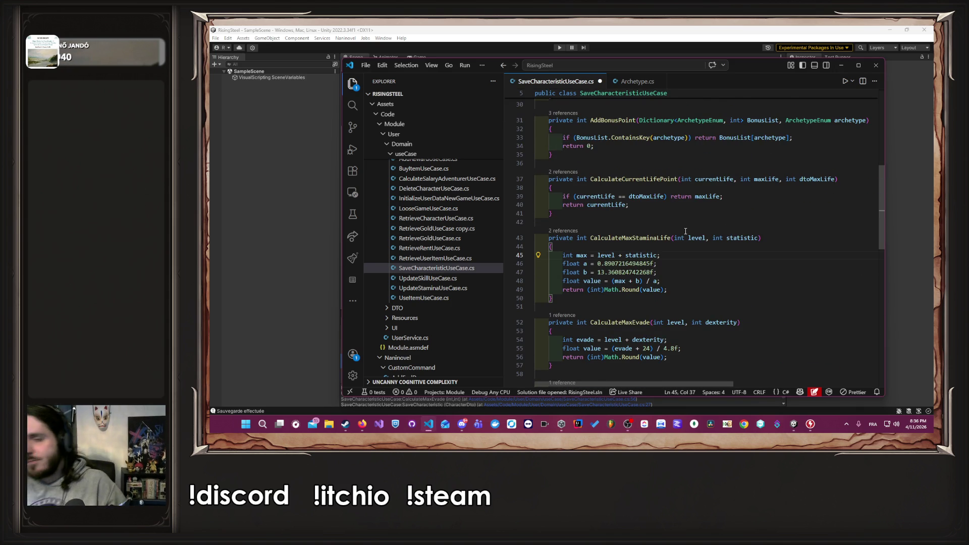
{"action": "key", "text": "ctrl+s"}
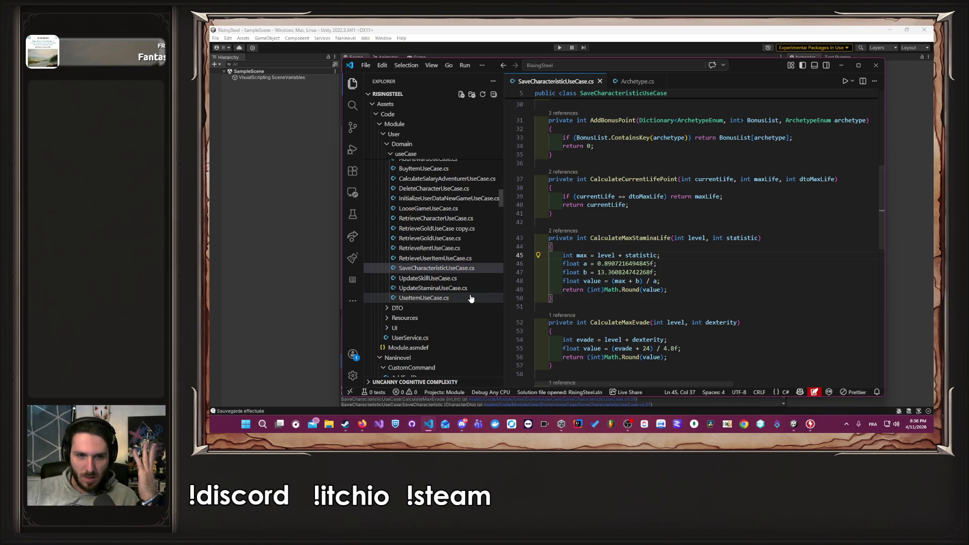
Widen the Explorer panel and open UpdateArchetypeCharacterUseCase.cs from Character/useCase.
{"action": "scroll", "coordinate": [477, 309], "scroll_direction": "up", "scroll_amount": 1}
{"action": "scroll", "coordinate": [477, 316], "scroll_direction": "up", "scroll_amount": 1}
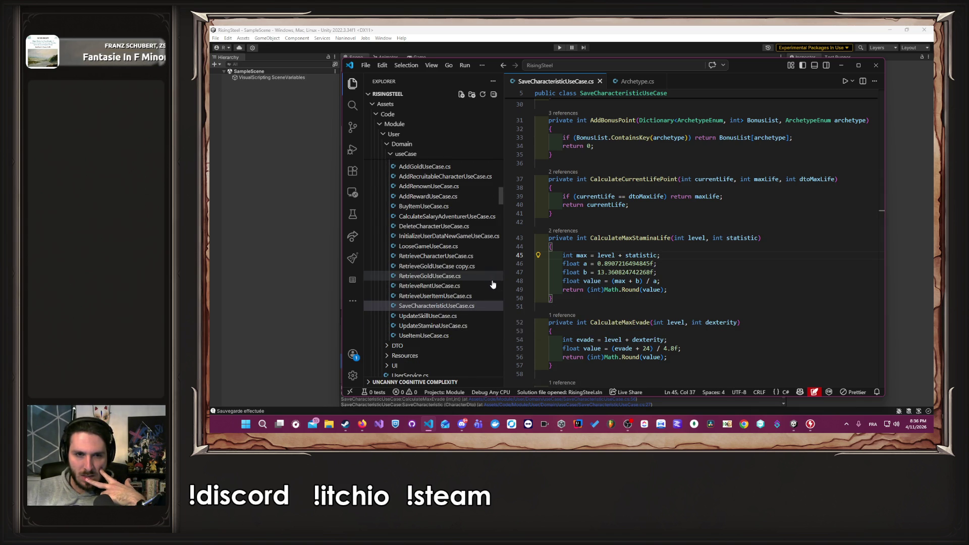
{"action": "left_click_drag", "start_coordinate": [504, 262], "coordinate": [539, 266]}
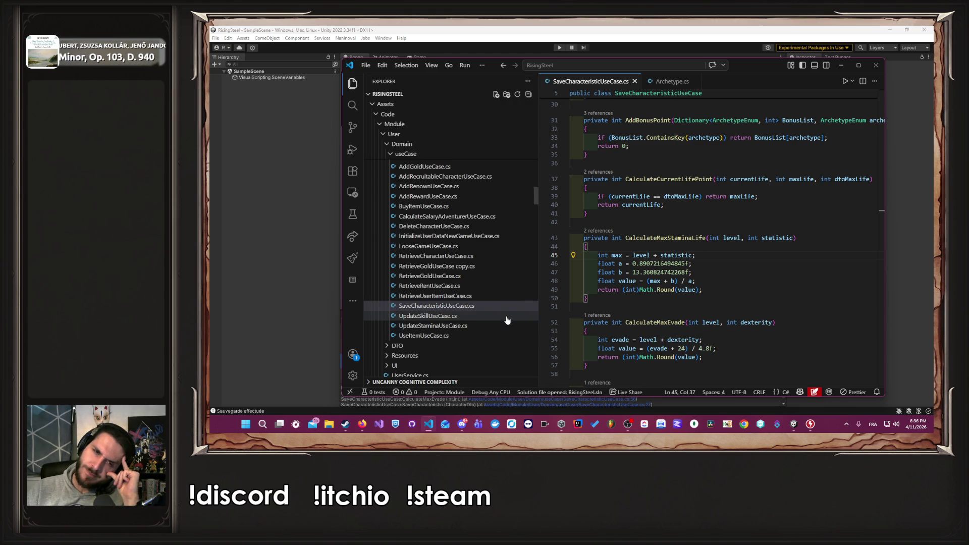
{"action": "scroll", "coordinate": [507, 319], "scroll_direction": "up", "scroll_amount": 1}
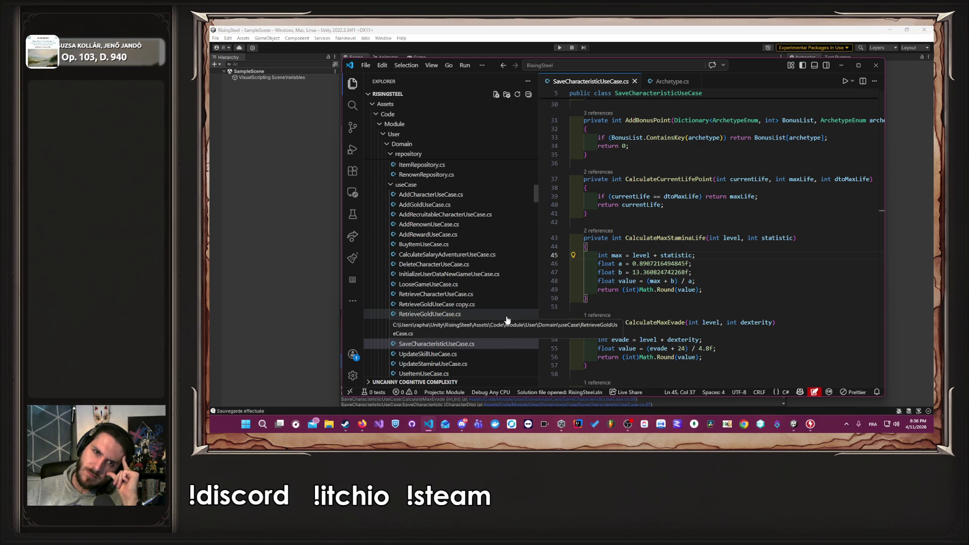
{"action": "scroll", "coordinate": [508, 318], "scroll_direction": "up", "scroll_amount": 10}
{"action": "scroll", "coordinate": [496, 249], "scroll_direction": "up", "scroll_amount": 10}
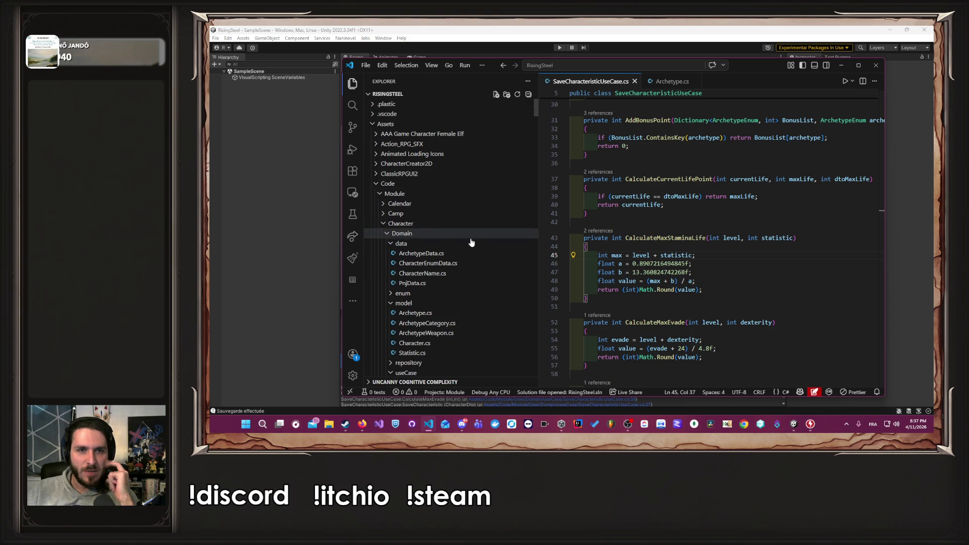
{"action": "scroll", "coordinate": [478, 249], "scroll_direction": "down", "scroll_amount": 5}
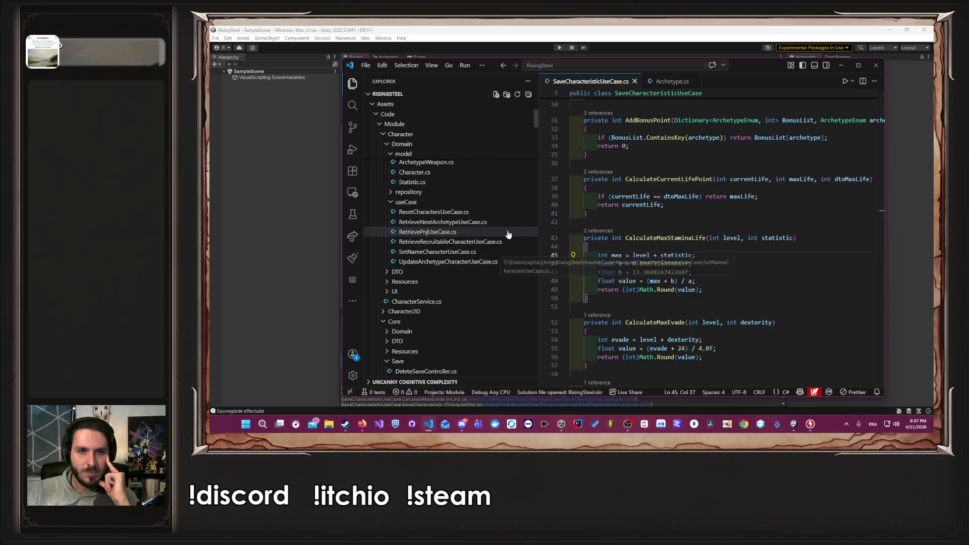
{"action": "left_click", "coordinate": [495, 264]}
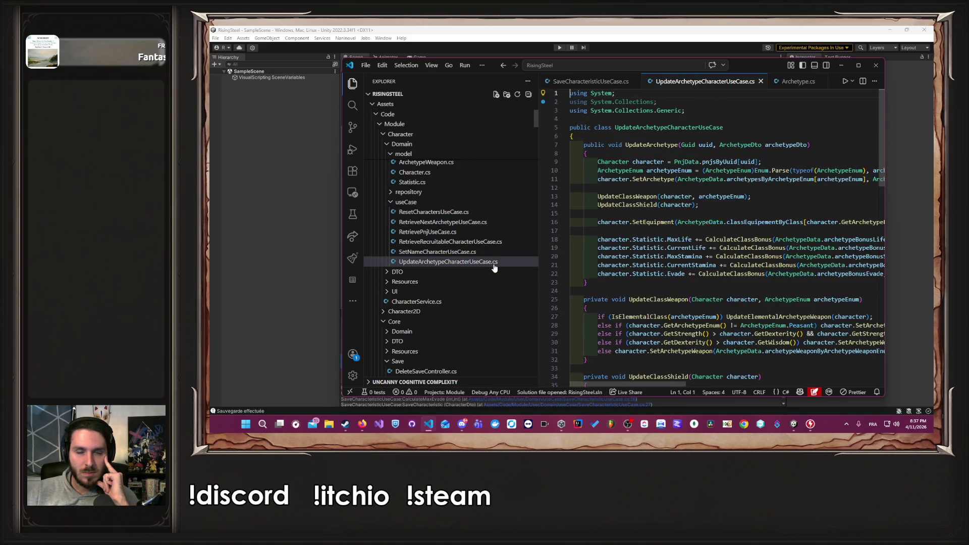
Hide the Explorer sidebar and go to the CalculateClassBonus definition.
{"action": "left_click", "coordinate": [354, 86]}
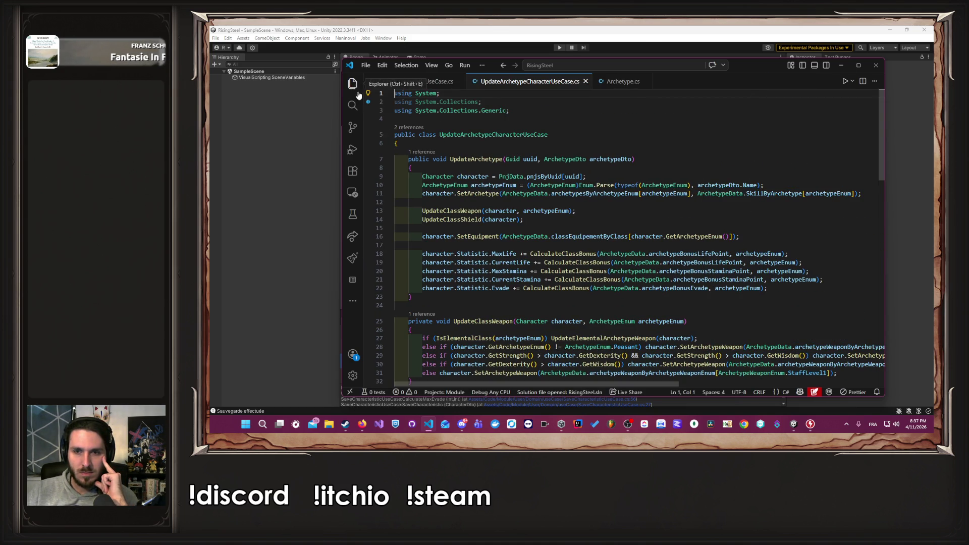
{"action": "double_click", "coordinate": [565, 254]}
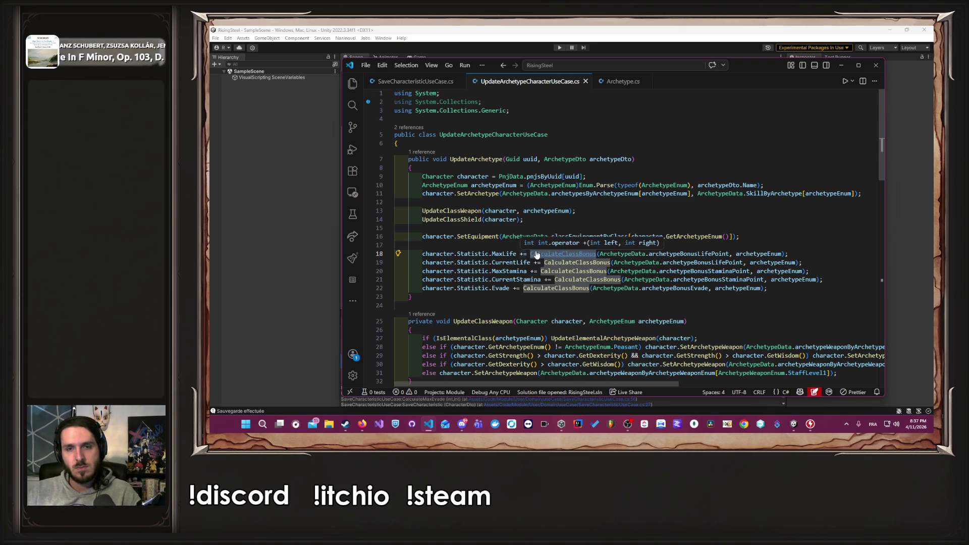
{"action": "left_click", "coordinate": [556, 254], "text": "ctrl"}
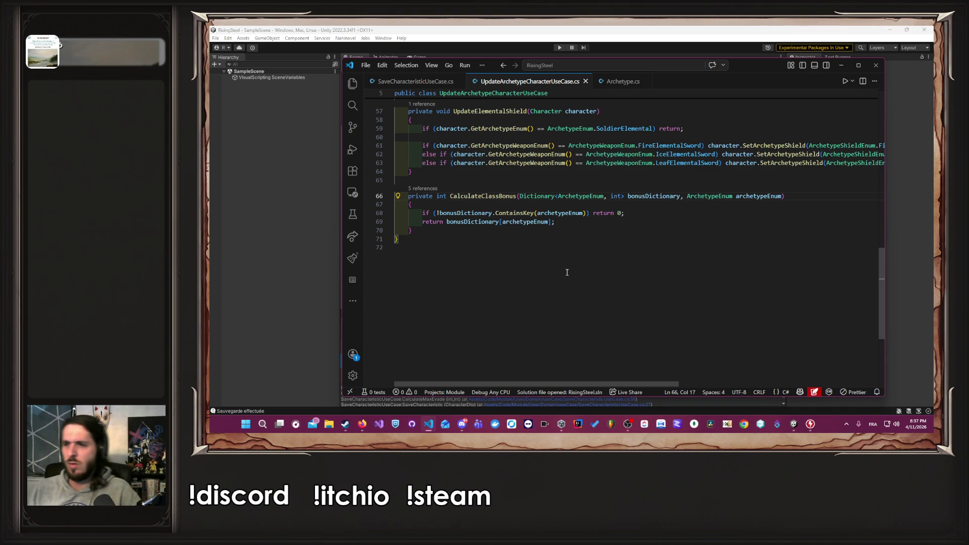
Briefly switch to the music browser, then return to SaveCharacteristicUseCase.cs.
{"action": "mouse_move", "coordinate": [365, 427]}
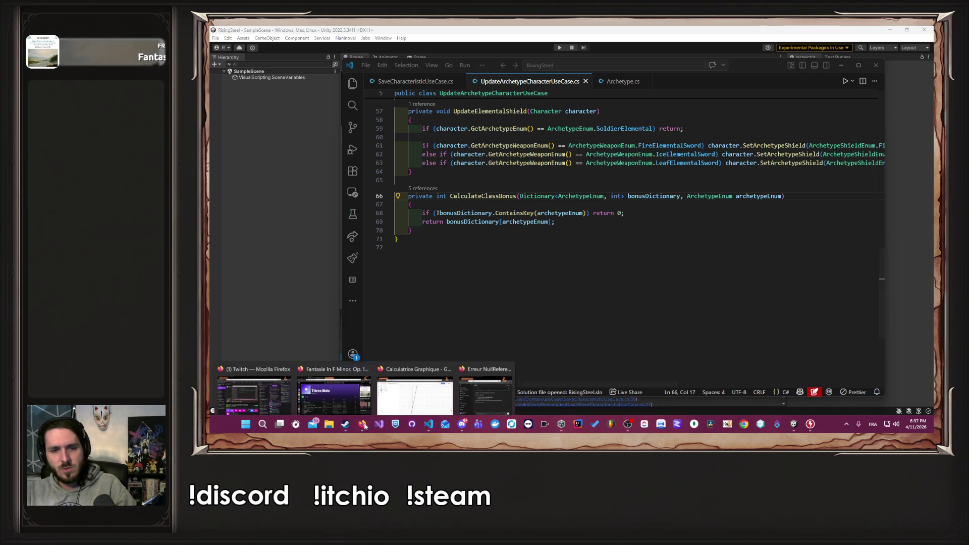
{"action": "left_click", "coordinate": [334, 399]}
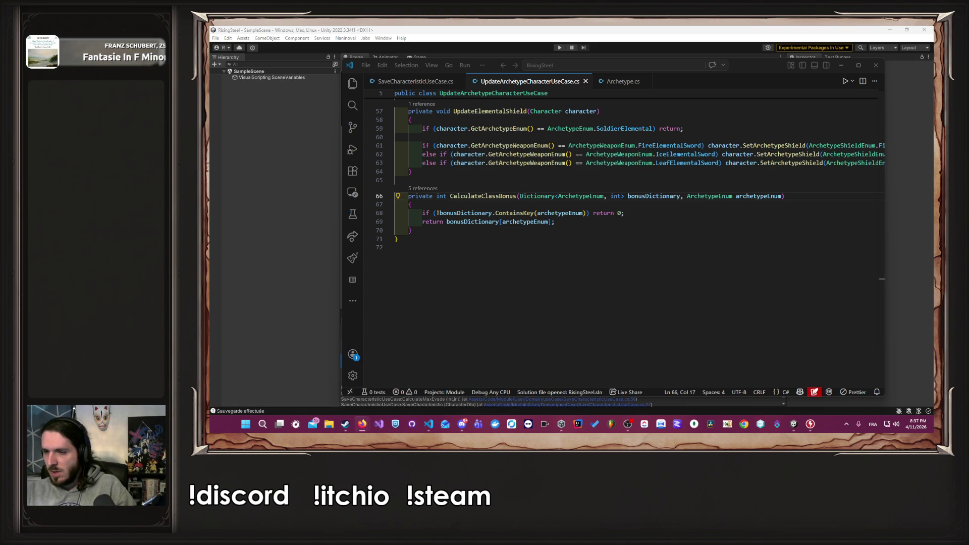
{"action": "key", "text": "alt+Tab"}
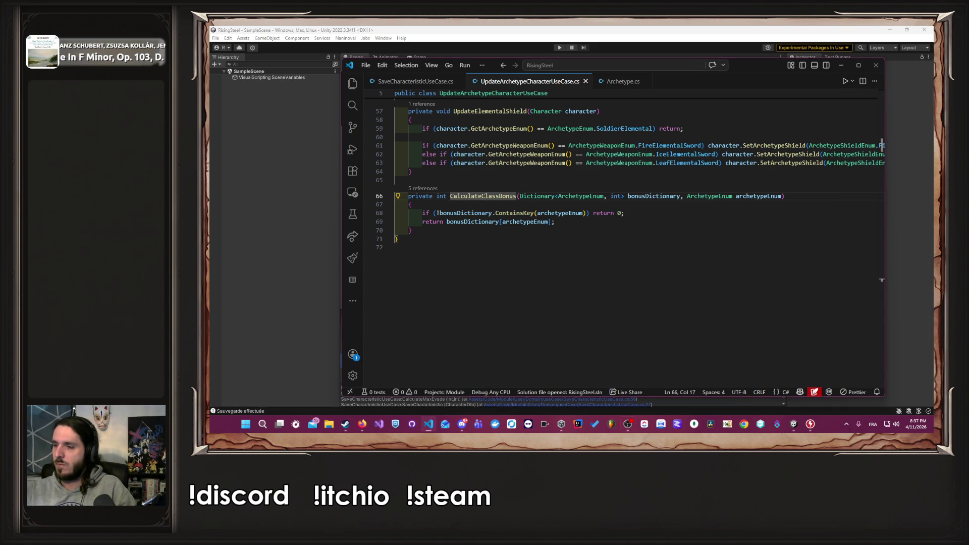
{"action": "key", "text": "alt+Tab"}
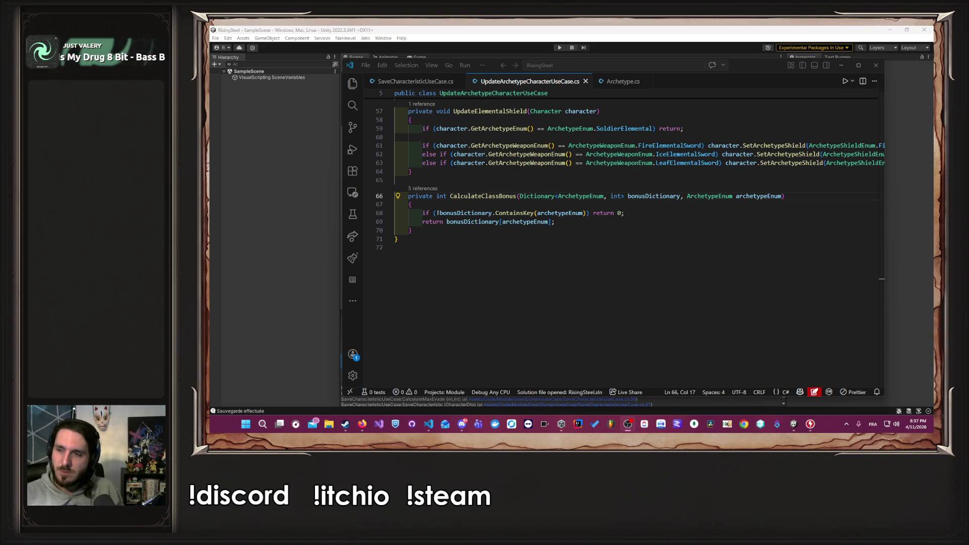
{"action": "left_click", "coordinate": [415, 81]}
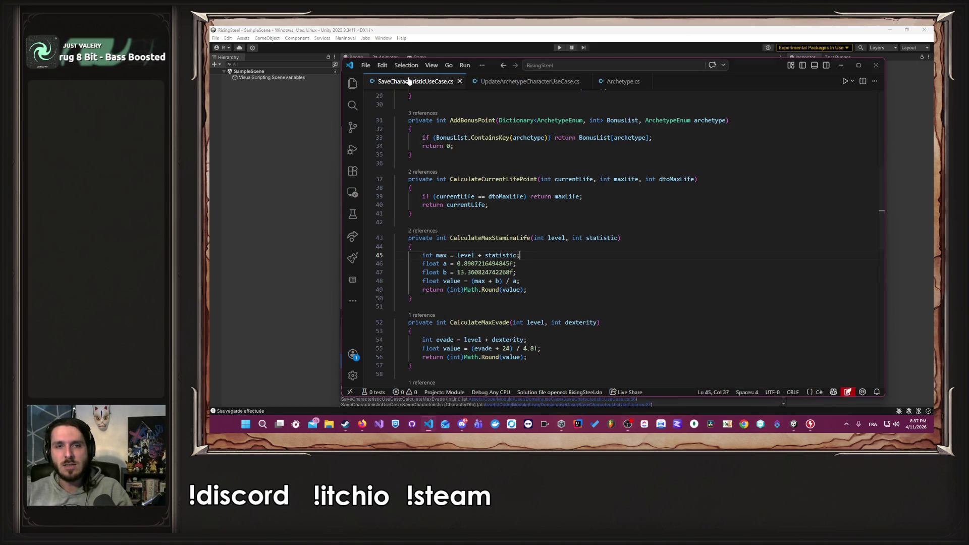
Maximize the editor window and scroll to the CalculateMaxStaminaLife and CalculateMaxEvade methods.
{"action": "scroll", "coordinate": [589, 176], "scroll_direction": "up", "scroll_amount": 10}
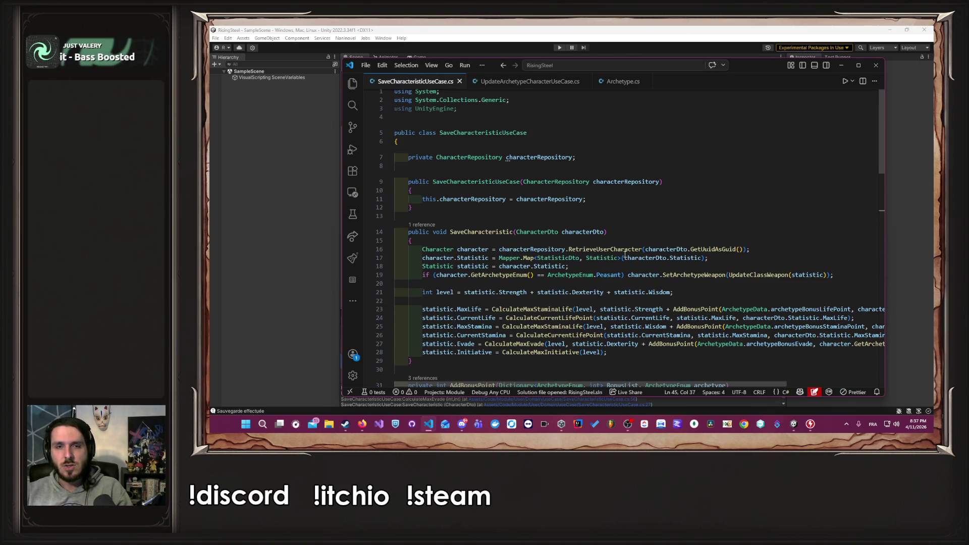
{"action": "scroll", "coordinate": [624, 254], "scroll_direction": "down", "scroll_amount": 8}
{"action": "scroll", "coordinate": [625, 254], "scroll_direction": "down", "scroll_amount": 3}
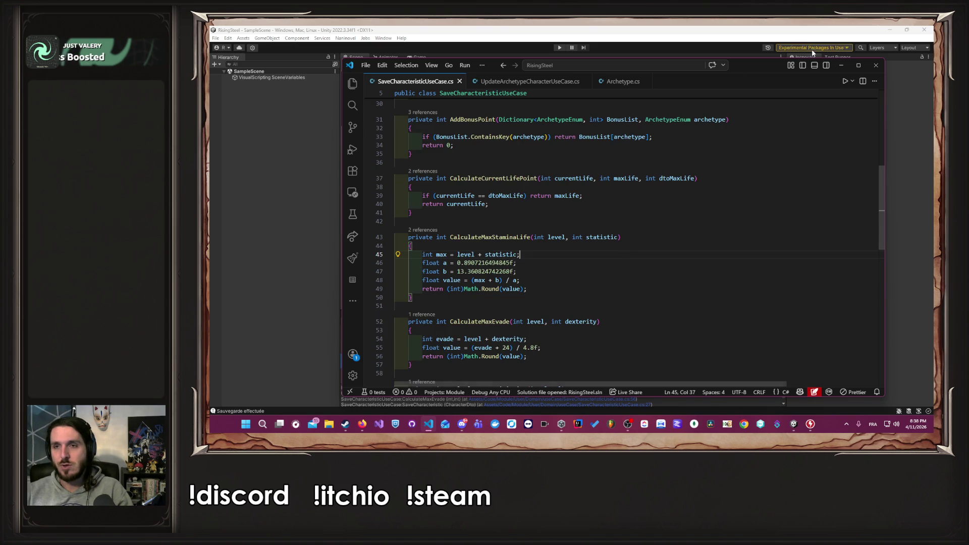
{"action": "double_click", "coordinate": [745, 48]}
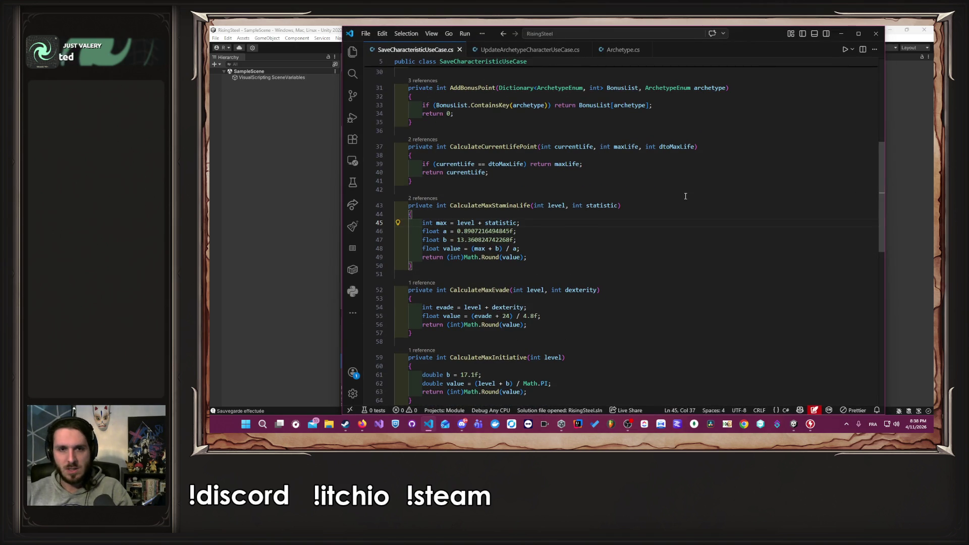
{"action": "scroll", "coordinate": [575, 328], "scroll_direction": "down", "scroll_amount": 2}
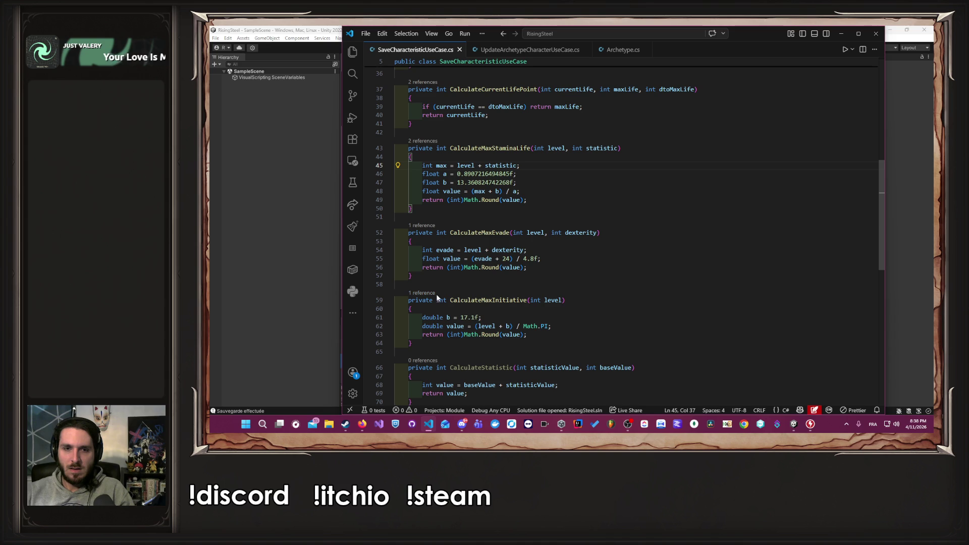
{"action": "mouse_move", "coordinate": [458, 297]}
{"action": "left_mouse_down"}
{"action": "mouse_move", "coordinate": [505, 336]}
{"action": "mouse_move", "coordinate": [528, 339]}
{"action": "left_mouse_up"}
Review the CalculateMaxEvade method, then bring up Archetype.cs.
{"action": "left_click", "coordinate": [537, 295]}
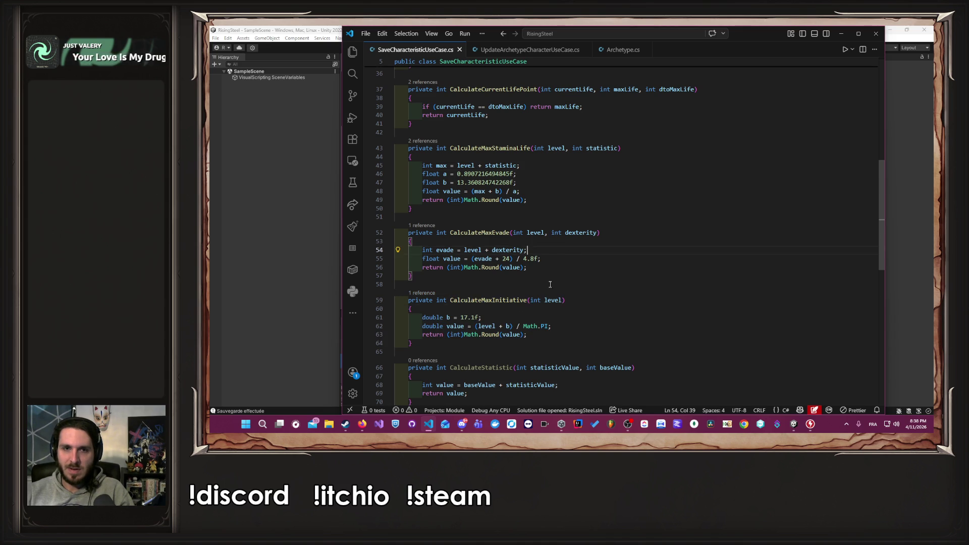
{"action": "scroll", "coordinate": [505, 282], "scroll_direction": "up", "scroll_amount": 2}
{"action": "mouse_move", "coordinate": [537, 296]}
{"action": "left_mouse_down"}
{"action": "mouse_move", "coordinate": [505, 282]}
{"action": "mouse_move", "coordinate": [510, 271]}
{"action": "left_mouse_up"}
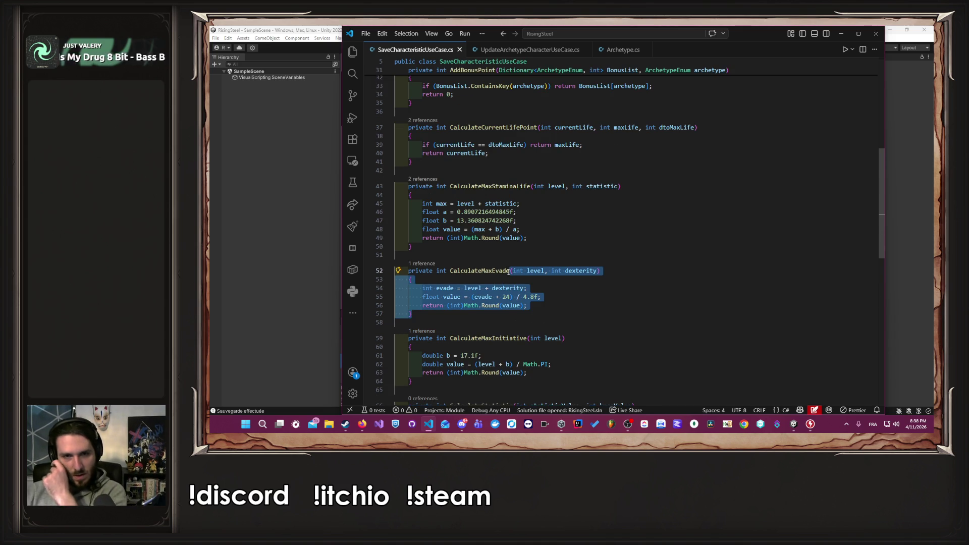
{"action": "left_click", "coordinate": [526, 249]}
{"action": "scroll", "coordinate": [526, 249], "scroll_direction": "up", "scroll_amount": 6}
{"action": "left_click", "coordinate": [620, 50]}
{"action": "scroll", "coordinate": [588, 222], "scroll_direction": "up", "scroll_amount": 6}
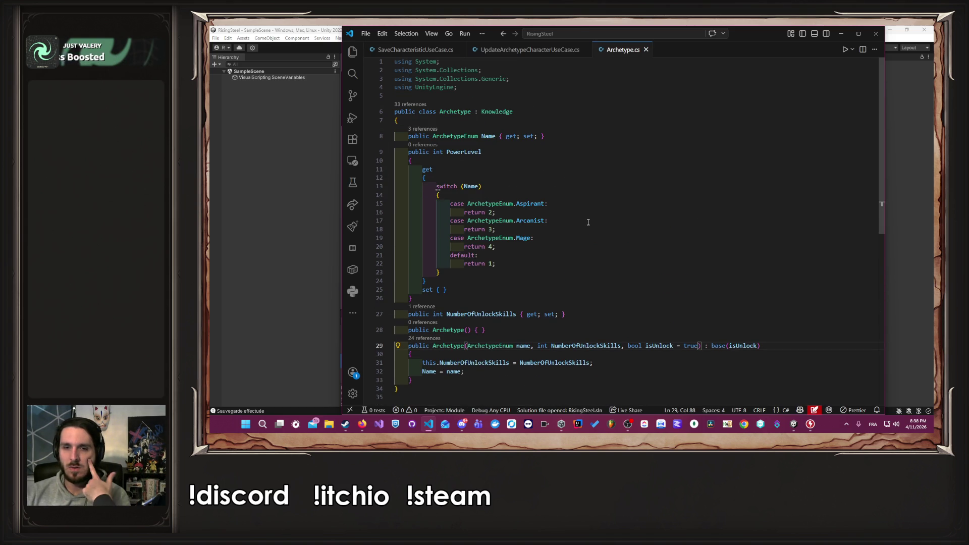
In UpdateArchetypeCharacterUseCase.cs, trace how classEquipementByClass and character bonuses are applied in UpdateArchetype.
{"action": "left_click", "coordinate": [535, 50]}
{"action": "scroll", "coordinate": [628, 227], "scroll_direction": "up", "scroll_amount": 10}
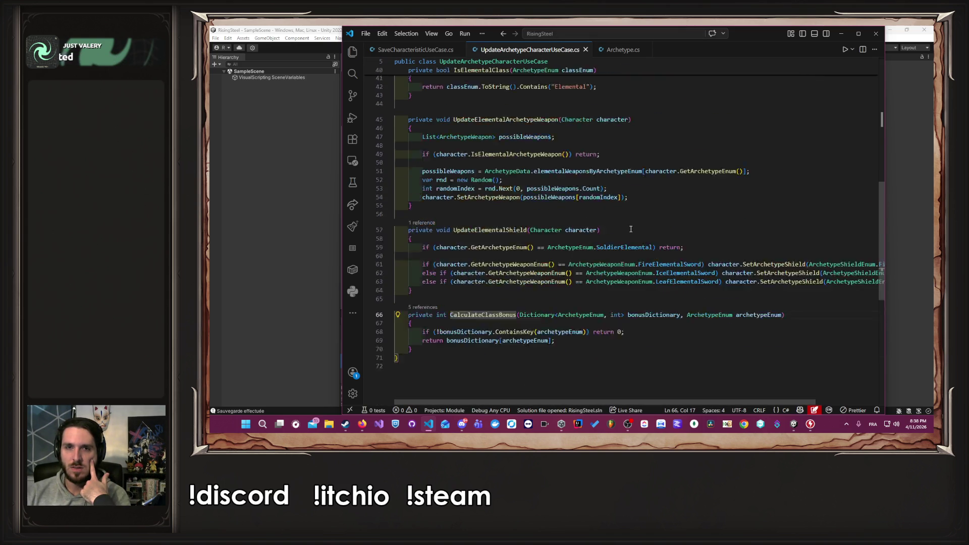
{"action": "scroll", "coordinate": [629, 227], "scroll_direction": "up", "scroll_amount": 6}
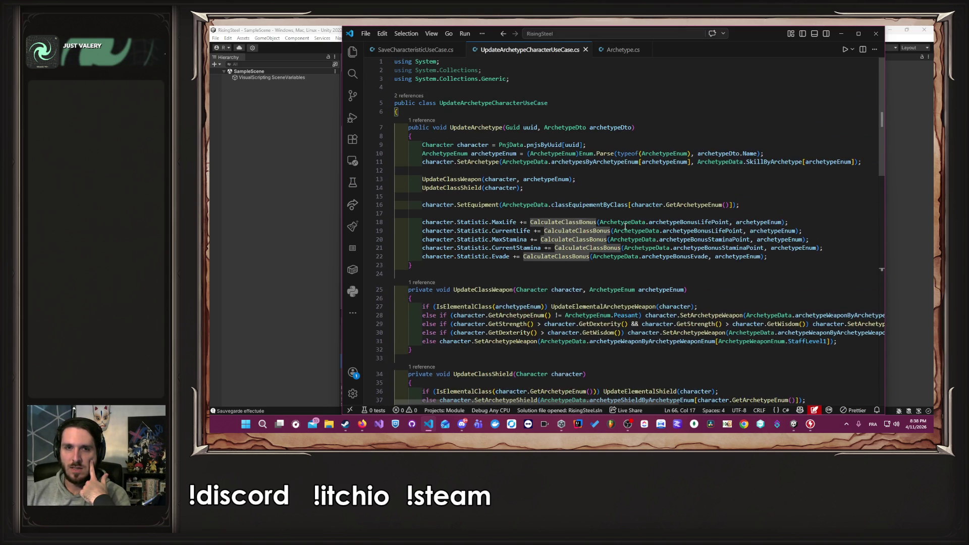
{"action": "left_click", "coordinate": [559, 204]}
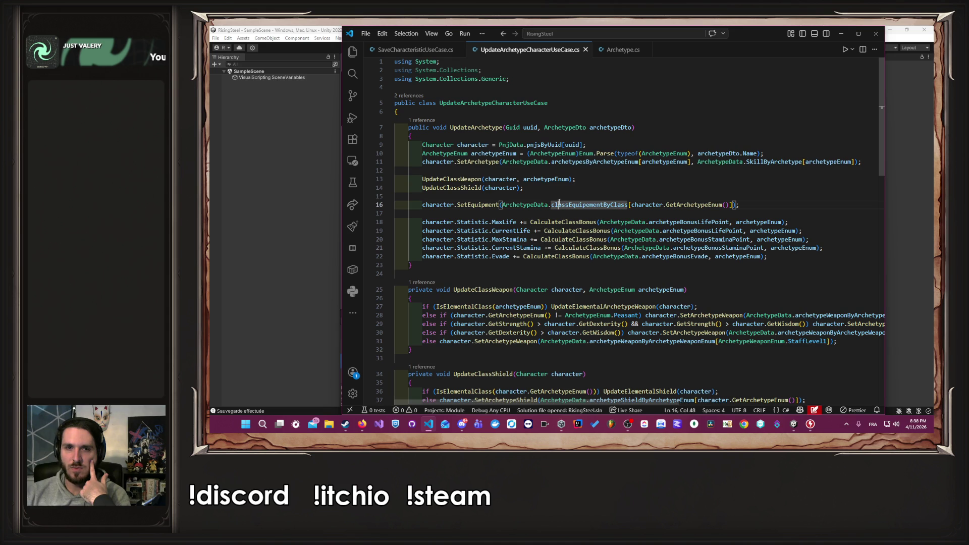
{"action": "left_click", "coordinate": [477, 145]}
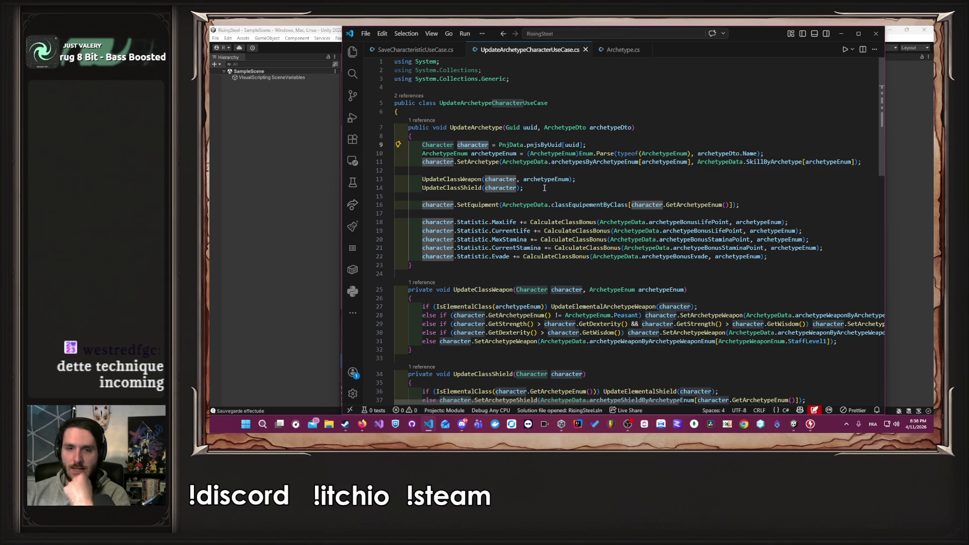
{"action": "scroll", "coordinate": [545, 187], "scroll_direction": "down", "scroll_amount": 5}
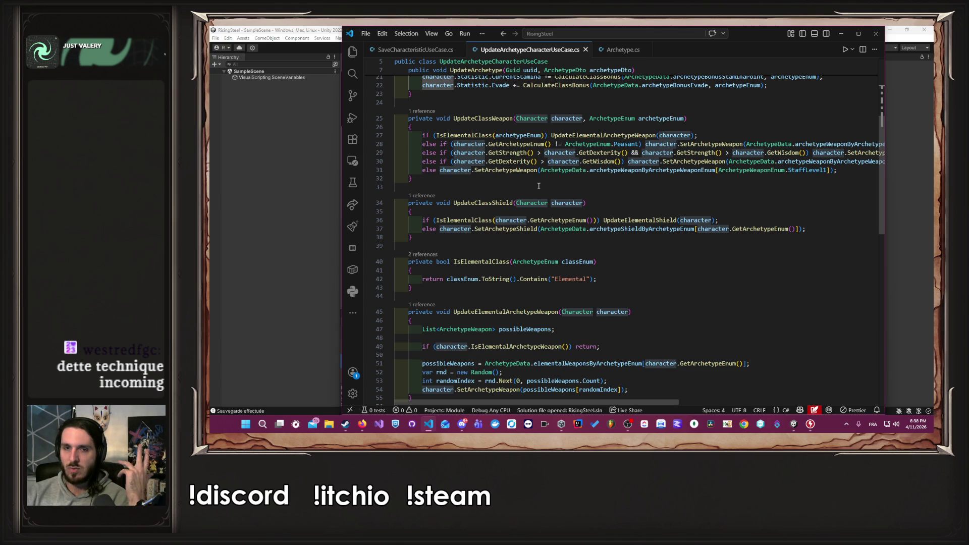
{"action": "scroll", "coordinate": [539, 187], "scroll_direction": "down", "scroll_amount": 5}
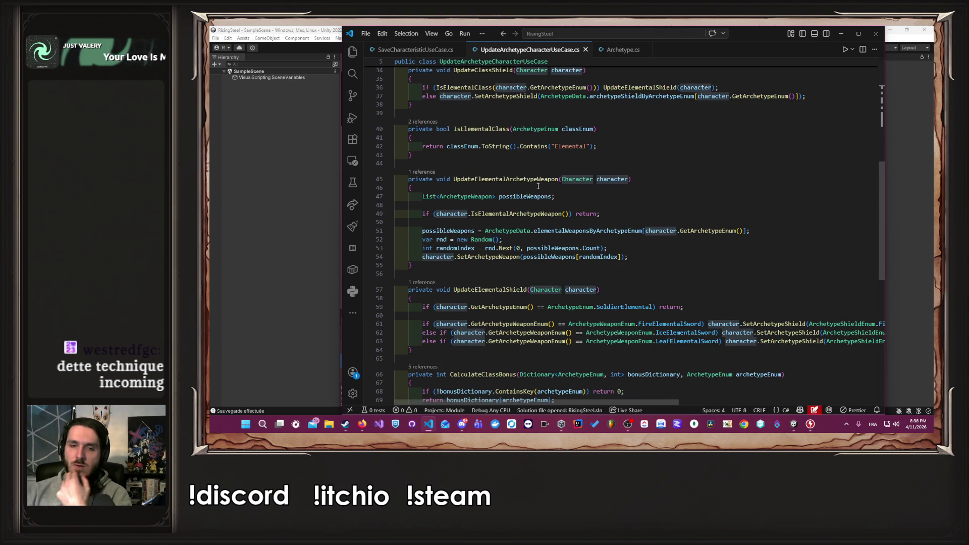
{"action": "scroll", "coordinate": [538, 186], "scroll_direction": "down", "scroll_amount": 5}
{"action": "scroll", "coordinate": [538, 187], "scroll_direction": "up", "scroll_amount": 7}
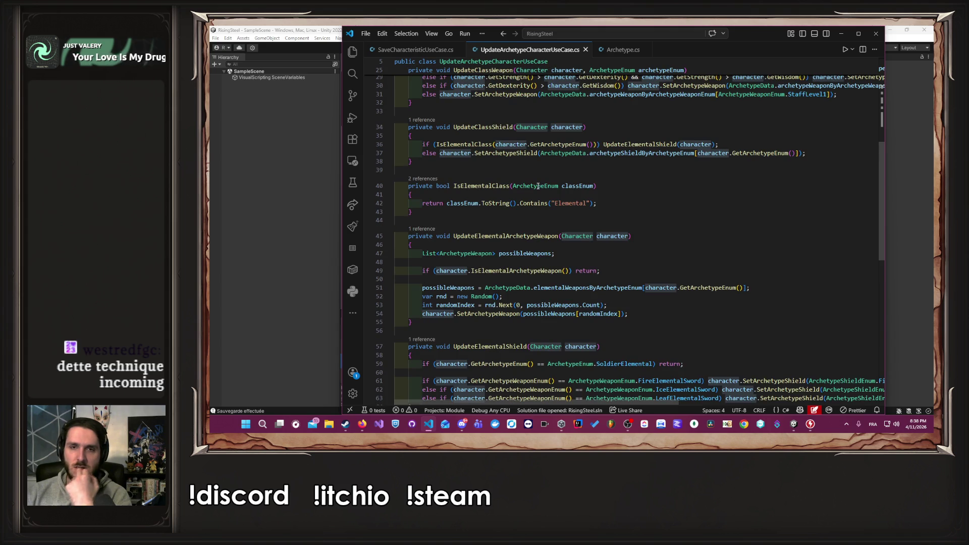
{"action": "scroll", "coordinate": [538, 187], "scroll_direction": "up", "scroll_amount": 10}
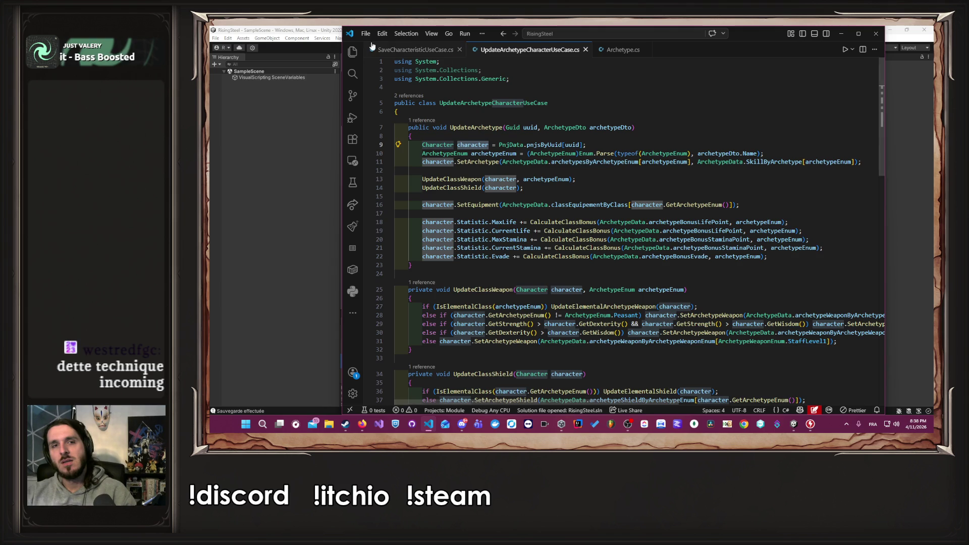
Switch back to SaveCharacteristicUseCase.cs with Ctrl+Tab.
{"action": "key", "text": "ctrl+Tab"}
{"action": "scroll", "coordinate": [586, 248], "scroll_direction": "up", "scroll_amount": 5}
{"action": "scroll", "coordinate": [585, 248], "scroll_direction": "down", "scroll_amount": 10}
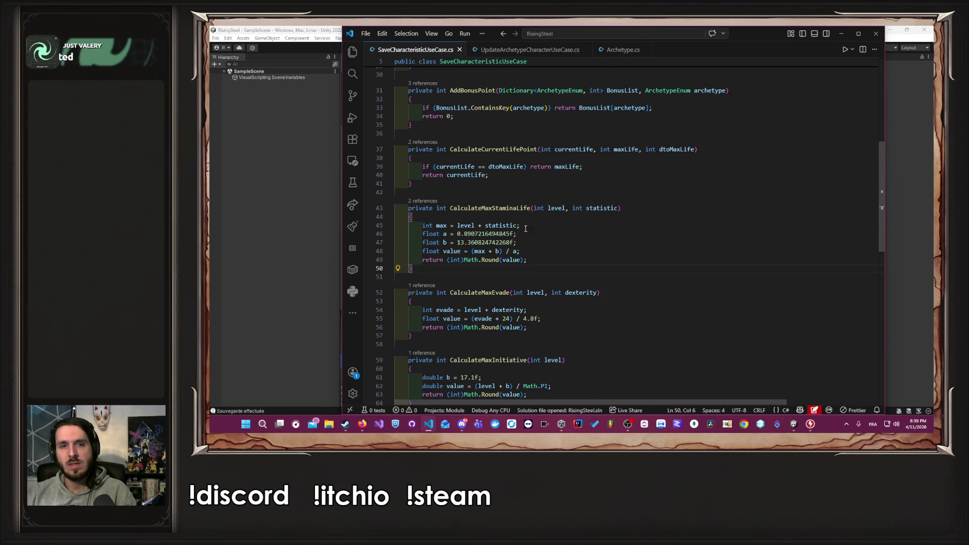
Highlight CalculateMaxStaminaLife's uses and select the whole method.
{"action": "double_click", "coordinate": [490, 208]}
{"action": "scroll", "coordinate": [574, 241], "scroll_direction": "up", "scroll_amount": 5}
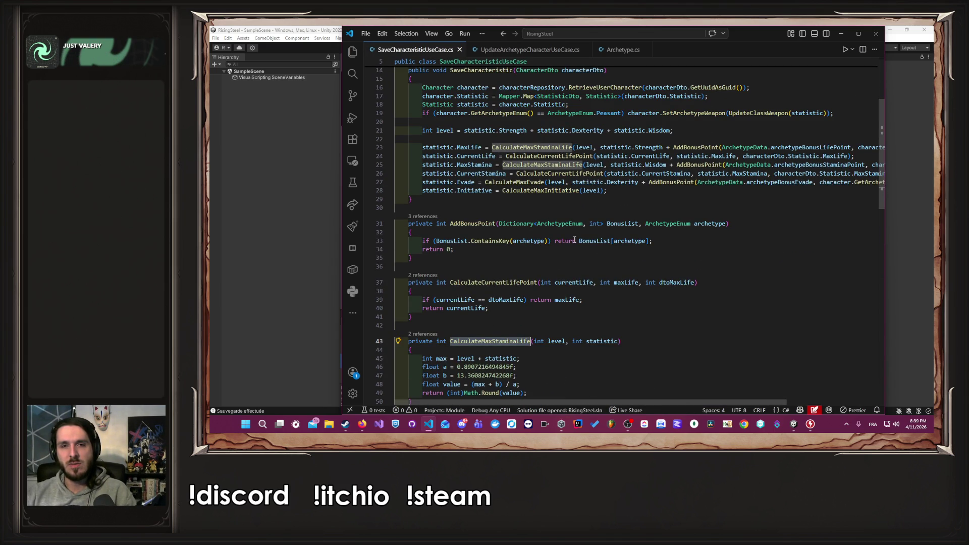
{"action": "scroll", "coordinate": [574, 240], "scroll_direction": "down", "scroll_amount": 5}
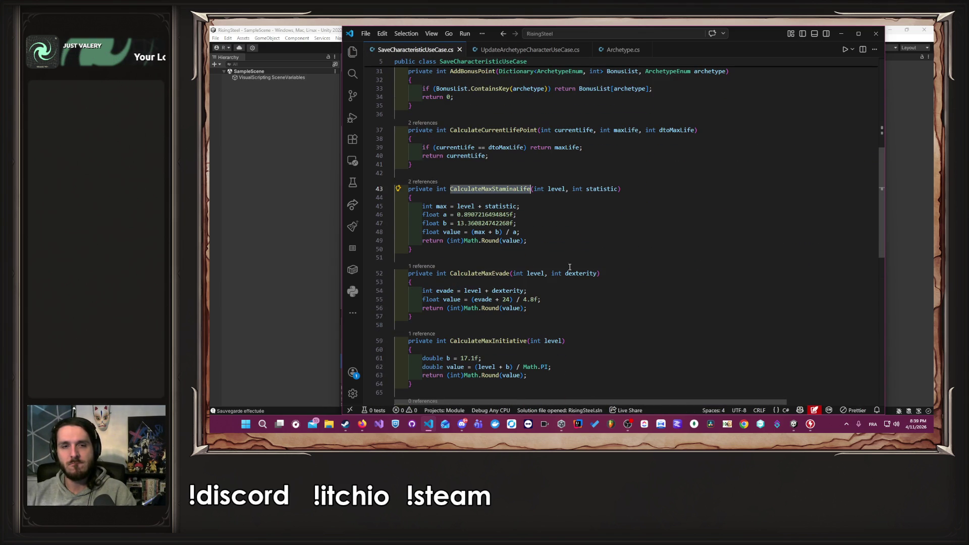
{"action": "left_click", "coordinate": [527, 257]}
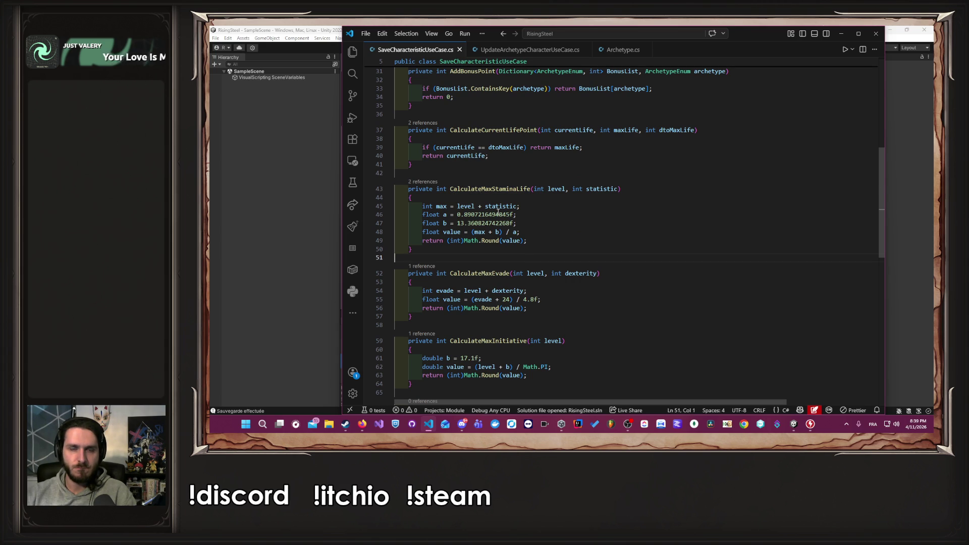
{"action": "left_click", "coordinate": [493, 189]}
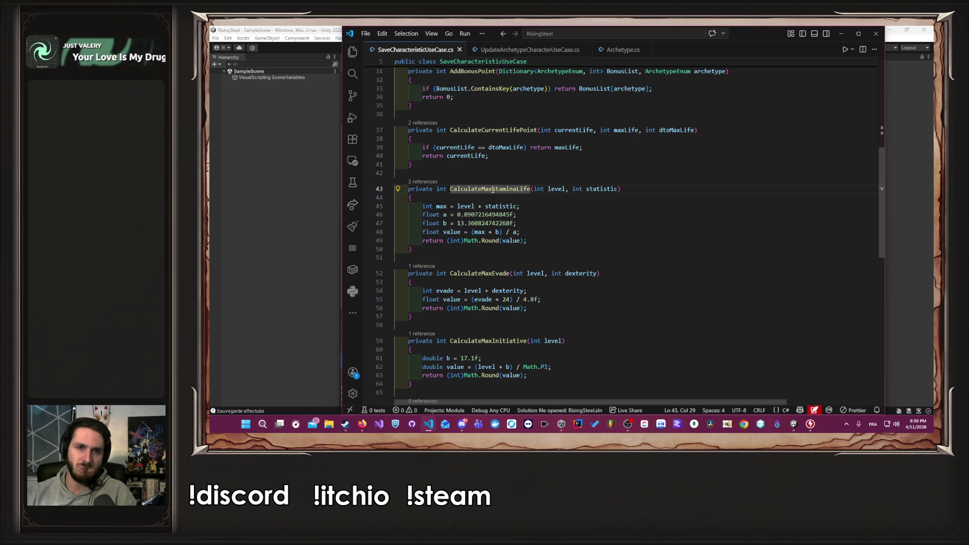
{"action": "left_click", "coordinate": [434, 171]}
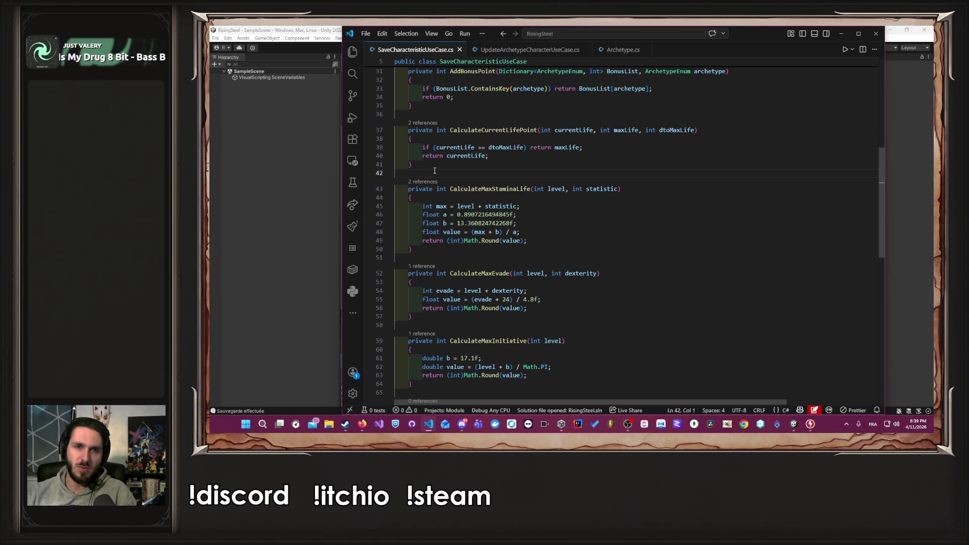
{"action": "left_click_drag", "start_coordinate": [435, 170], "coordinate": [539, 251]}
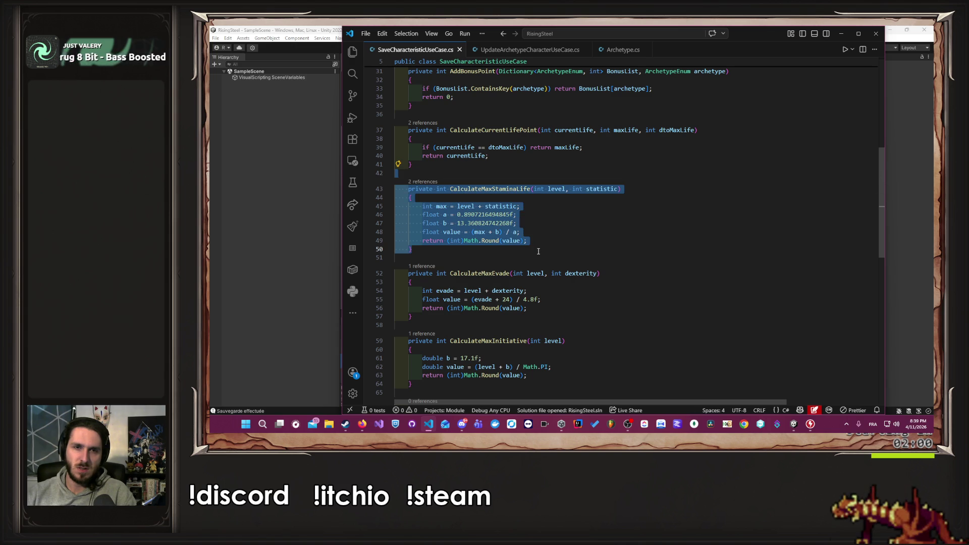
Select CalculateMaxStaminaLife and CalculateMaxEvade together, covering lines 43 through 58.
{"action": "key", "text": "alt+Tab"}
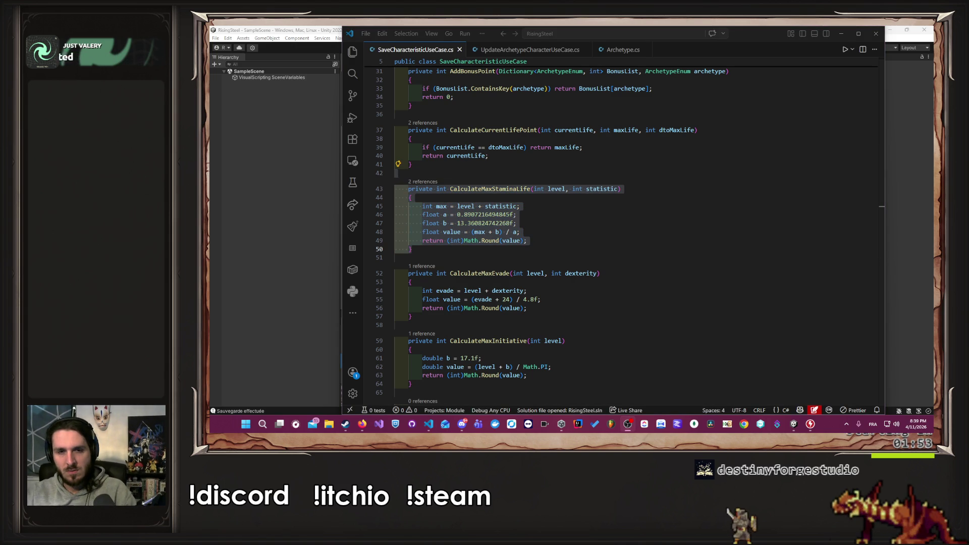
{"action": "left_click", "coordinate": [662, 291]}
{"action": "scroll", "coordinate": [662, 318], "scroll_direction": "down", "scroll_amount": 2}
{"action": "scroll", "coordinate": [658, 318], "scroll_direction": "up", "scroll_amount": 1}
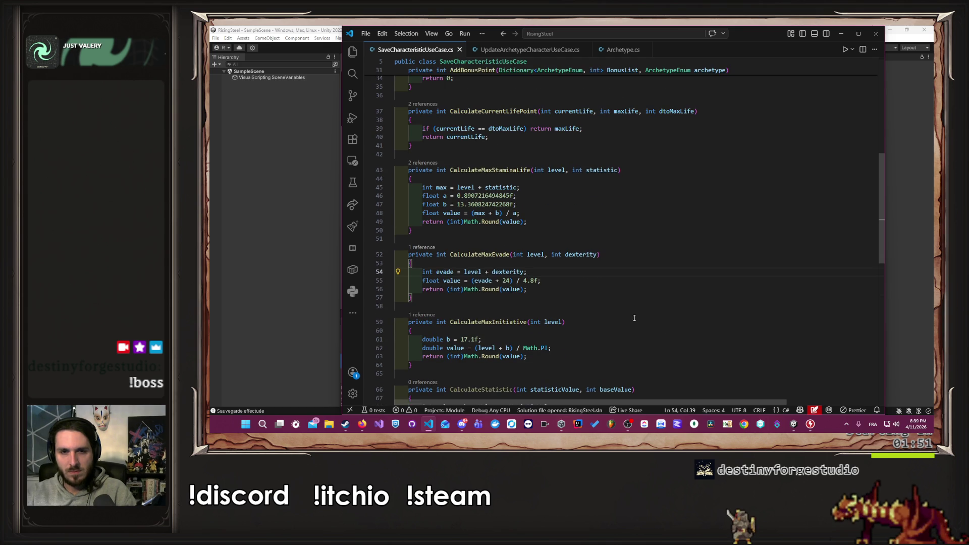
{"action": "mouse_move", "coordinate": [588, 299]}
{"action": "left_mouse_down"}
{"action": "mouse_move", "coordinate": [543, 255]}
{"action": "mouse_move", "coordinate": [378, 174]}
{"action": "left_mouse_up"}
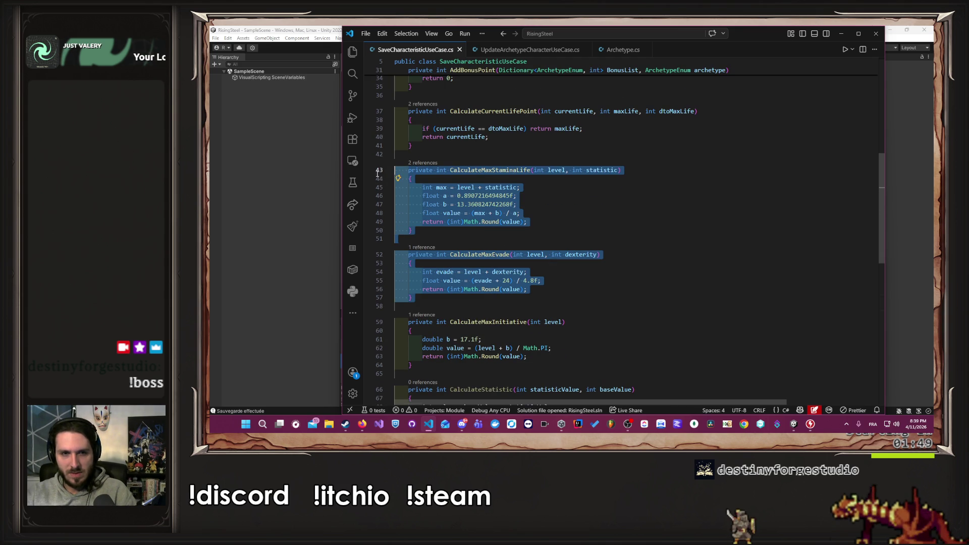
Delete the CalculateMaxStaminaLife and CalculateMaxEvade methods and inspect the Character class definition.
{"action": "key", "text": "Delete"}
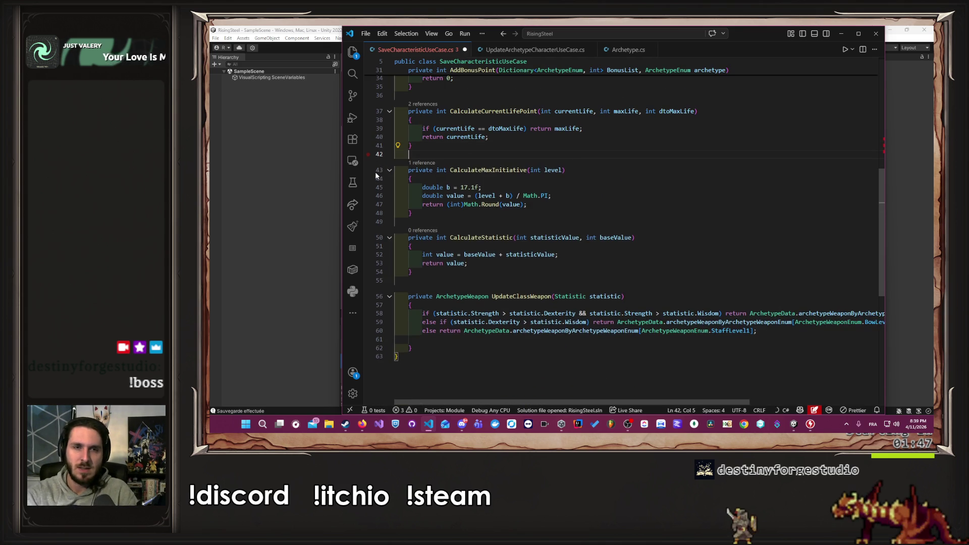
{"action": "scroll", "coordinate": [520, 158], "scroll_direction": "up", "scroll_amount": 10}
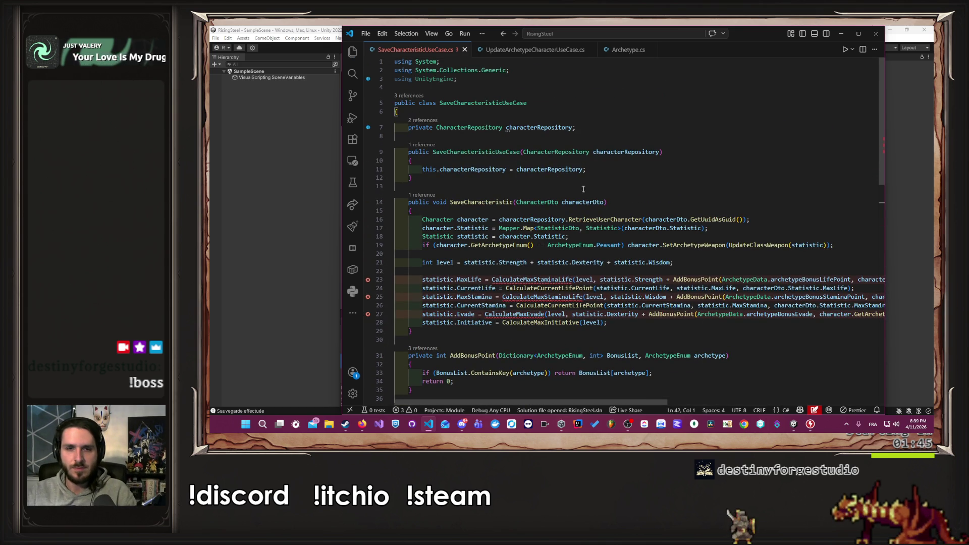
{"action": "left_click", "coordinate": [437, 220], "text": "ctrl"}
{"action": "scroll", "coordinate": [505, 240], "scroll_direction": "down", "scroll_amount": 9}
{"action": "scroll", "coordinate": [505, 240], "scroll_direction": "down", "scroll_amount": 20}
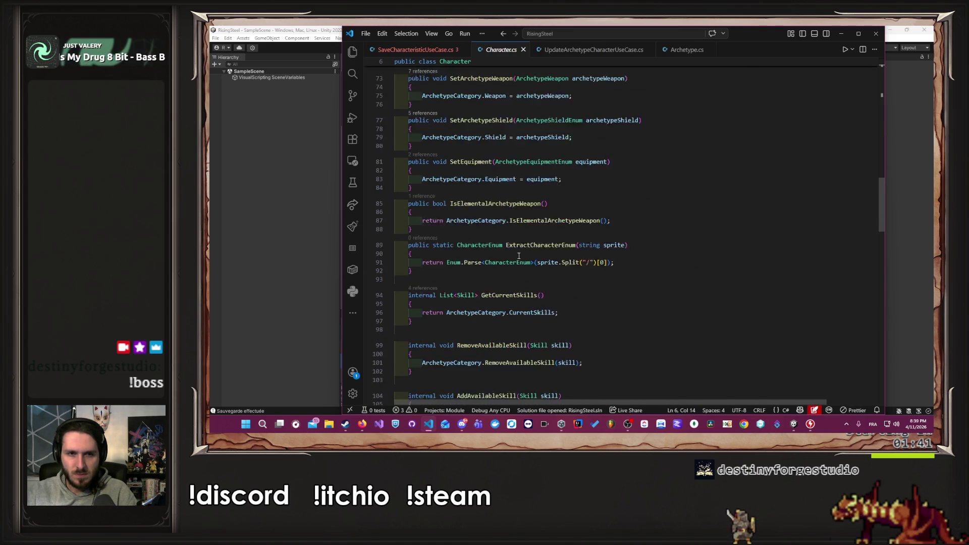
{"action": "scroll", "coordinate": [519, 264], "scroll_direction": "down", "scroll_amount": 5}
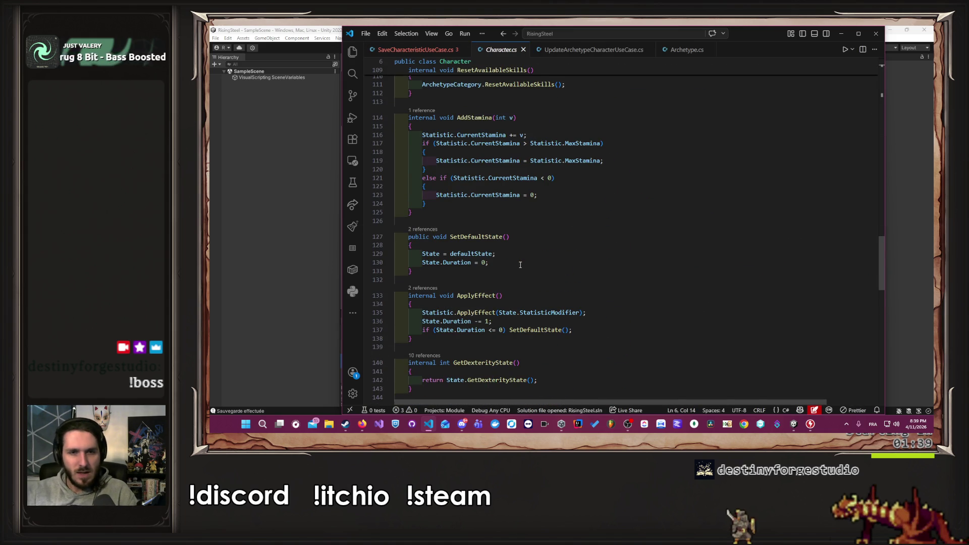
{"action": "scroll", "coordinate": [522, 265], "scroll_direction": "down", "scroll_amount": 15}
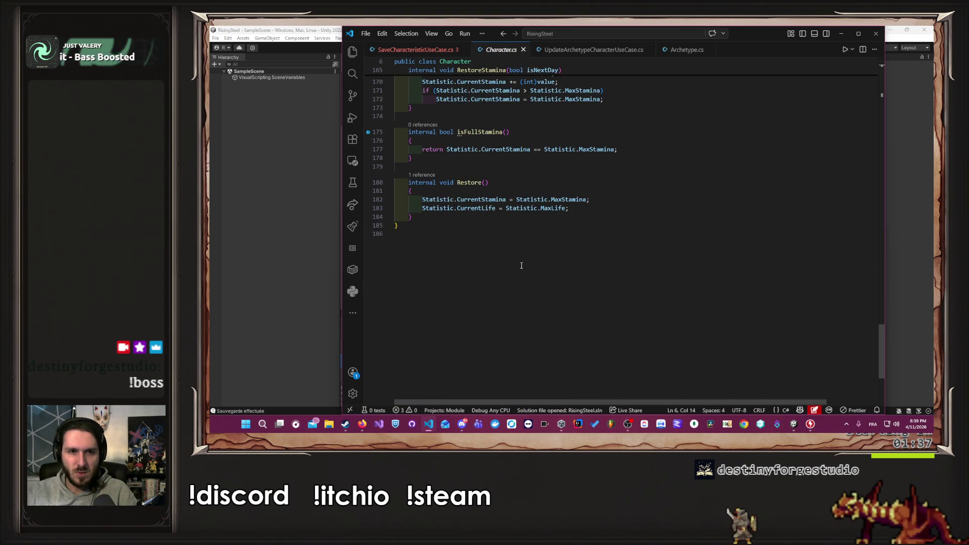
{"action": "scroll", "coordinate": [527, 258], "scroll_direction": "up", "scroll_amount": 3}
Restore the two methods, cut them, and bring up UpdateArchetypeCharacterUseCase.cs.
{"action": "key", "text": "ctrl+Tab"}
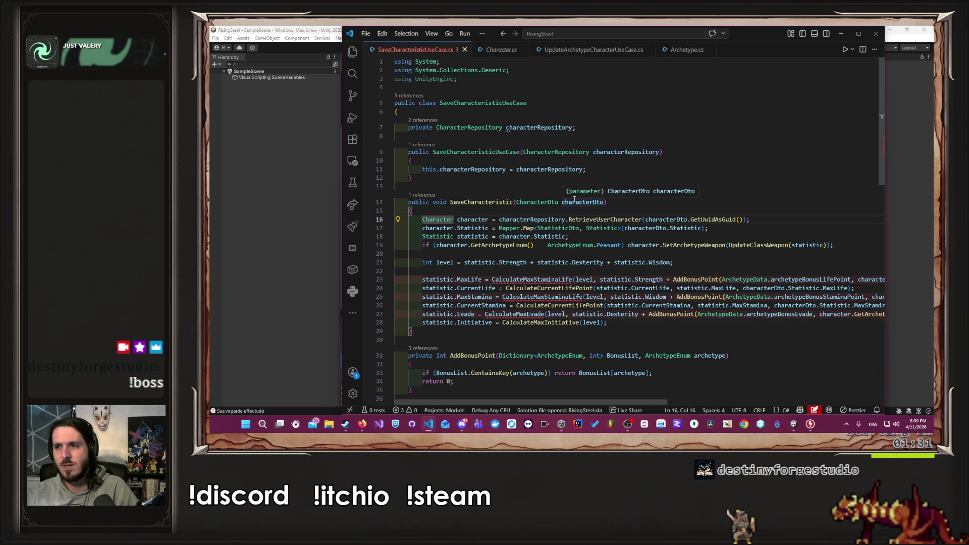
{"action": "scroll", "coordinate": [574, 199], "scroll_direction": "down", "scroll_amount": 5}
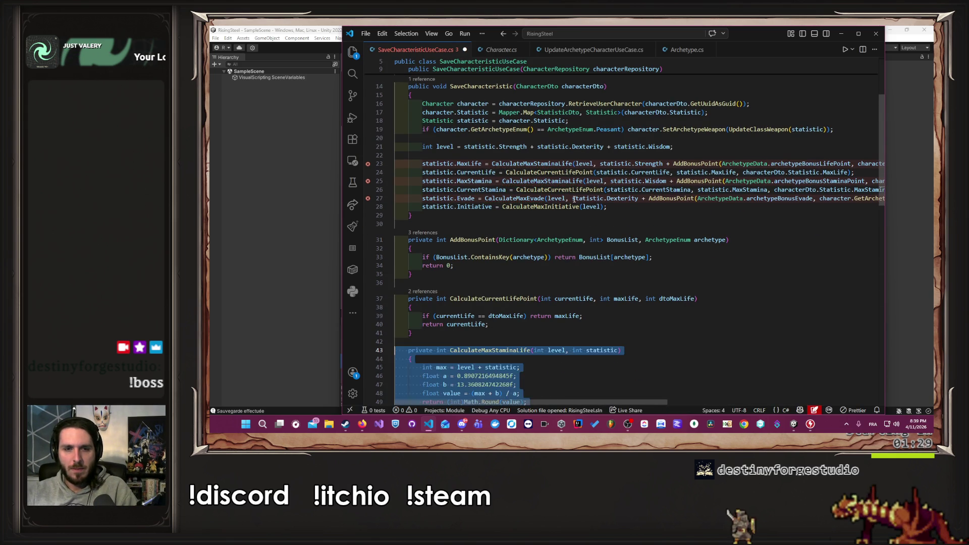
{"action": "key", "text": "ctrl+y"}
{"action": "key", "text": "ctrl+y"}
{"action": "key", "text": "ctrl+y"}
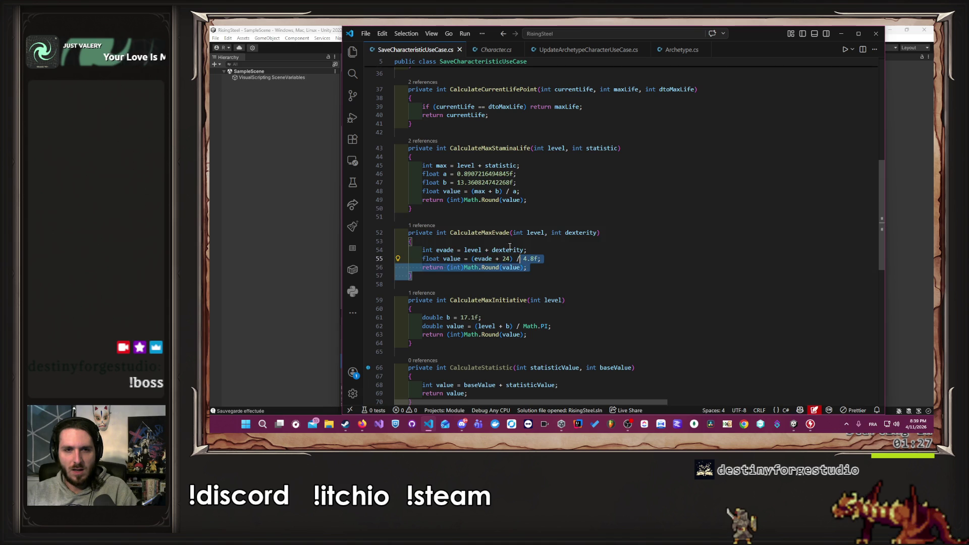
{"action": "left_click_drag", "start_coordinate": [527, 276], "coordinate": [396, 148]}
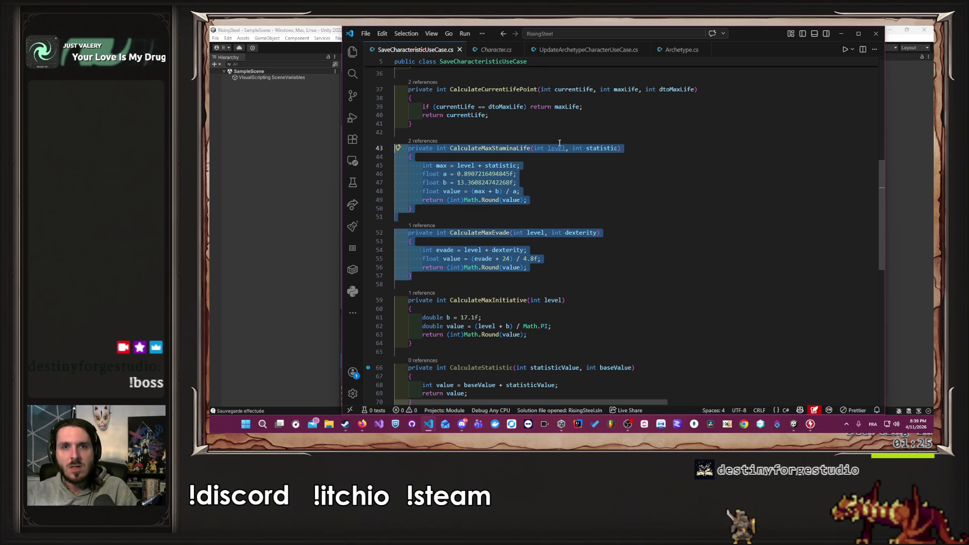
{"action": "key", "text": "ctrl+x"}
{"action": "left_click", "coordinate": [589, 49]}
{"action": "scroll", "coordinate": [561, 177], "scroll_direction": "down", "scroll_amount": 8}
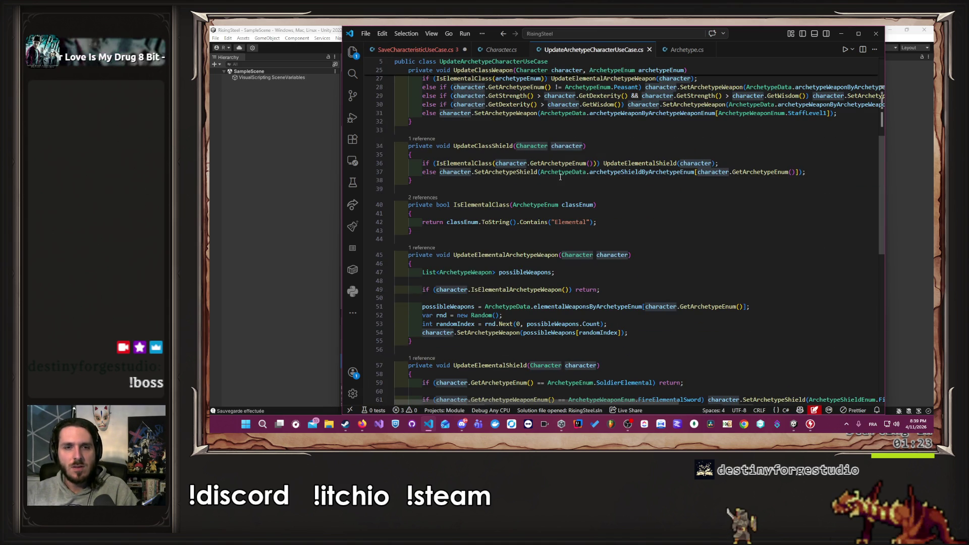
Paste CalculateMaxStaminaLife and CalculateMaxEvade after CalculateClassBonus in UpdateArchetypeCharacterUseCase.cs.
{"action": "scroll", "coordinate": [488, 273], "scroll_direction": "down", "scroll_amount": 6}
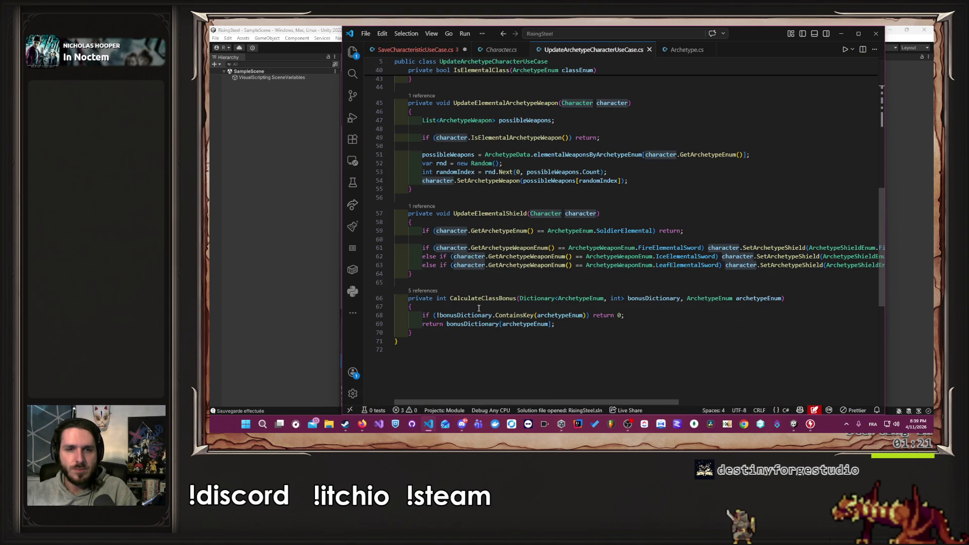
{"action": "left_click", "coordinate": [429, 336]}
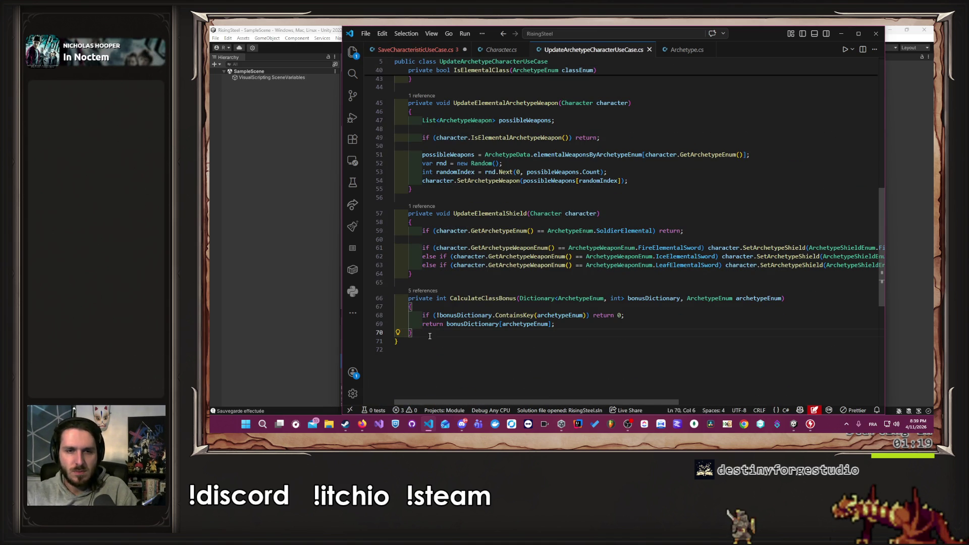
{"action": "key", "text": "ctrl+v"}
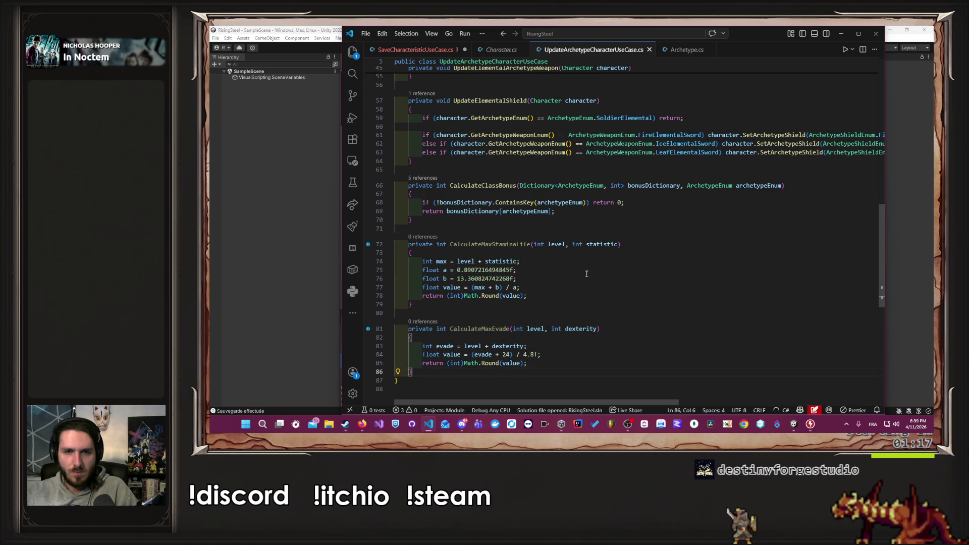
{"action": "left_click", "coordinate": [588, 273]}
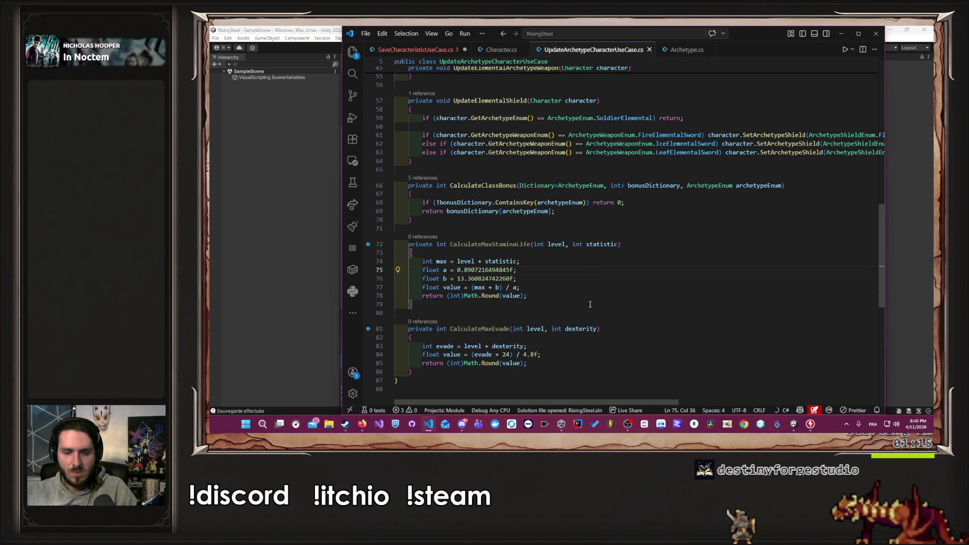
Paste the two methods back at line 43 of SaveCharacteristicUseCase.cs.
{"action": "left_click", "coordinate": [416, 49]}
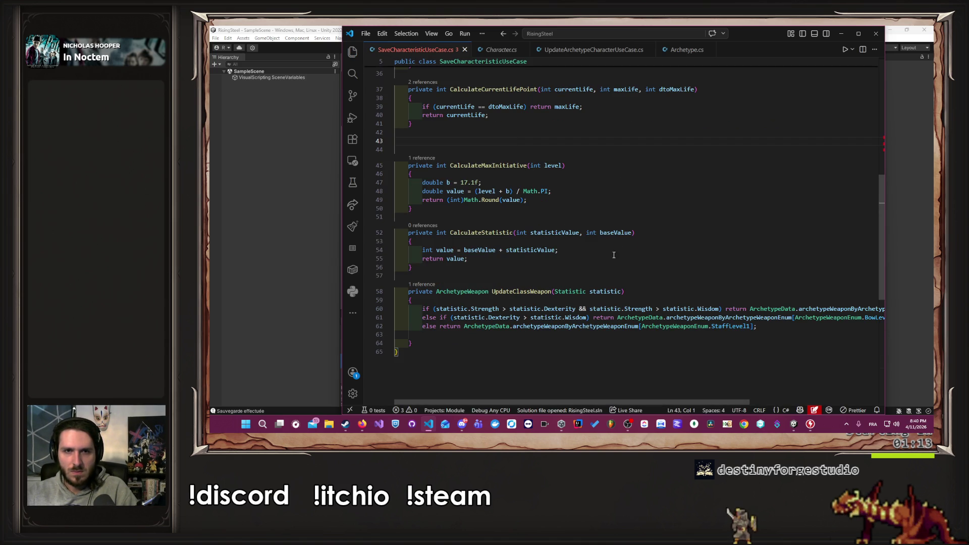
{"action": "scroll", "coordinate": [597, 290], "scroll_direction": "up", "scroll_amount": 10}
{"action": "scroll", "coordinate": [597, 290], "scroll_direction": "down", "scroll_amount": 7}
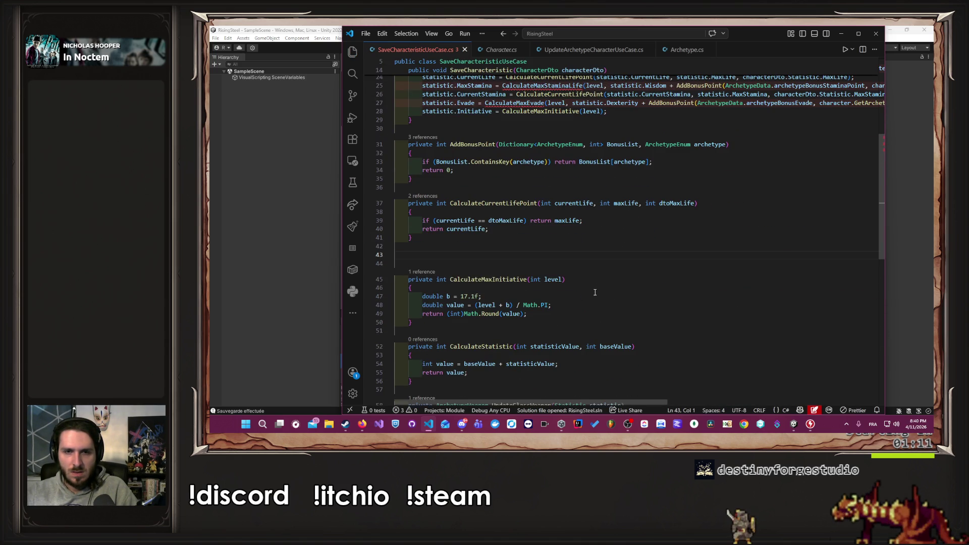
{"action": "scroll", "coordinate": [505, 176], "scroll_direction": "down", "scroll_amount": 5}
{"action": "scroll", "coordinate": [451, 182], "scroll_direction": "up", "scroll_amount": 2}
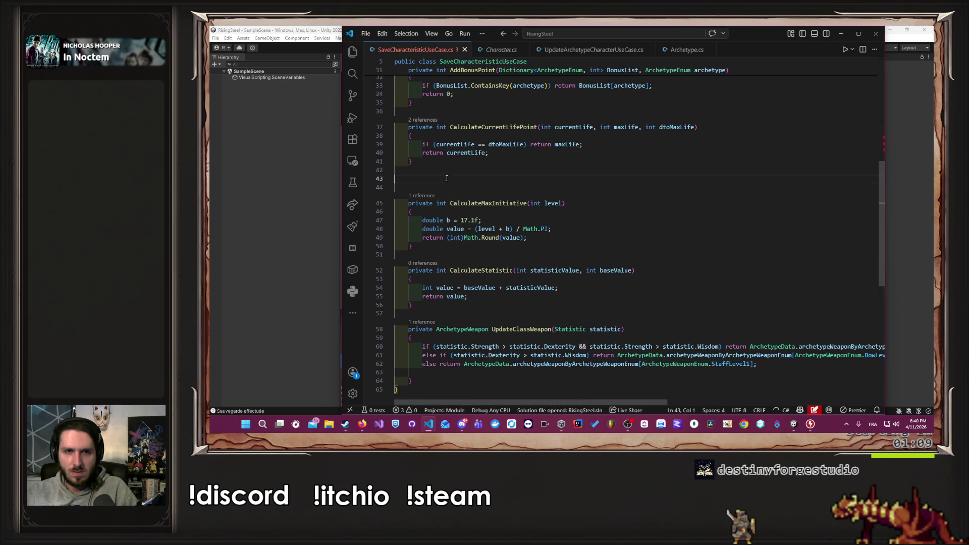
{"action": "key", "text": "ctrl+v"}
Copy the MaxLife calculation on line 23 and return to UpdateArchetypeCharacterUseCase.cs.
{"action": "scroll", "coordinate": [524, 225], "scroll_direction": "up", "scroll_amount": 7}
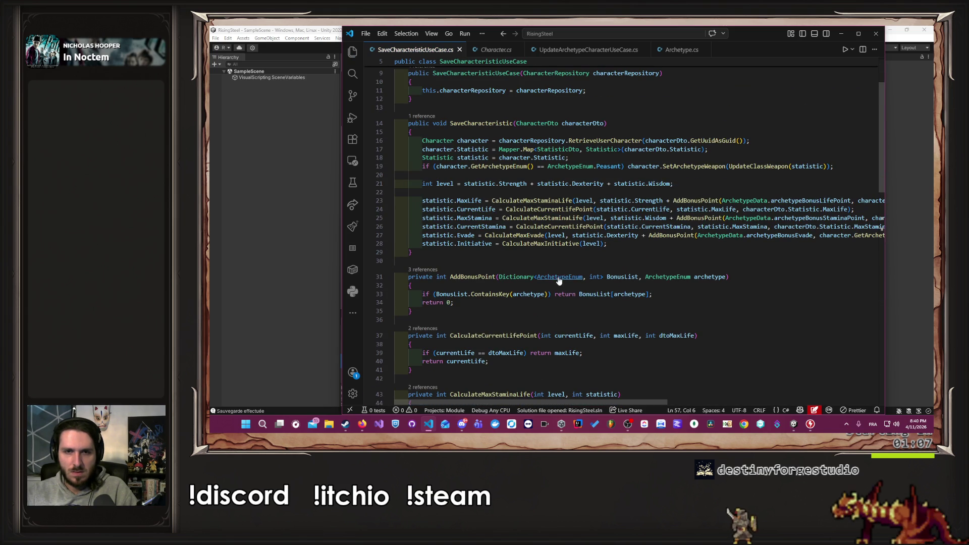
{"action": "left_click_drag", "start_coordinate": [423, 201], "coordinate": [766, 191]}
{"action": "key", "text": "shift+End"}
{"action": "key", "text": "Home"}
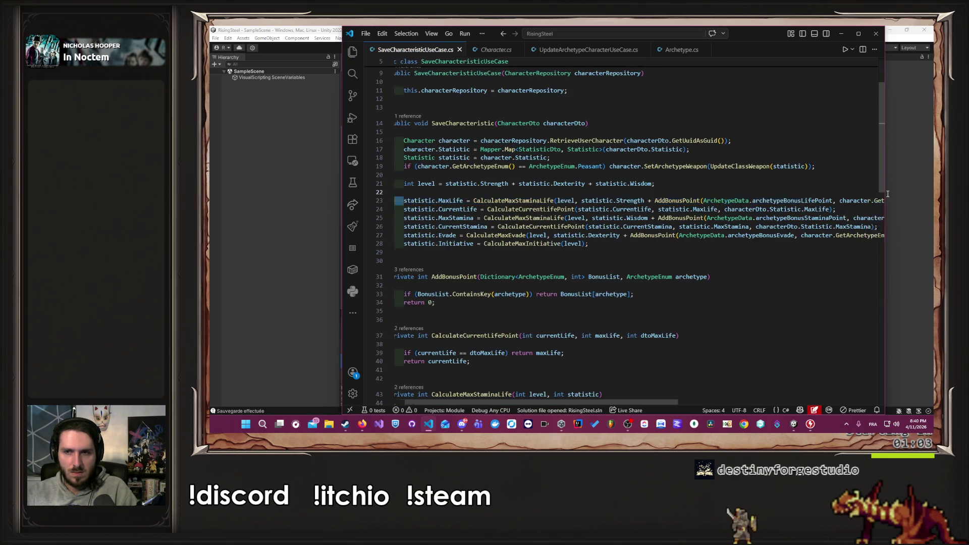
{"action": "key", "text": "shift+End"}
{"action": "left_click", "coordinate": [589, 50]}
{"action": "scroll", "coordinate": [567, 282], "scroll_direction": "up", "scroll_amount": 4}
{"action": "scroll", "coordinate": [567, 283], "scroll_direction": "down", "scroll_amount": 2}
{"action": "scroll", "coordinate": [567, 283], "scroll_direction": "up", "scroll_amount": 4}
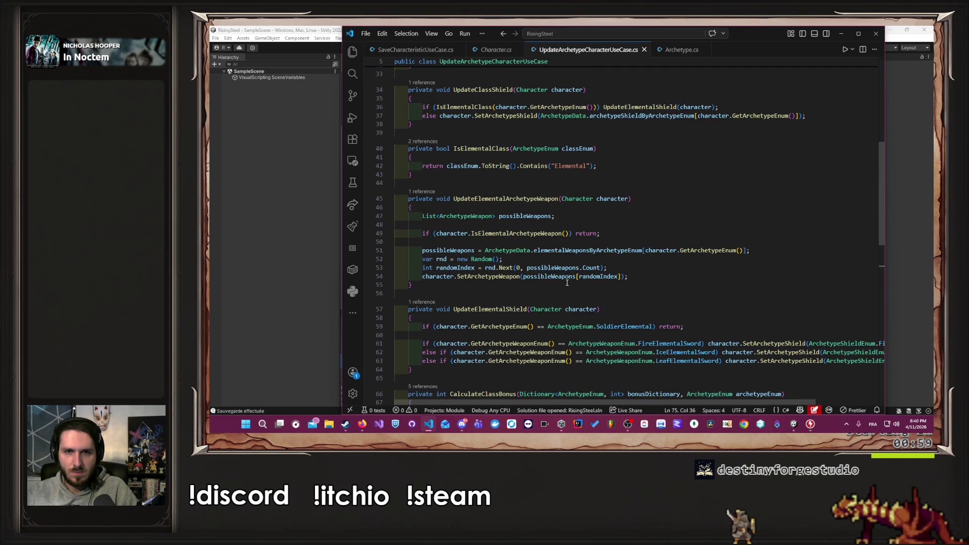
{"action": "scroll", "coordinate": [567, 283], "scroll_direction": "up", "scroll_amount": 10}
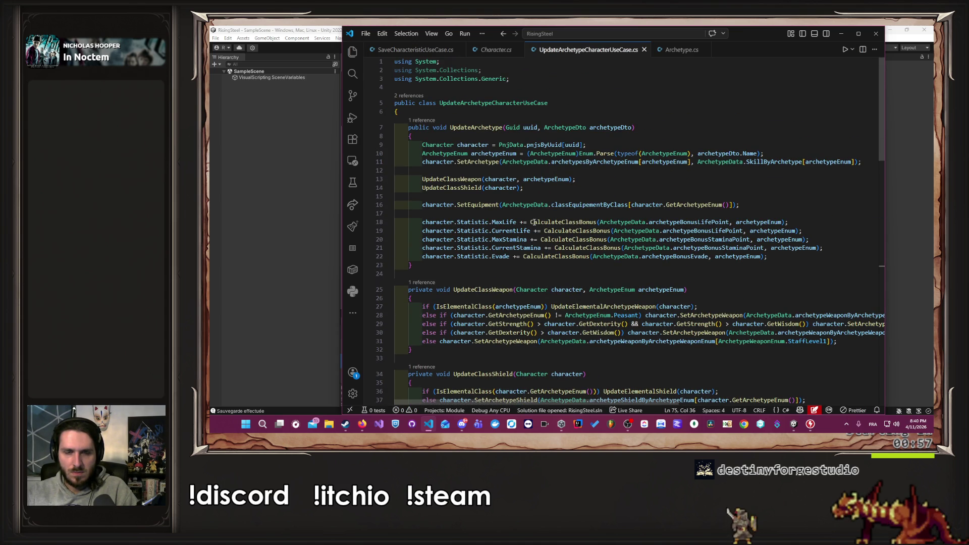
Replace the '+=' MaxLife bonus addition on line 18 with the CalculateMaxStaminaLife call.
{"action": "left_click", "coordinate": [523, 223]}
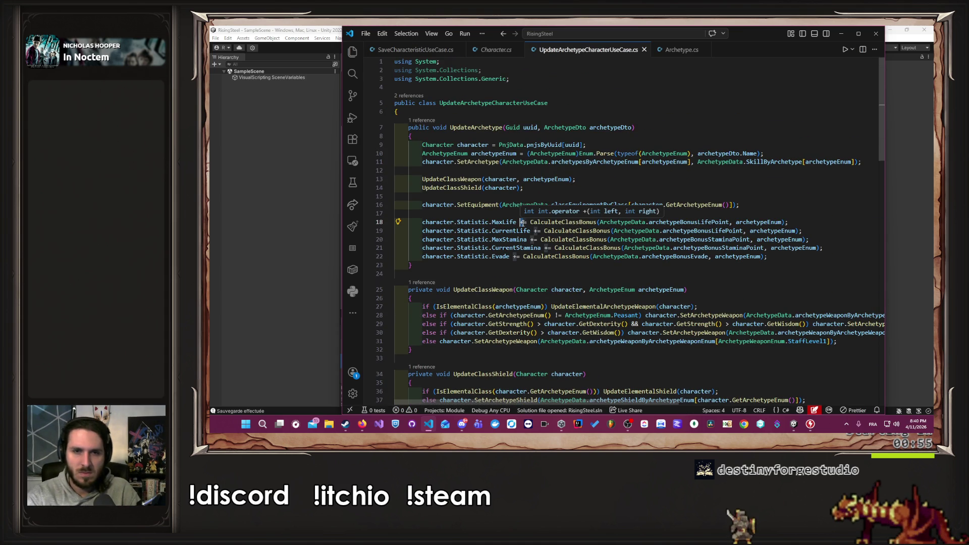
{"action": "key", "text": "BackSpace"}
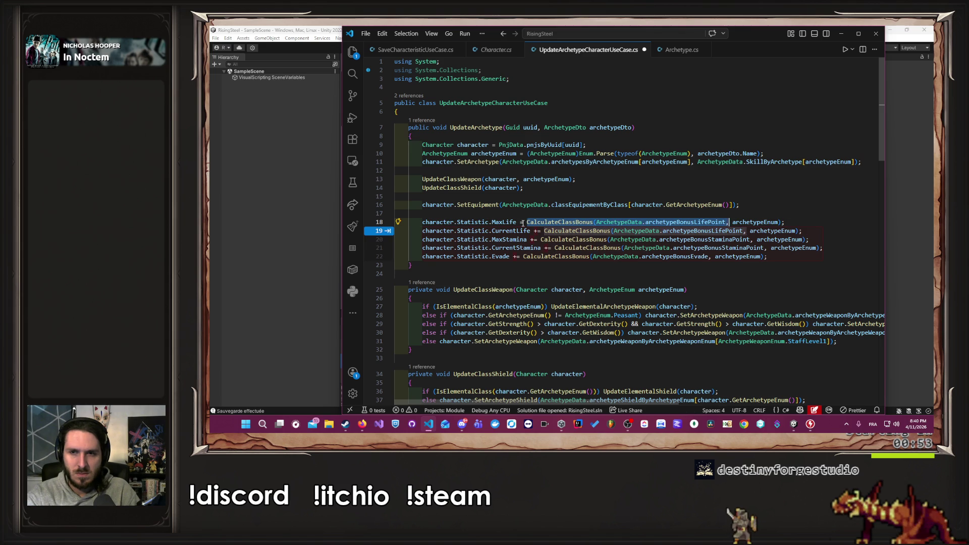
{"action": "key", "text": "Tab"}
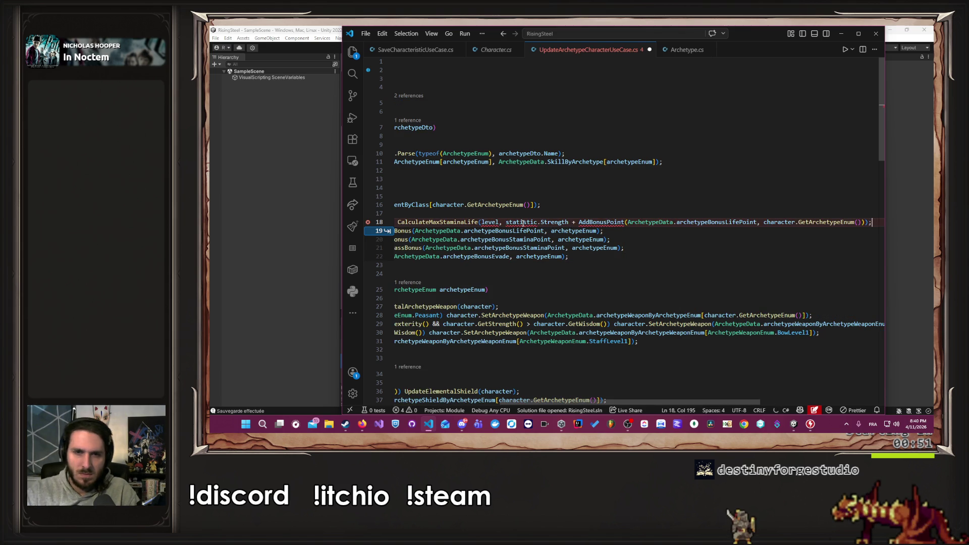
{"action": "left_click_drag", "start_coordinate": [591, 400], "coordinate": [484, 400]}
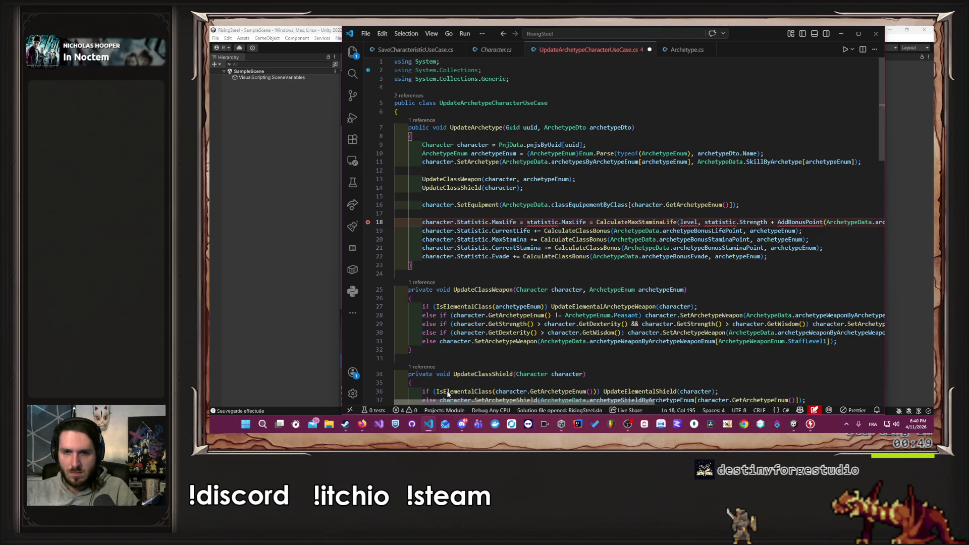
Copy the level calculation and 'Statistic statistic' declaration from SaveCharacteristicUseCase above the MaxLife line.
{"action": "left_click", "coordinate": [428, 50]}
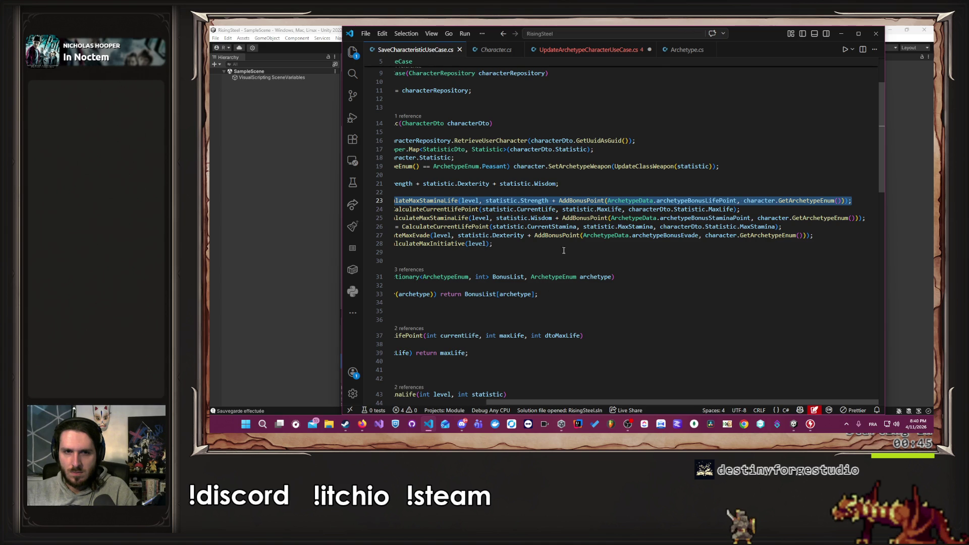
{"action": "left_click_drag", "start_coordinate": [583, 187], "coordinate": [362, 179]}
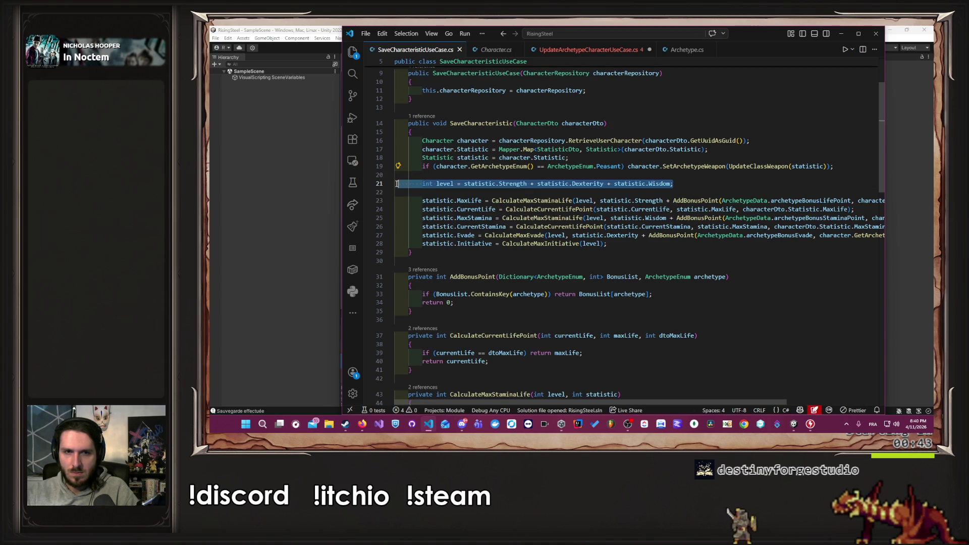
{"action": "left_click", "coordinate": [580, 51]}
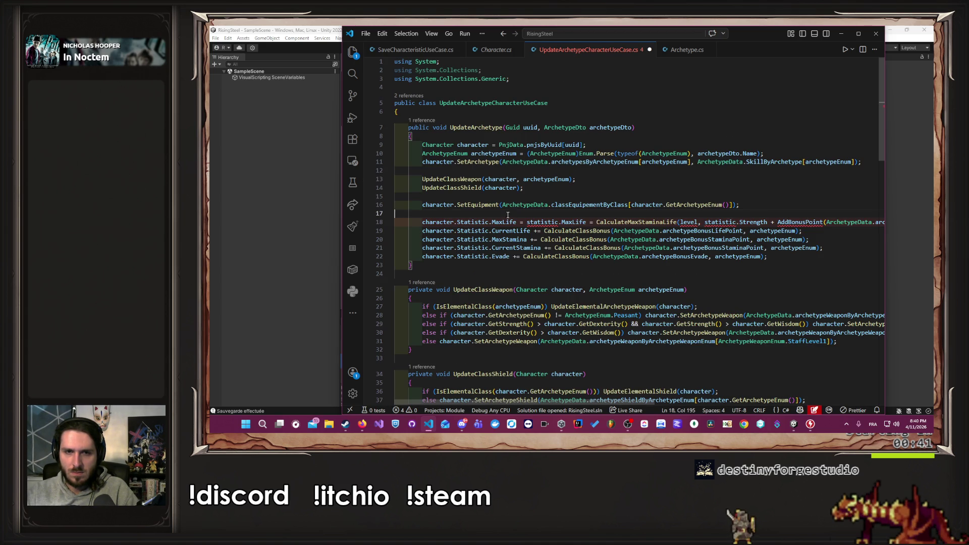
{"action": "key", "text": "ctrl+v"}
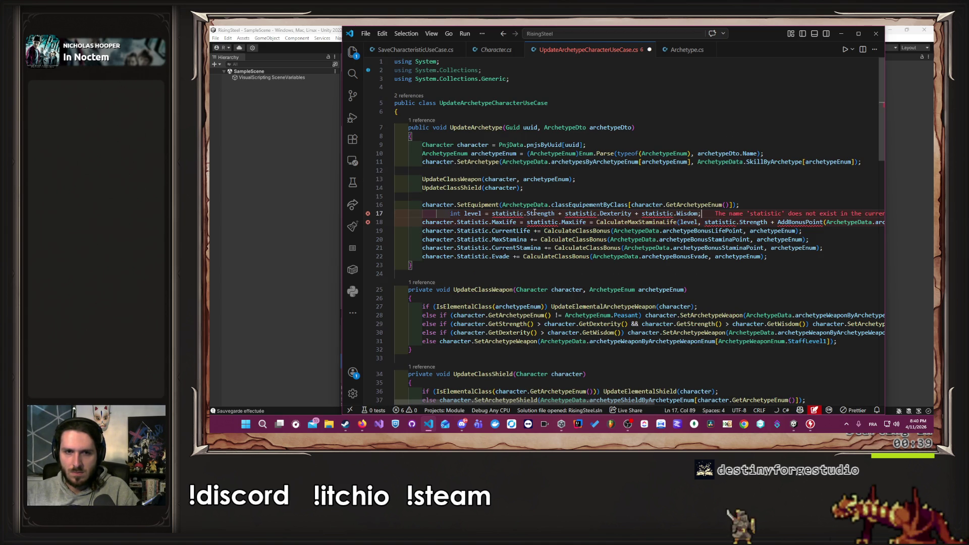
{"action": "key", "text": "ctrl+s"}
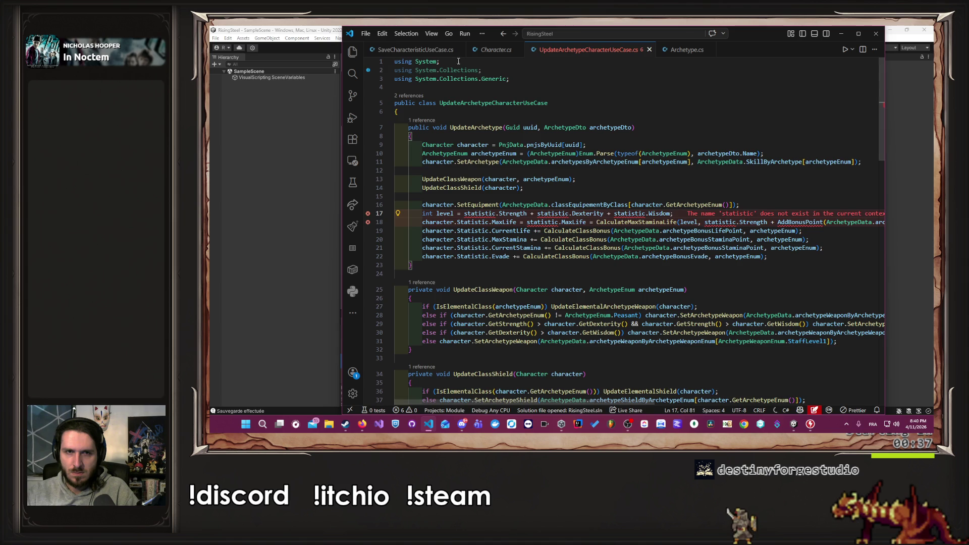
{"action": "left_click", "coordinate": [414, 50]}
{"action": "mouse_move", "coordinate": [570, 158]}
{"action": "left_mouse_down"}
{"action": "mouse_move", "coordinate": [433, 150]}
{"action": "mouse_move", "coordinate": [423, 158]}
{"action": "left_mouse_up"}
{"action": "key", "text": "ctrl+c"}
{"action": "left_click", "coordinate": [591, 49]}
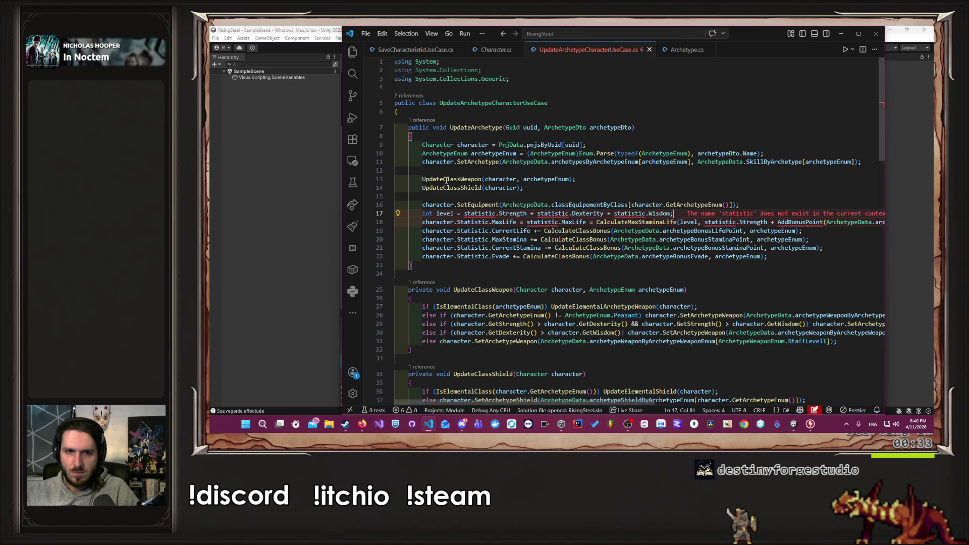
{"action": "key", "text": "ctrl+v"}
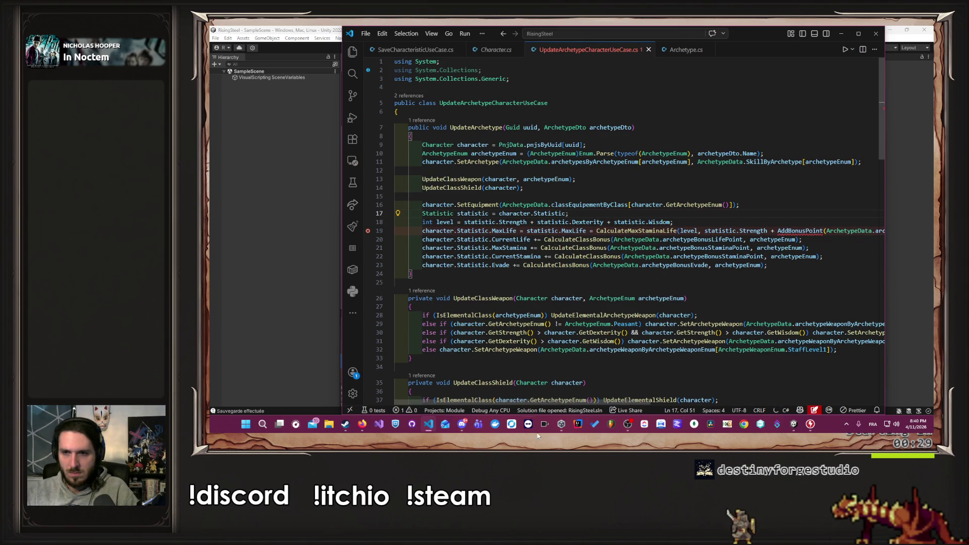
{"action": "mouse_move", "coordinate": [560, 402]}
{"action": "left_mouse_down"}
{"action": "mouse_move", "coordinate": [678, 404]}
{"action": "mouse_move", "coordinate": [438, 157]}
{"action": "left_mouse_up"}
Copy the AddBonusPoint method from SaveCharacteristicUseCase.cs, undoing an accidental duplicate paste there.
{"action": "left_click", "coordinate": [417, 50]}
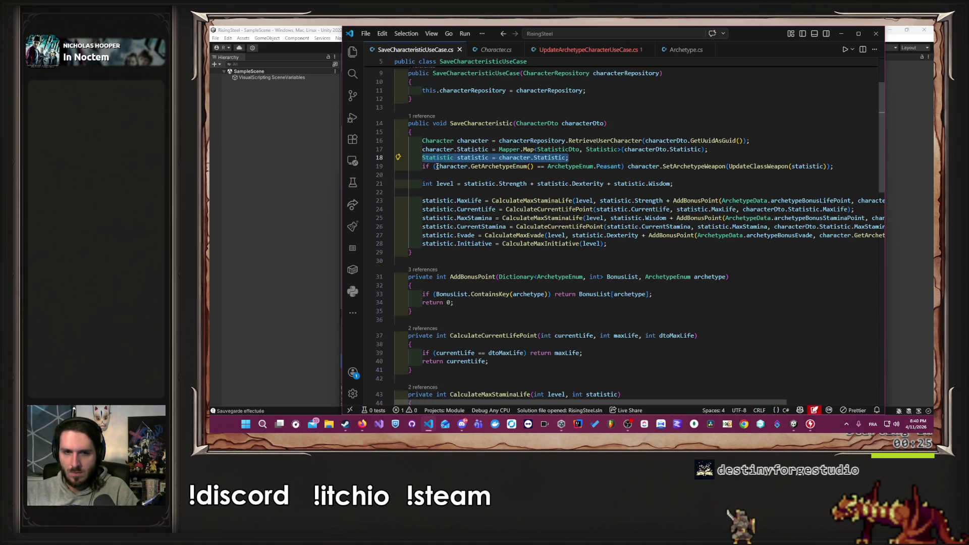
{"action": "scroll", "coordinate": [414, 202], "scroll_direction": "down", "scroll_amount": 2}
{"action": "left_click_drag", "start_coordinate": [416, 254], "coordinate": [410, 228]}
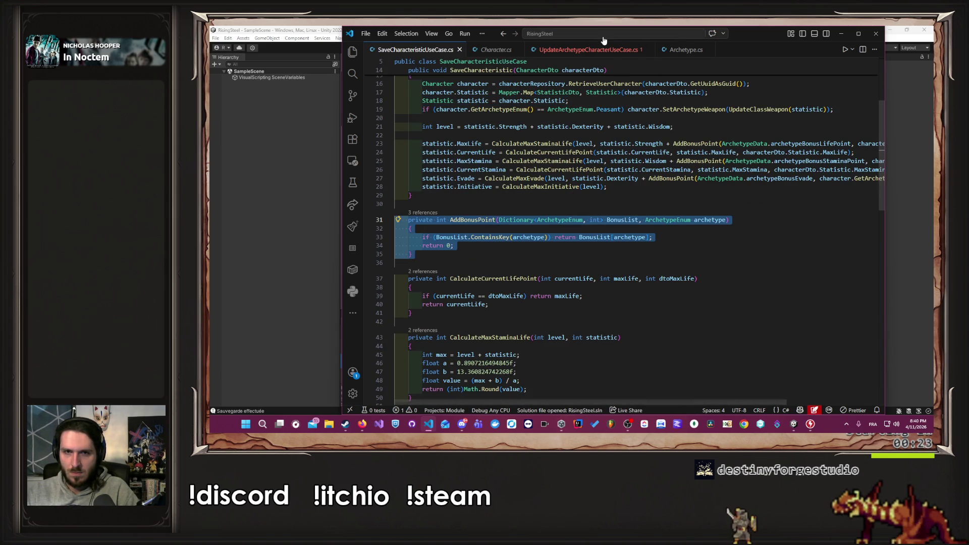
{"action": "left_click", "coordinate": [569, 61]}
{"action": "scroll", "coordinate": [575, 248], "scroll_direction": "down", "scroll_amount": 4}
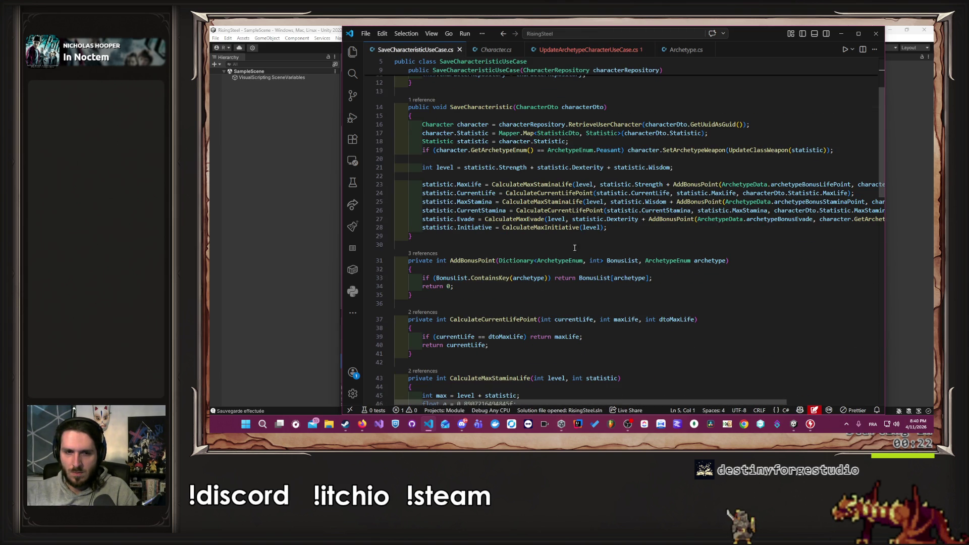
{"action": "left_click", "coordinate": [510, 252]}
{"action": "type", "text": "private int AddBonusPoint(Dictionary<ArchetypeEnum, int> BonusList, ArchetypeEnum archetype)     {         if (BonusList.ContainsKey(archetype)) return BonusList[archetype];         return 0;     }"}
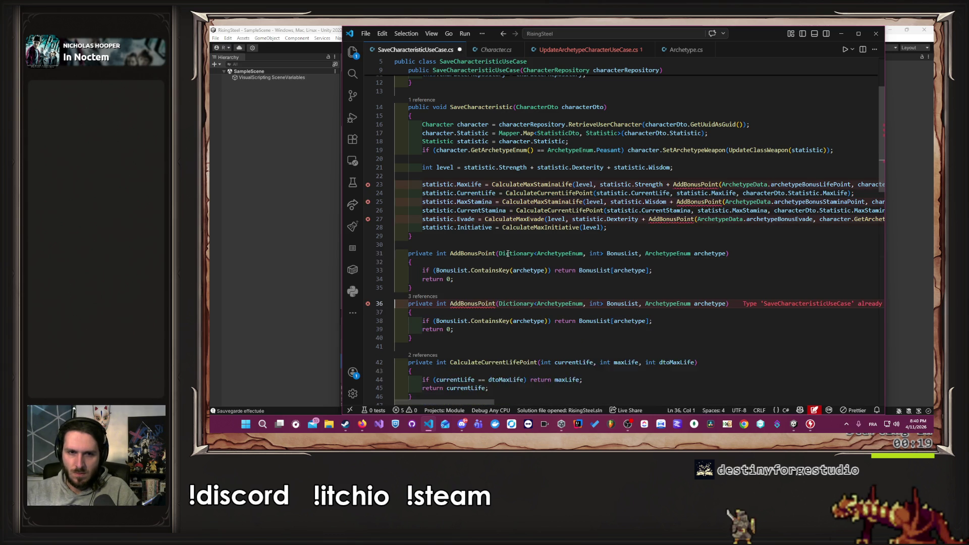
{"action": "key", "text": "ctrl+s"}
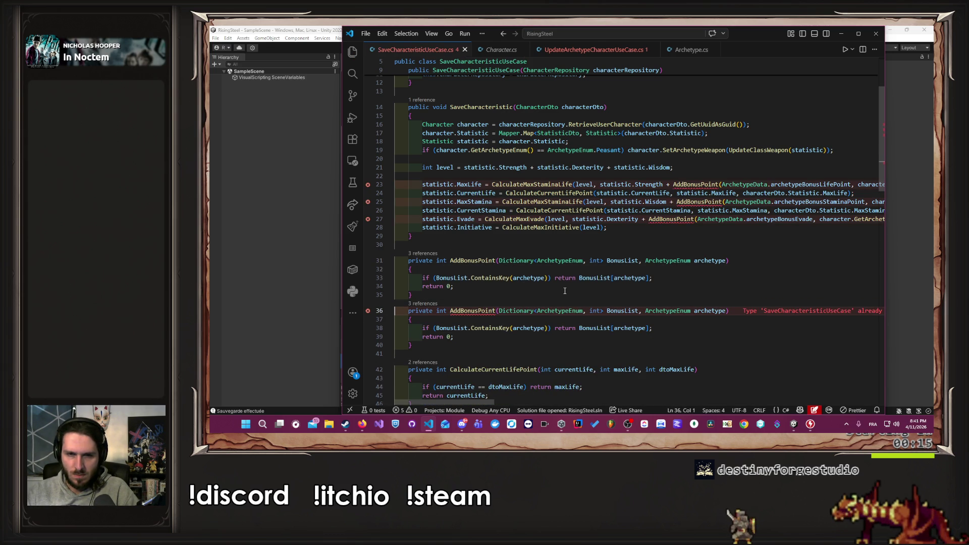
{"action": "key", "text": "ctrl+z"}
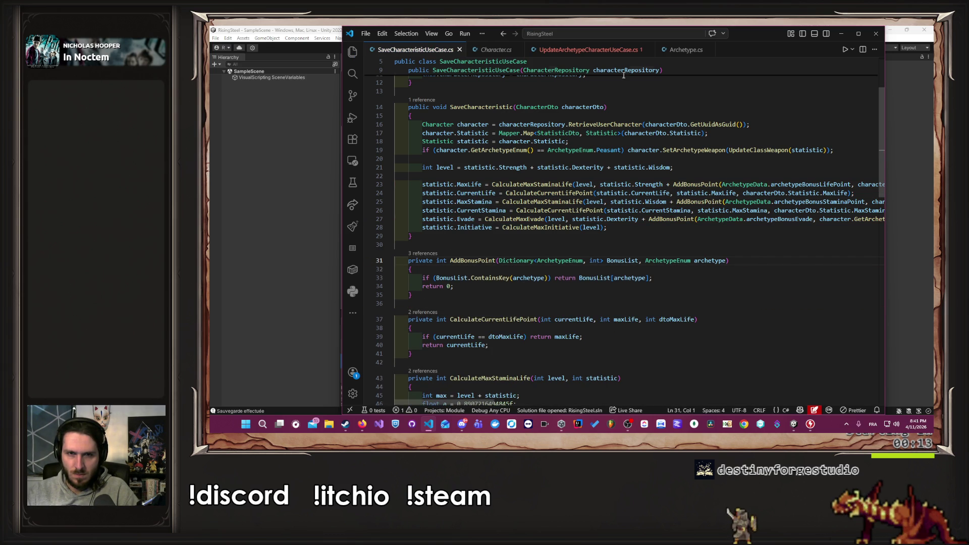
Paste the AddBonusPoint method after UpdateArchetype in UpdateArchetypeCharacterUseCase.cs.
{"action": "key", "text": "ctrl+Tab"}
{"action": "left_click", "coordinate": [534, 279]}
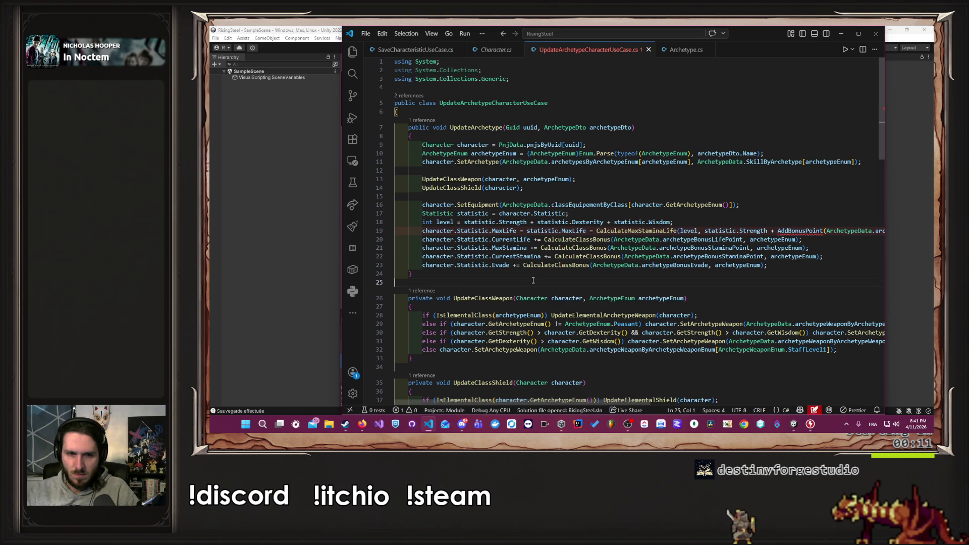
{"action": "key", "text": "ctrl+v"}
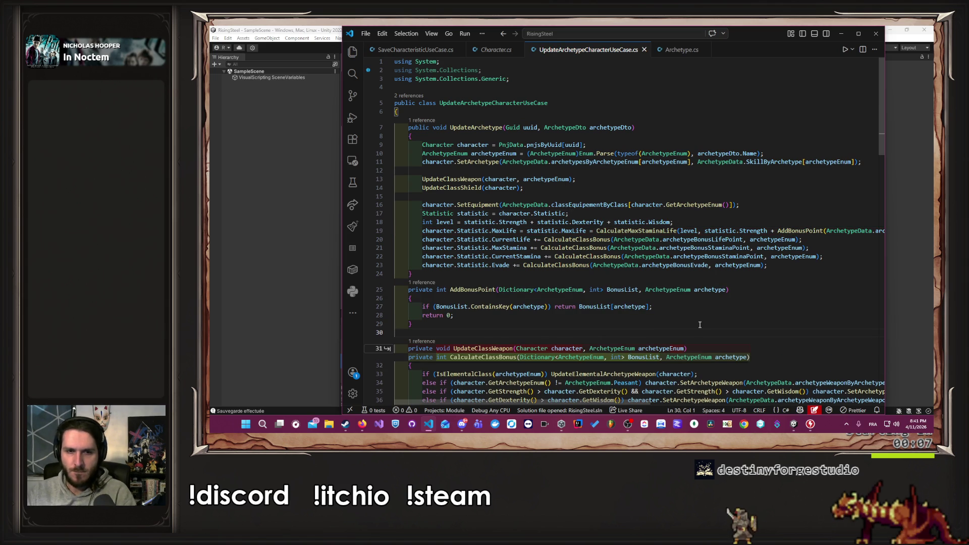
{"action": "key", "text": "Escape"}
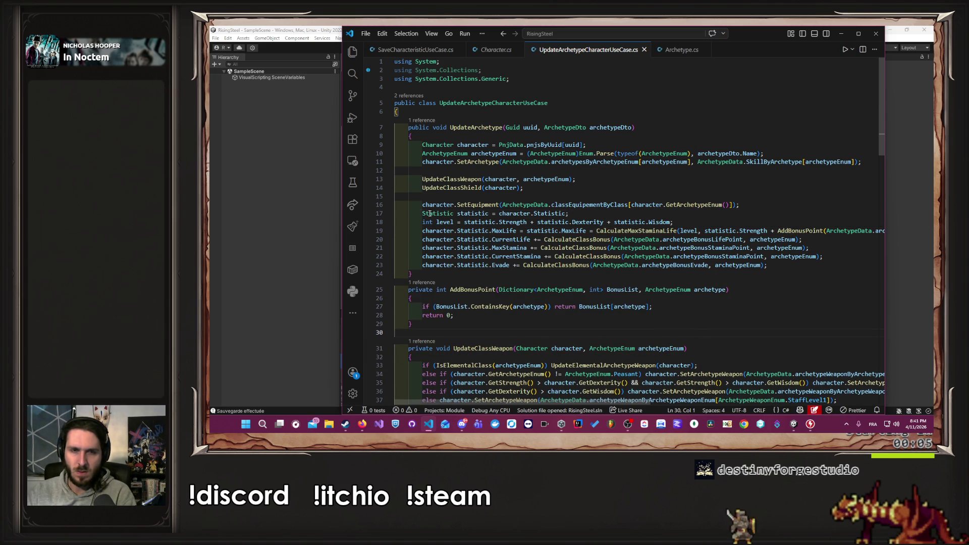
Add blank lines before the statistic declaration and the MaxLife recalculation, and save.
{"action": "left_click", "coordinate": [419, 214]}
{"action": "key", "text": "Return"}
{"action": "left_click", "coordinate": [422, 239]}
{"action": "key", "text": "Return"}
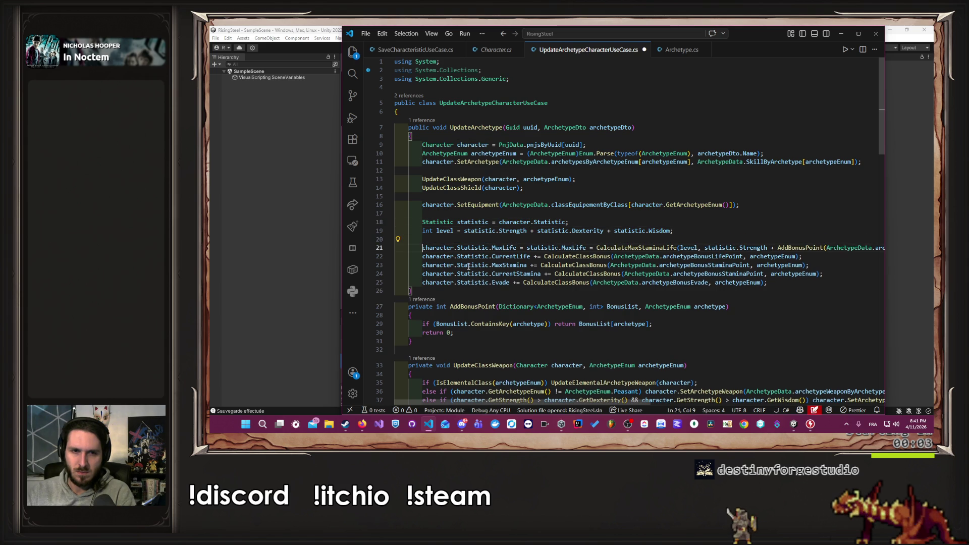
{"action": "key", "text": "ctrl+s"}
{"action": "scroll", "coordinate": [544, 302], "scroll_direction": "down", "scroll_amount": 2}
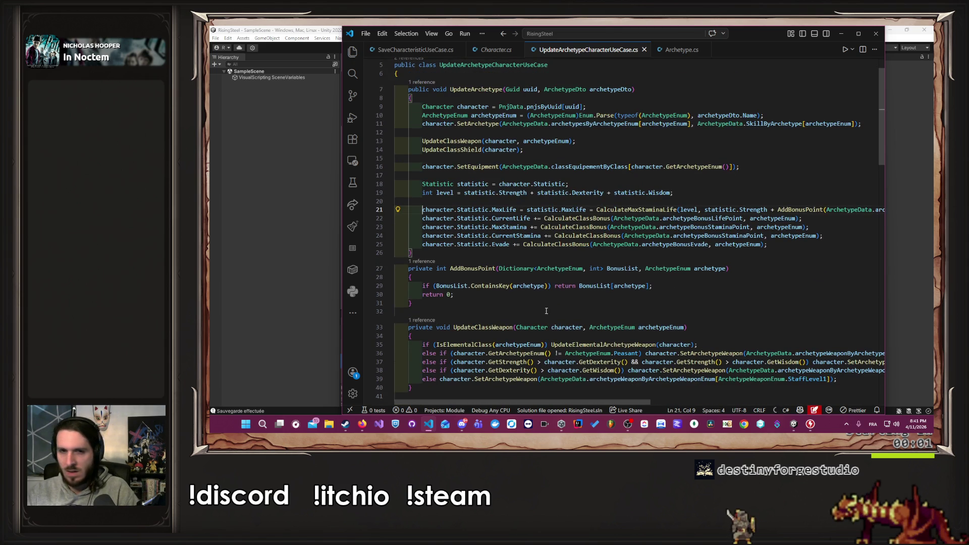
{"action": "mouse_move", "coordinate": [555, 402]}
{"action": "left_mouse_down"}
{"action": "mouse_move", "coordinate": [716, 407]}
{"action": "mouse_move", "coordinate": [550, 402]}
{"action": "left_mouse_up"}
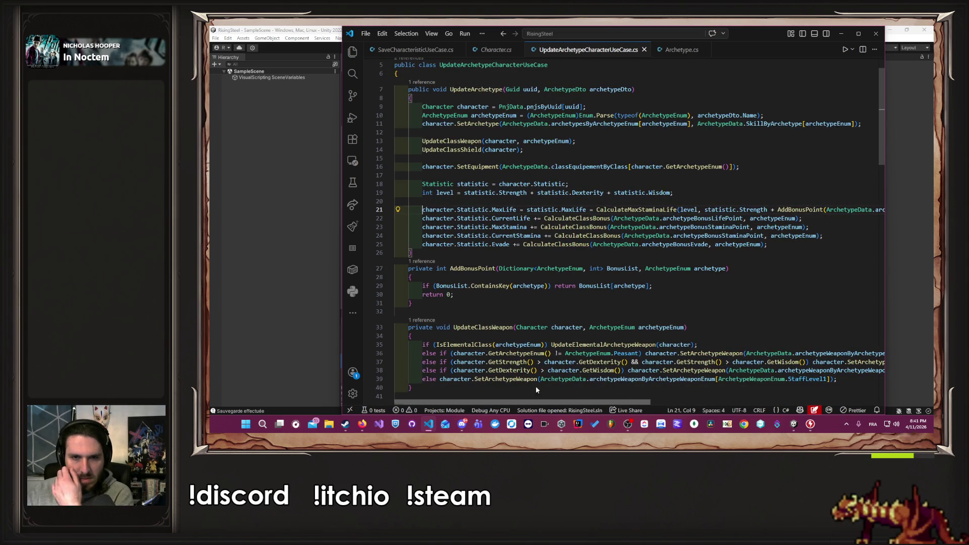
{"action": "left_click", "coordinate": [425, 50]}
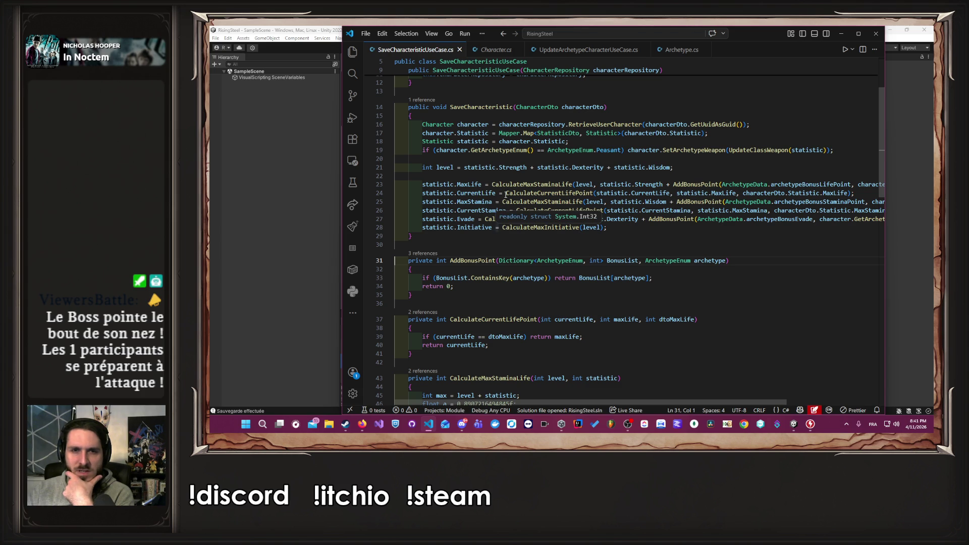
Replace the old CurrentLife statement with the CalculateCurrentLifePoint version from SaveCharacteristicUseCase and save.
{"action": "left_click_drag", "start_coordinate": [507, 193], "coordinate": [852, 194]}
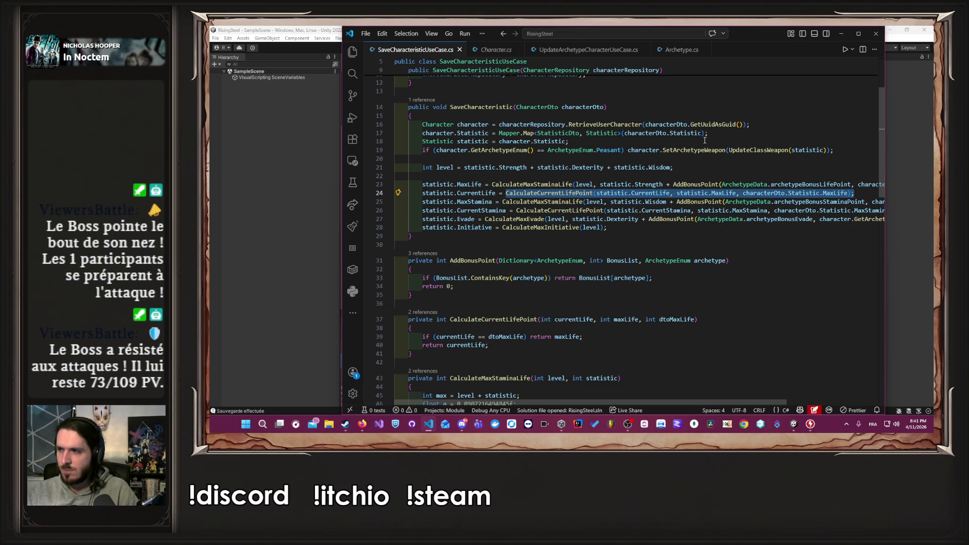
{"action": "key", "text": "ctrl+Tab"}
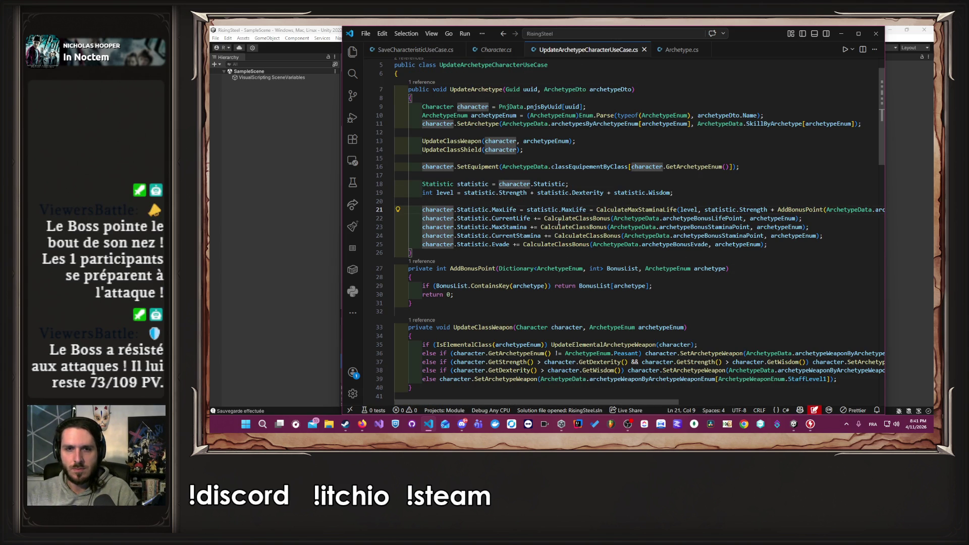
{"action": "left_click", "coordinate": [420, 50]}
{"action": "left_click_drag", "start_coordinate": [423, 194], "coordinate": [852, 195]}
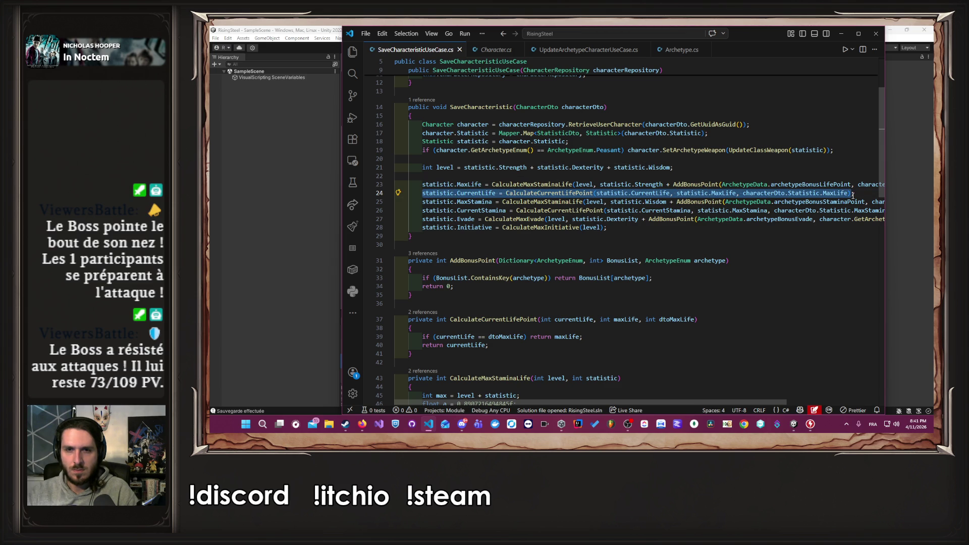
{"action": "key", "text": "ctrl+Tab"}
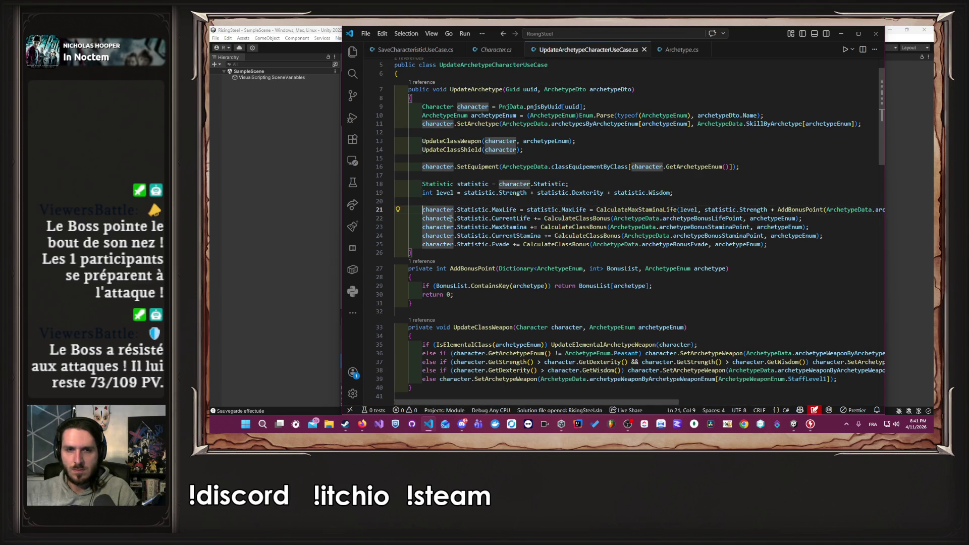
{"action": "left_click_drag", "start_coordinate": [422, 218], "coordinate": [808, 220]}
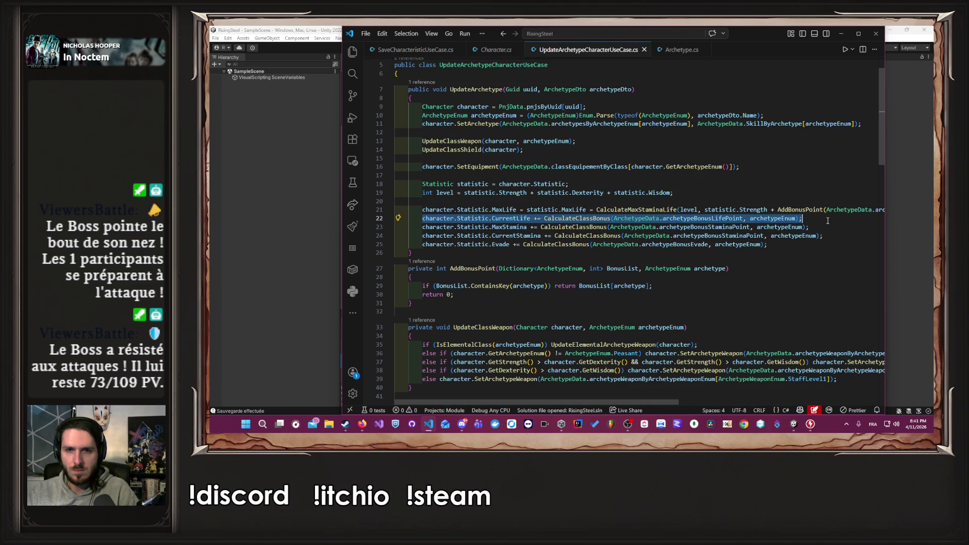
{"action": "type", "text": "statistic.CurrentLife = CalculateCurrentLifePoint(statistic.CurrentLife, statistic.MaxLife, characterDto.Statistic.MaxLife);"}
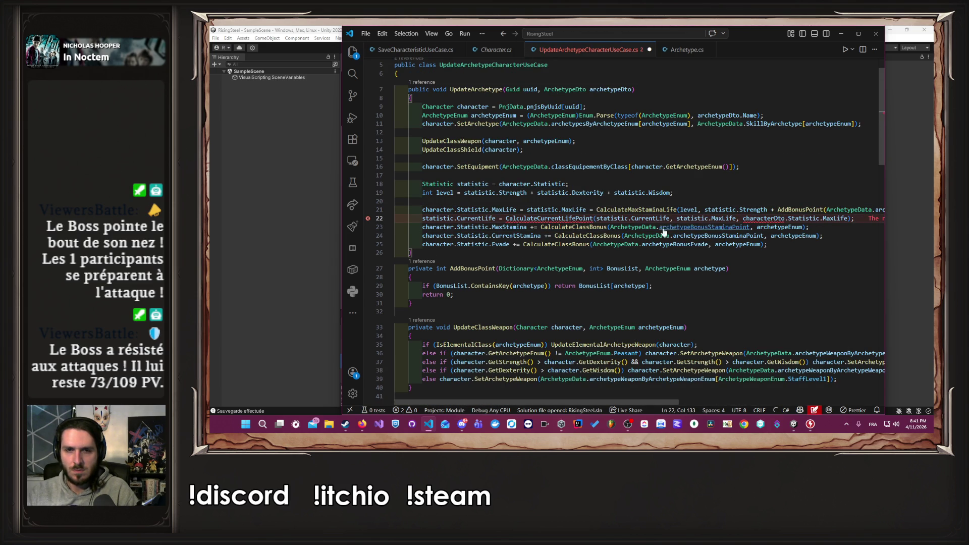
{"action": "key", "text": "ctrl+s"}
Copy the CalculateCurrentLifePoint method and paste it after AddBonusPoint, then save.
{"action": "left_click", "coordinate": [415, 49]}
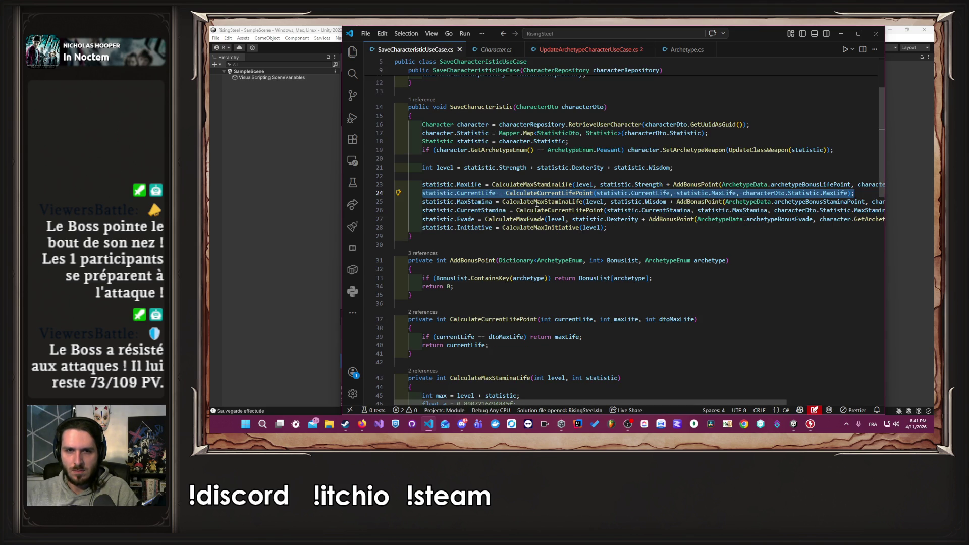
{"action": "left_click", "coordinate": [549, 193]}
{"action": "left_click", "coordinate": [549, 194], "text": "ctrl"}
{"action": "left_click_drag", "start_coordinate": [413, 354], "coordinate": [362, 322]}
{"action": "key", "text": "ctrl+c"}
{"action": "left_click", "coordinate": [586, 50]}
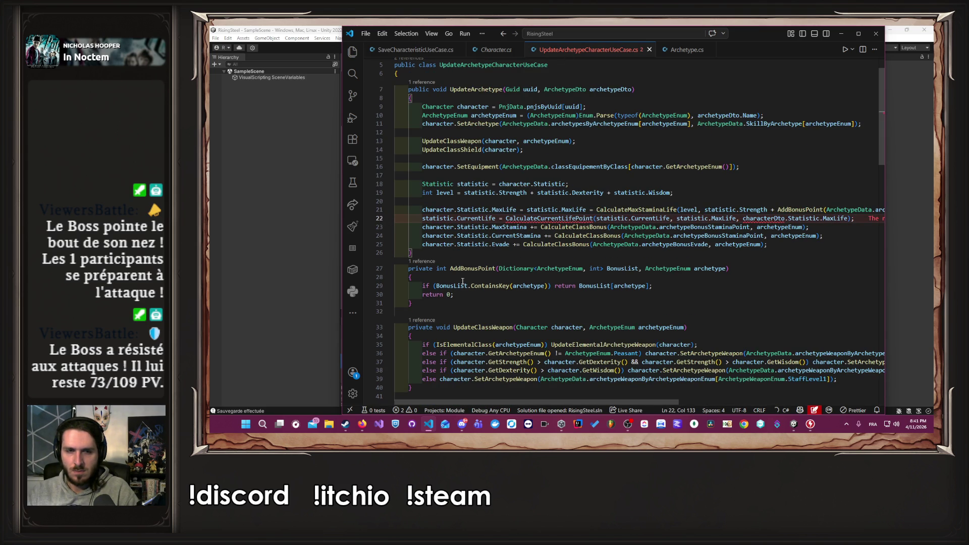
{"action": "left_click", "coordinate": [515, 306]}
{"action": "key", "text": "Return"}
{"action": "key", "text": "Return"}
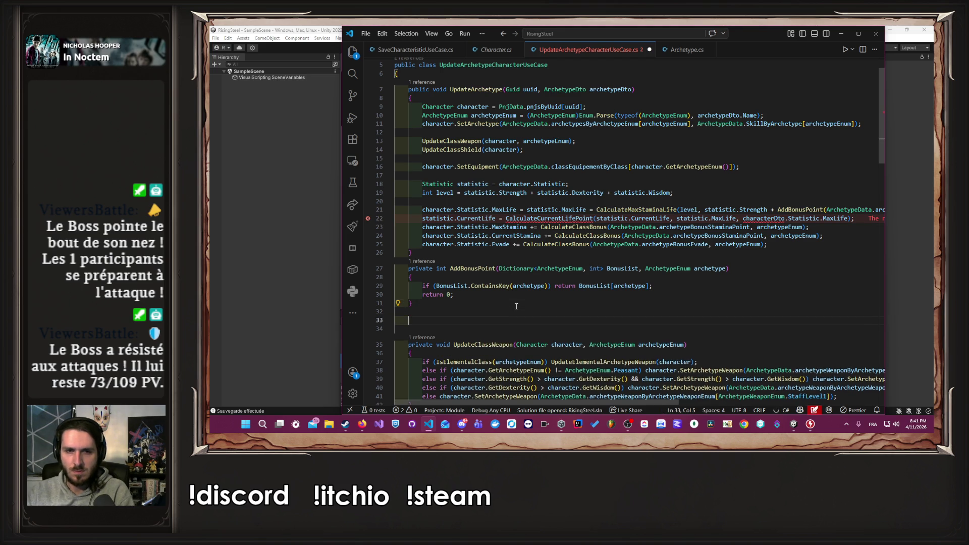
{"action": "key", "text": "ctrl+v"}
{"action": "key", "text": "ctrl+s"}
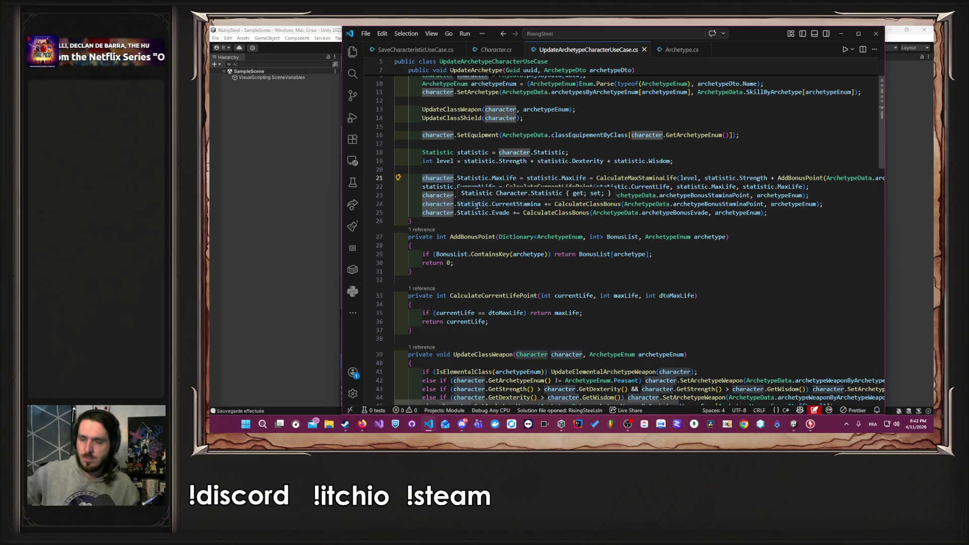
Compare the MaxStamina calculation in SaveCharacteristicUseCase.cs with the MaxLife line 21.
{"action": "key", "text": "Down"}
{"action": "key", "text": "Down"}
{"action": "key", "text": "Down"}
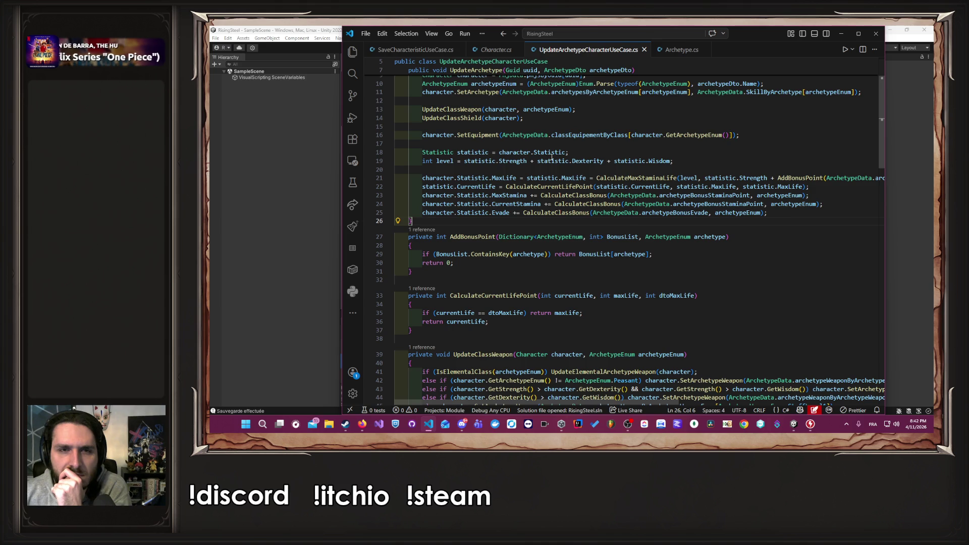
{"action": "left_click", "coordinate": [416, 51]}
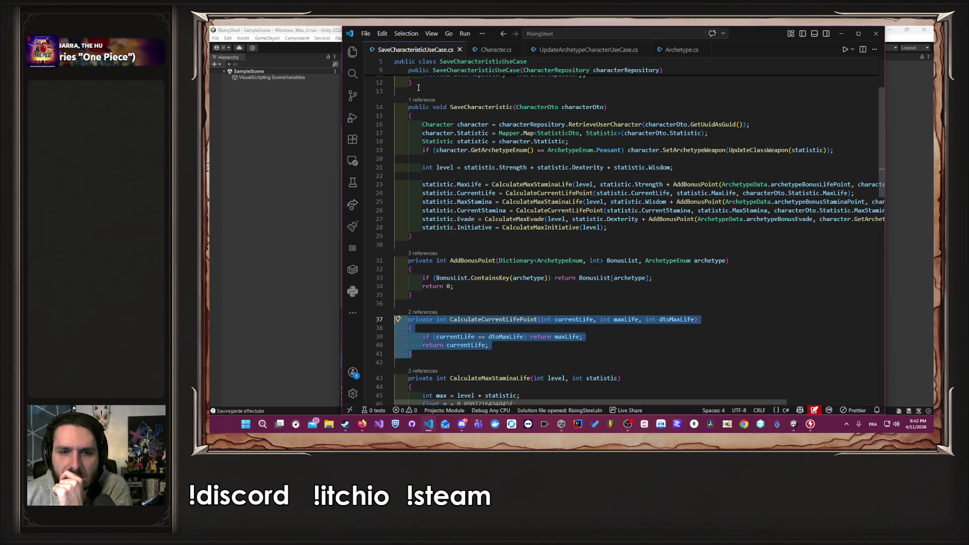
{"action": "left_click", "coordinate": [555, 202]}
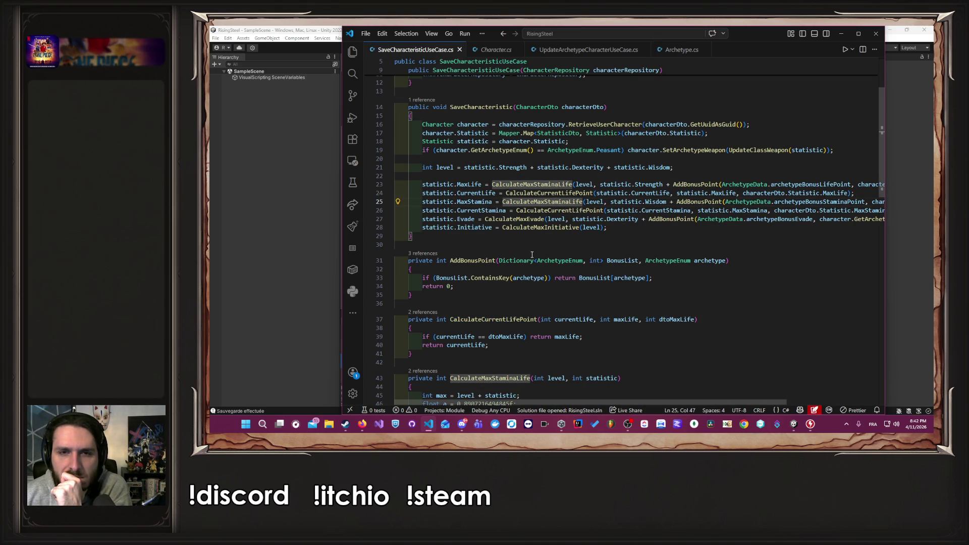
{"action": "left_click", "coordinate": [536, 50]}
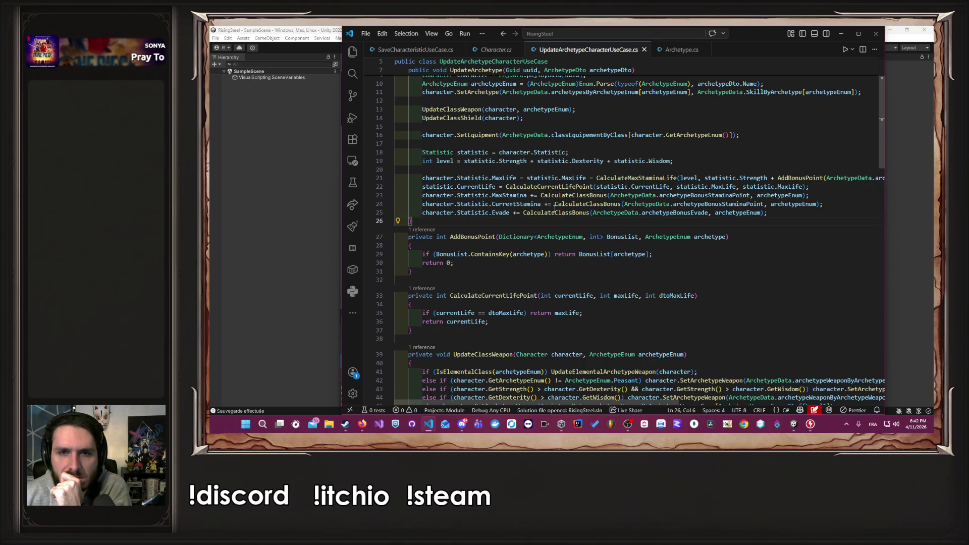
{"action": "left_click", "coordinate": [527, 178]}
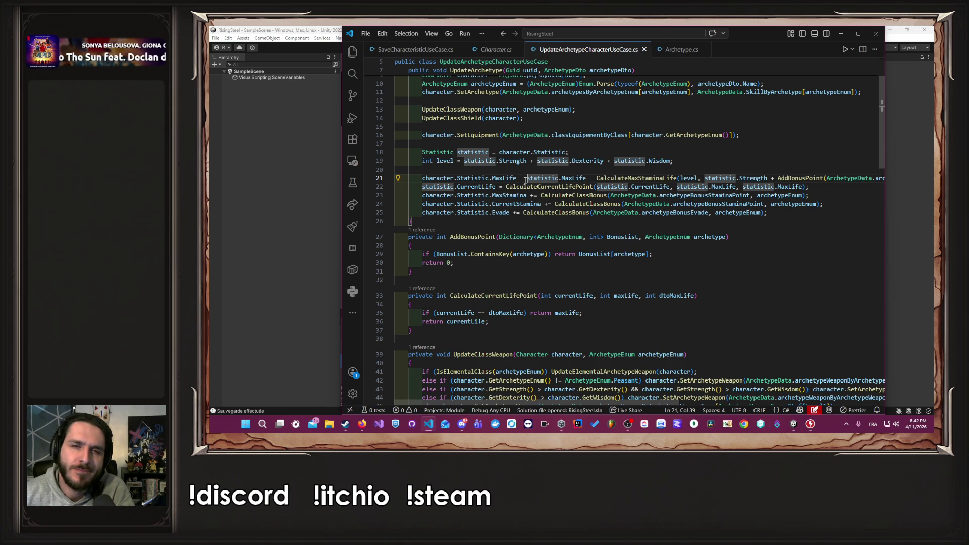
Delete the redundant 'character.Statistic.MaxLife =' prefix on line 21 and save.
{"action": "left_click", "coordinate": [447, 177]}
{"action": "left_click_drag", "start_coordinate": [527, 178], "coordinate": [433, 178]}
{"action": "key", "text": "BackSpace"}
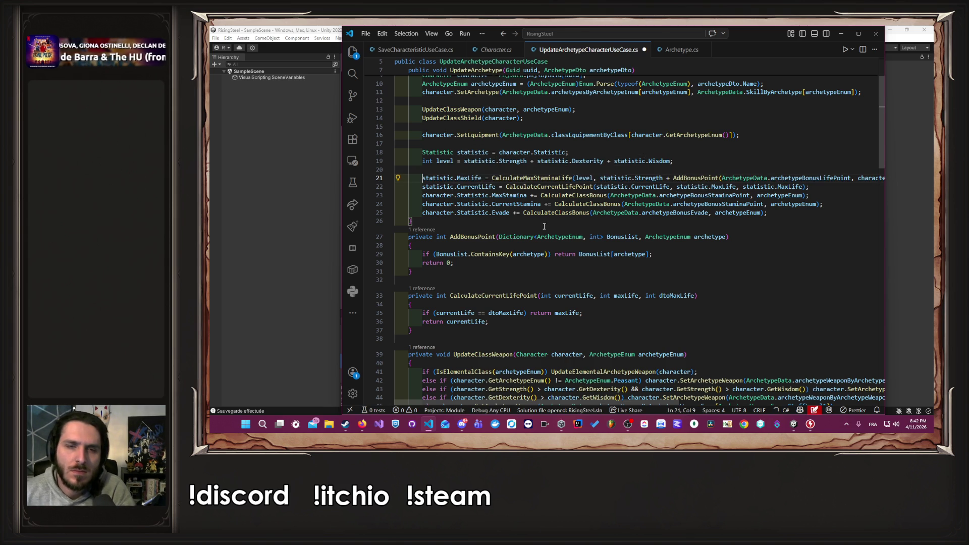
{"action": "key", "text": "ctrl+s"}
{"action": "left_click", "coordinate": [576, 168]}
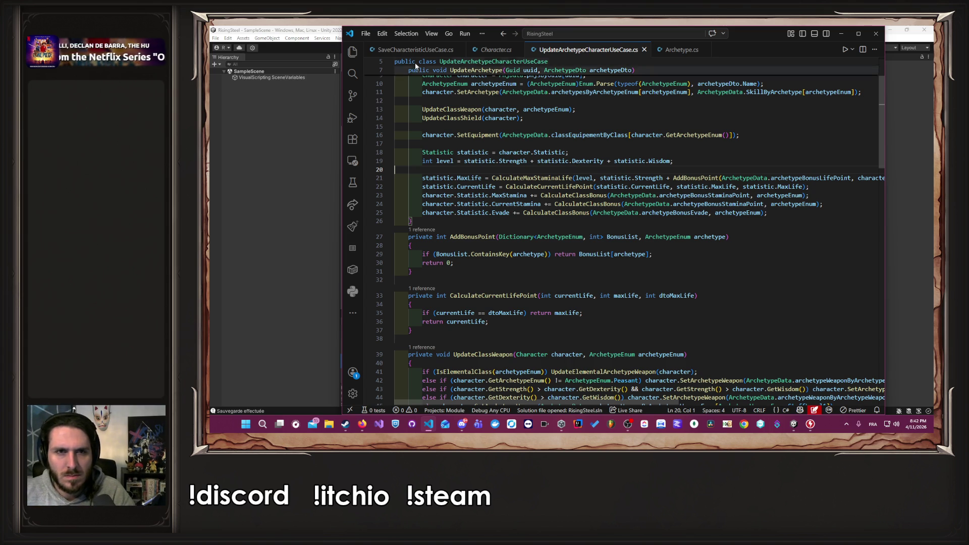
Set MaxStamina on line 23 via CalculateMaxStaminaLife, accepting Copilot's statistic assignments for stamina and evade.
{"action": "key", "text": "ctrl+Tab"}
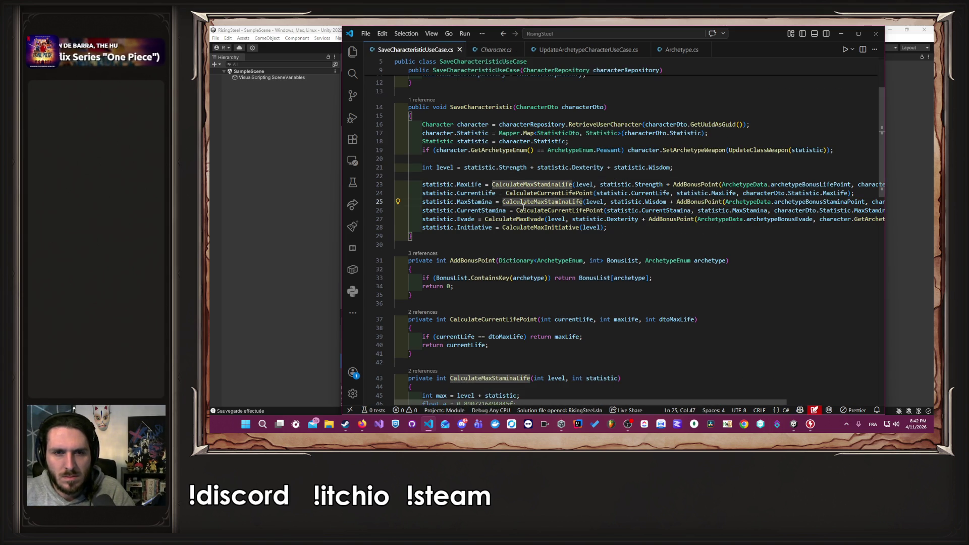
{"action": "left_click_drag", "start_coordinate": [503, 202], "coordinate": [883, 202]}
{"action": "left_click", "coordinate": [578, 51]}
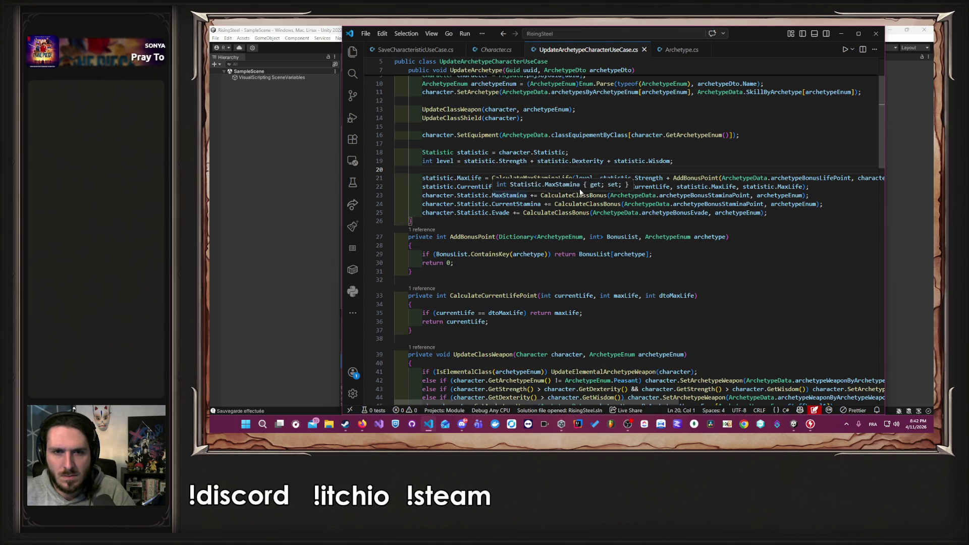
{"action": "left_click", "coordinate": [541, 195]}
{"action": "left_click_drag", "start_coordinate": [542, 195], "coordinate": [809, 196]}
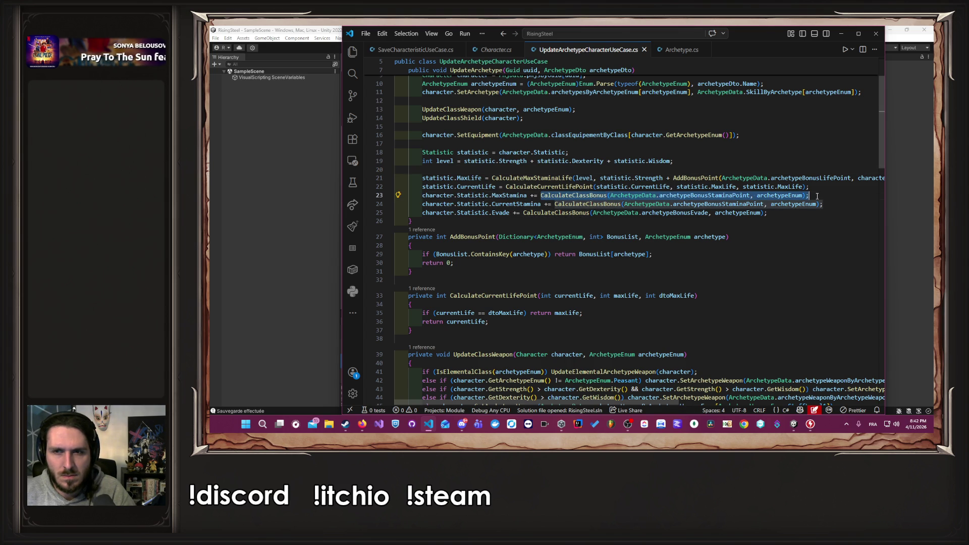
{"action": "type", "text": "CalculateMaxStaminaLife(level, statistic.Wisdom + AddBonusPoint(ArchetypeData.archetypeBonusStaminaPoint, character.GetArchetypeEnum()));"}
{"action": "scroll", "coordinate": [491, 218], "scroll_direction": "left", "scroll_amount": 5}
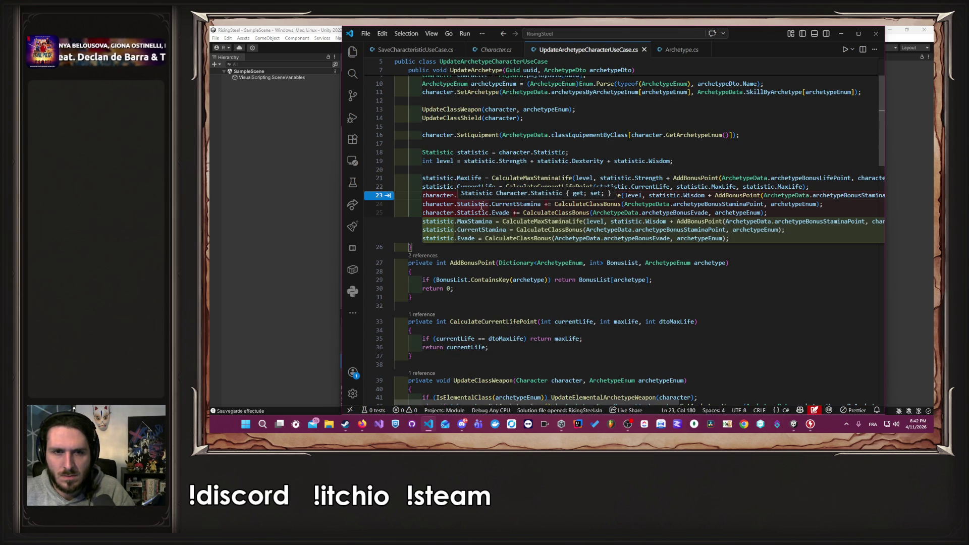
{"action": "key", "text": "Tab"}
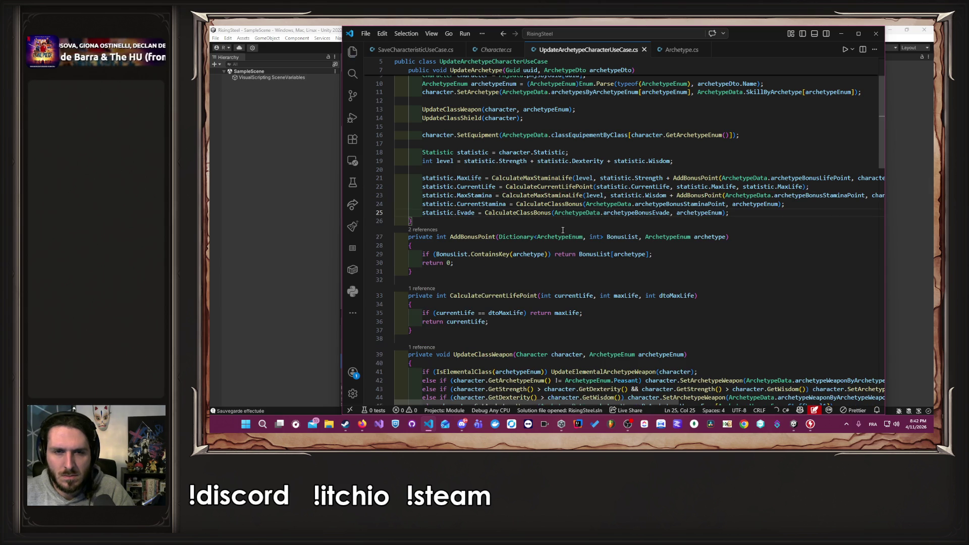
{"action": "left_click", "coordinate": [519, 218]}
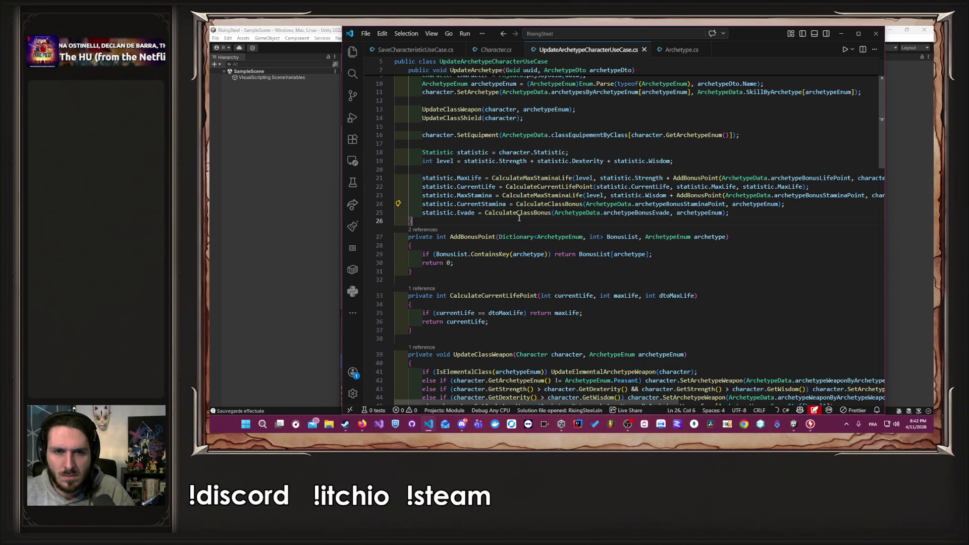
{"action": "left_click", "coordinate": [525, 196]}
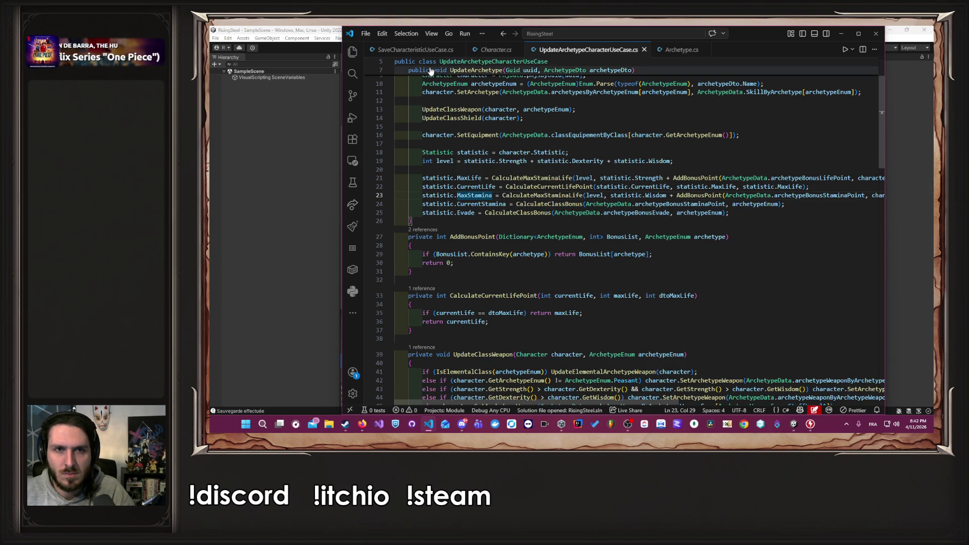
Copy the CurrentStamina calculation from line 26 of SaveCharacteristicUseCase.cs.
{"action": "left_click", "coordinate": [414, 50]}
{"action": "double_click", "coordinate": [441, 211]}
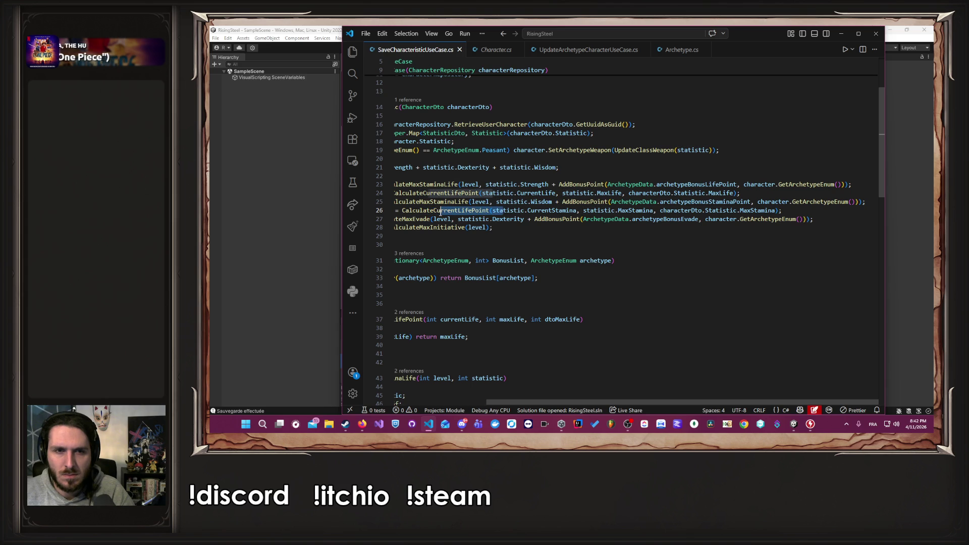
{"action": "left_click", "coordinate": [569, 50]}
{"action": "left_click_drag", "start_coordinate": [505, 187], "coordinate": [802, 187]}
{"action": "left_click", "coordinate": [416, 49]}
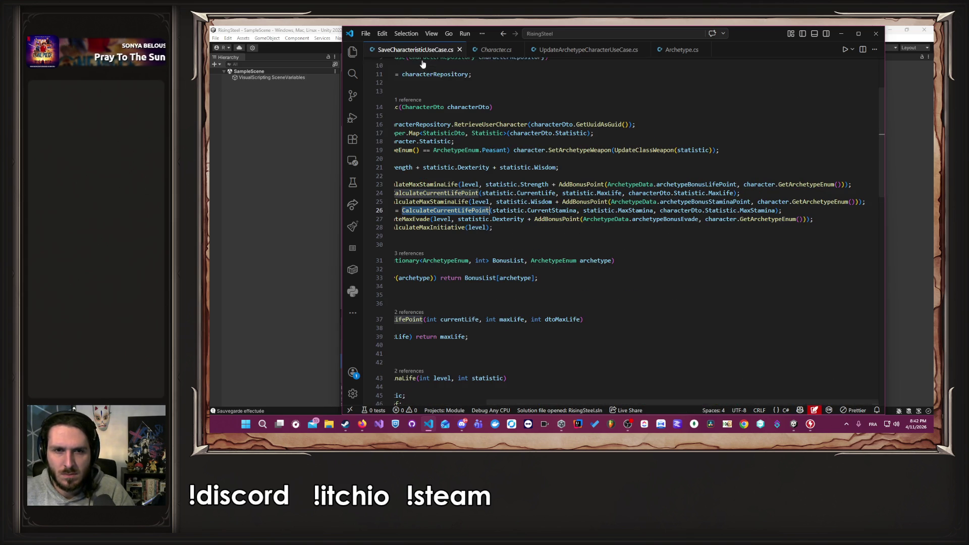
{"action": "left_click", "coordinate": [509, 211]}
{"action": "mouse_move", "coordinate": [790, 211]}
{"action": "left_mouse_down"}
{"action": "mouse_move", "coordinate": [398, 211]}
{"action": "mouse_move", "coordinate": [516, 210]}
{"action": "left_mouse_up"}
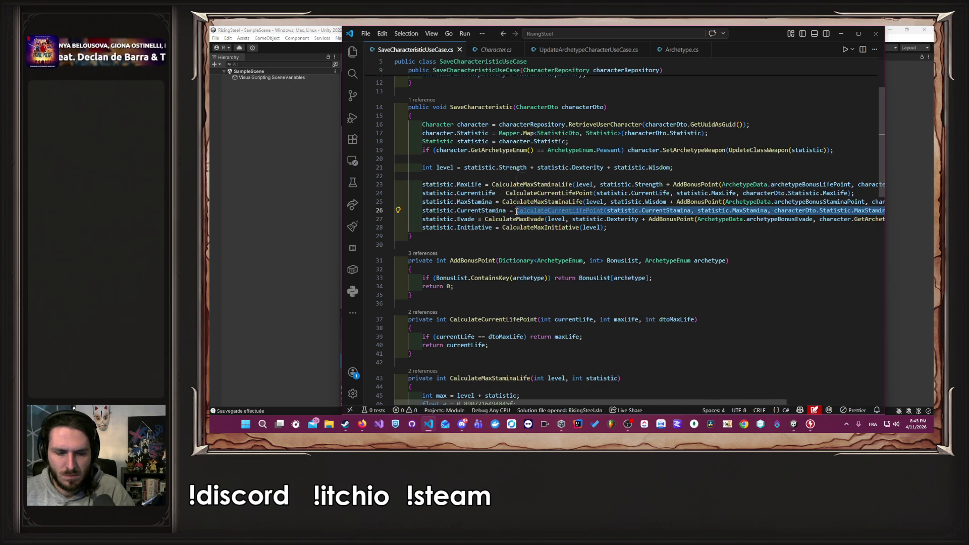
{"action": "left_click", "coordinate": [574, 50]}
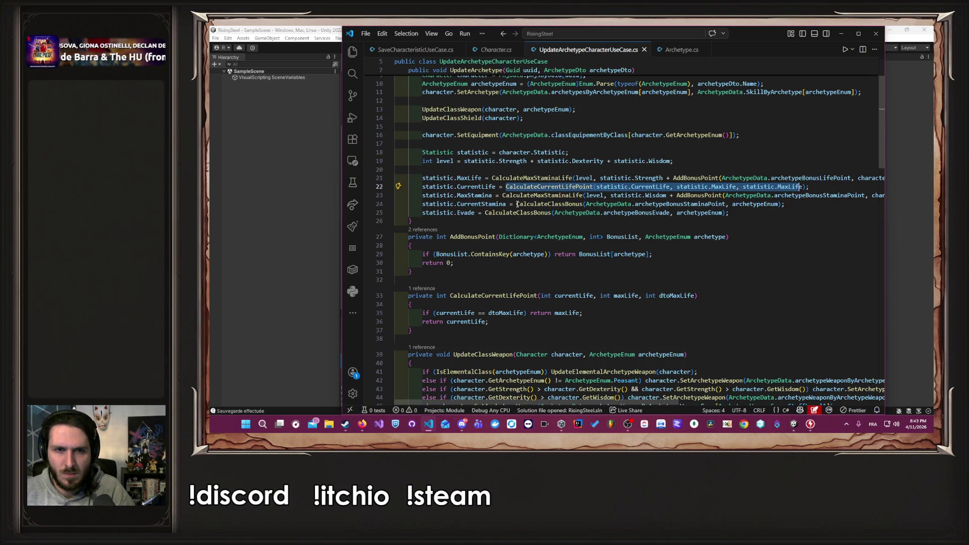
Set current stamina on line 24 with CalculateCurrentLifePoint, using statistic instead of characterDto.Statistic.
{"action": "key", "text": "Tab"}
{"action": "key", "text": "Tab"}
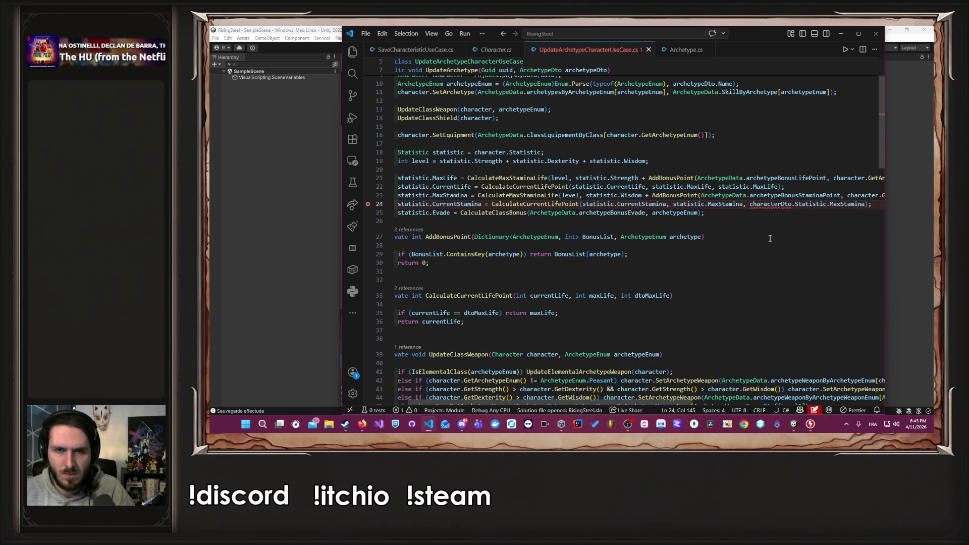
{"action": "double_click", "coordinate": [774, 205]}
{"action": "left_click_drag", "start_coordinate": [799, 209], "coordinate": [752, 205]}
{"action": "type", "text": "statistic"}
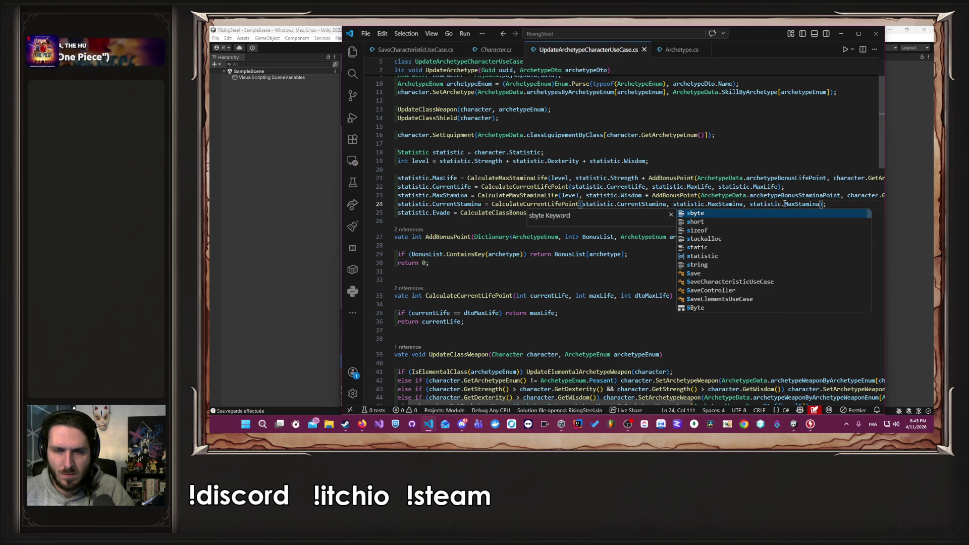
{"action": "scroll", "coordinate": [648, 405], "scroll_direction": "left", "scroll_amount": 2}
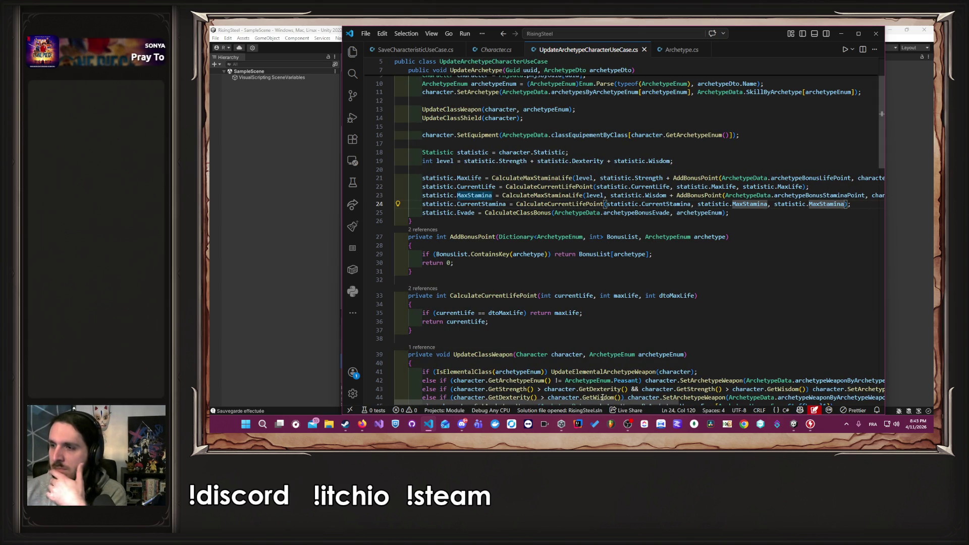
{"action": "left_click", "coordinate": [736, 221]}
Replace the evade class bonus on line 25 with the CalculateMaxEvade call from SaveCharacteristicUseCase.
{"action": "left_click", "coordinate": [415, 50]}
{"action": "left_click_drag", "start_coordinate": [485, 219], "coordinate": [881, 220]}
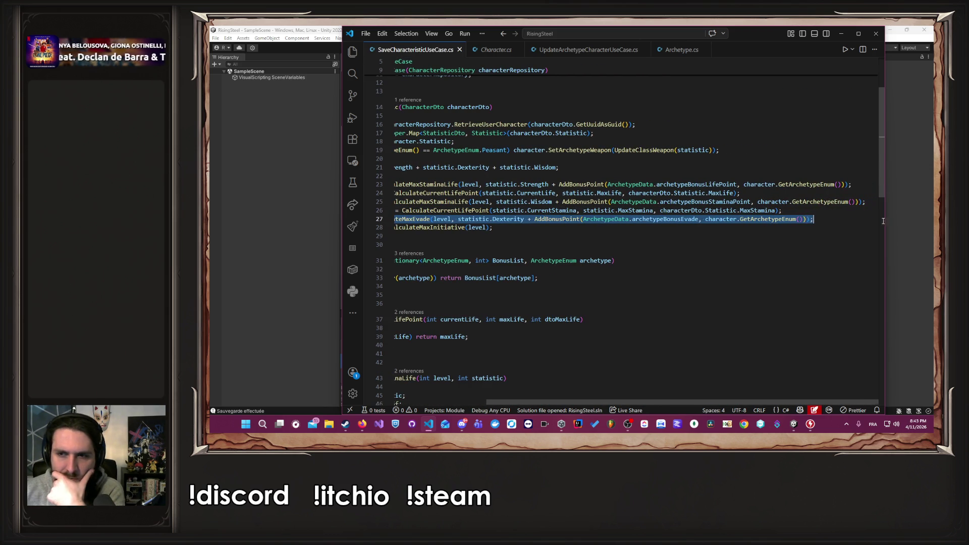
{"action": "left_click", "coordinate": [581, 34]}
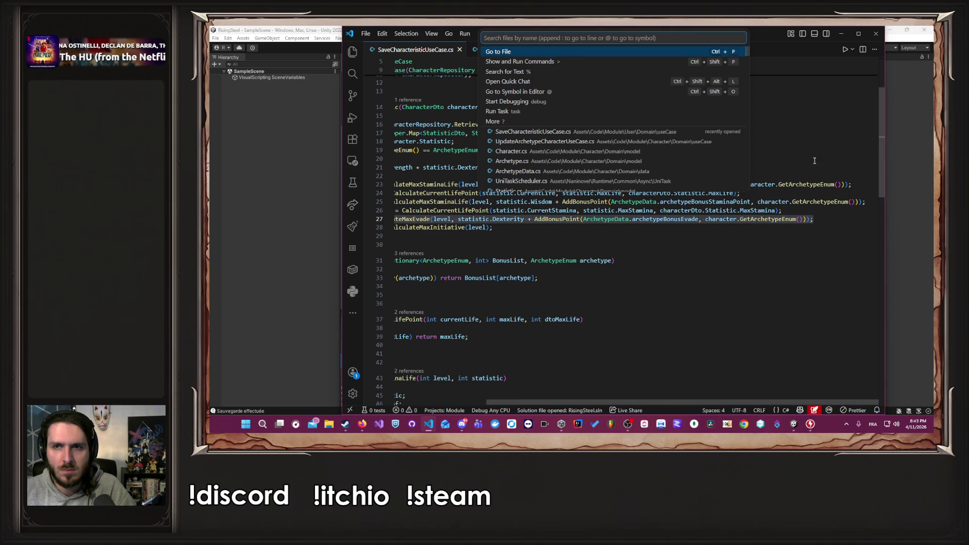
{"action": "left_click", "coordinate": [545, 142]}
{"action": "scroll", "coordinate": [516, 214], "scroll_direction": "down", "scroll_amount": 3}
{"action": "left_click", "coordinate": [486, 213]}
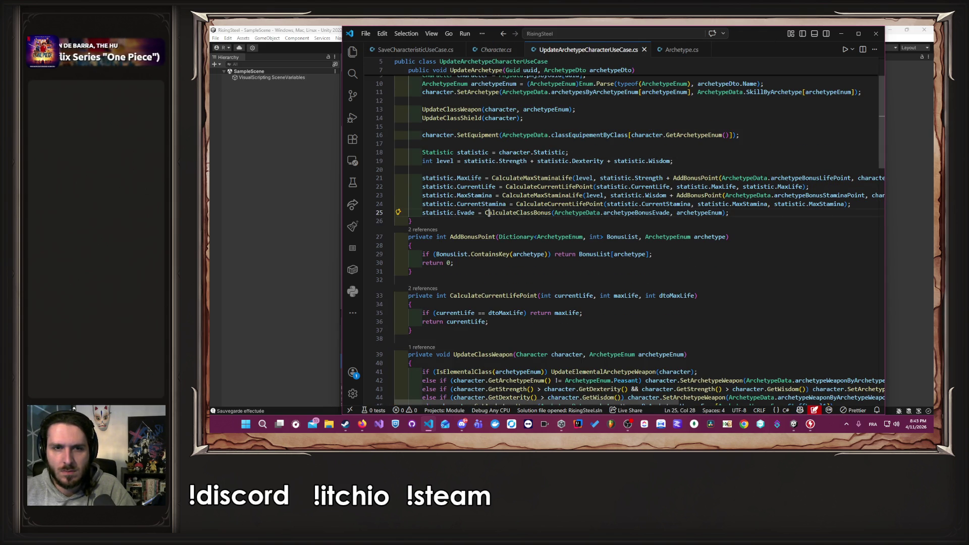
{"action": "left_click_drag", "start_coordinate": [487, 213], "coordinate": [730, 213]}
{"action": "type", "text": "CalculateMaxEvade(level, statistic.Dexterity + AddBonusPoint(ArchetypeData.archetypeBonusEvade, character.GetArchetypeEnum()));"}
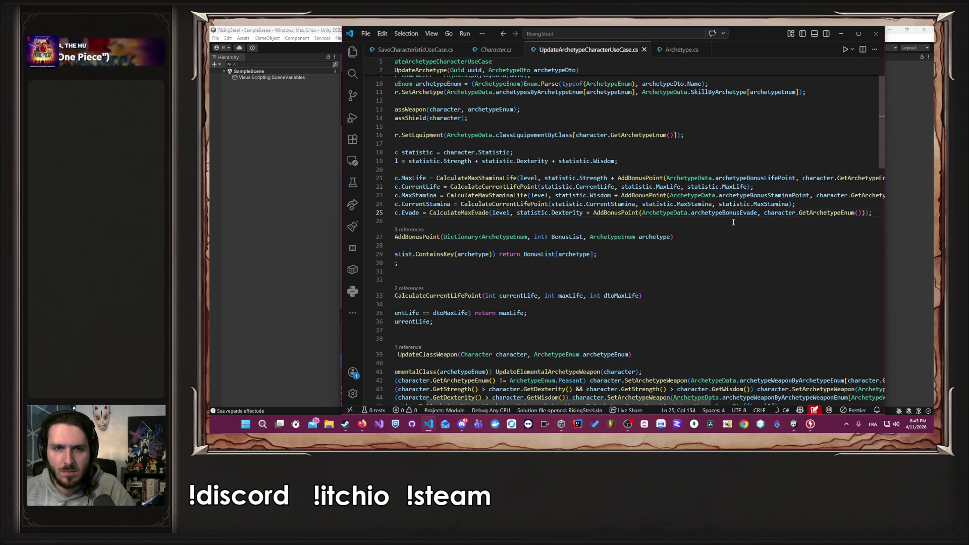
{"action": "left_click", "coordinate": [479, 214]}
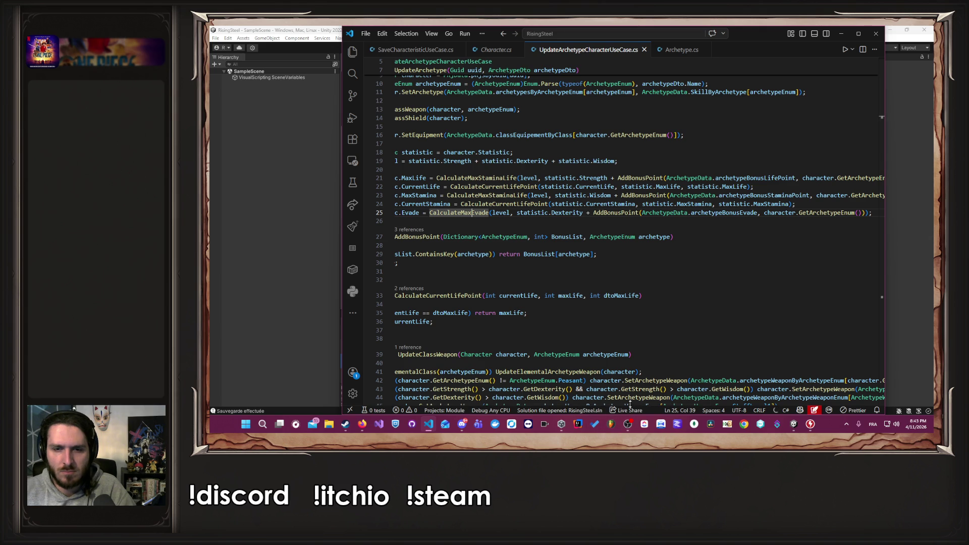
{"action": "left_click", "coordinate": [543, 247]}
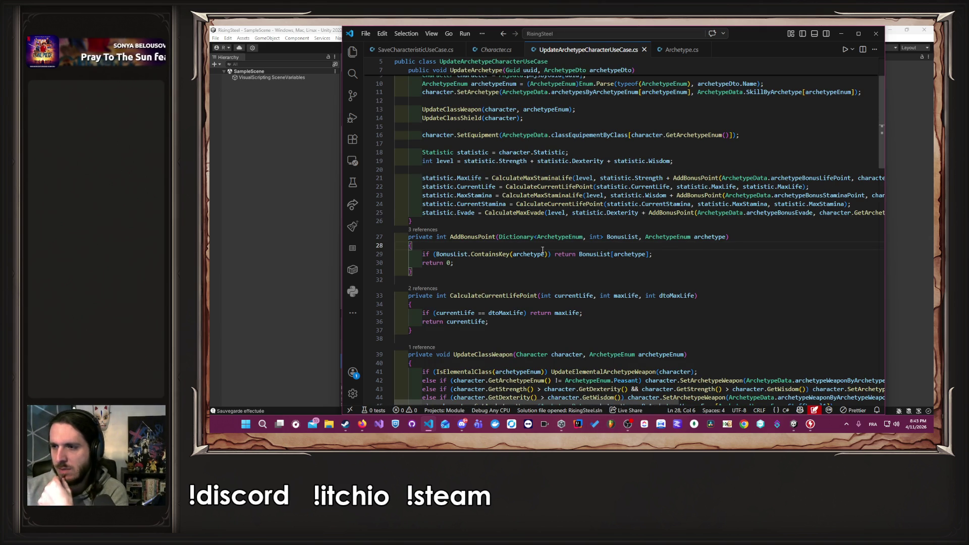
Back in Unity, clear the old Console logs and enter Play mode.
{"action": "left_click", "coordinate": [841, 33]}
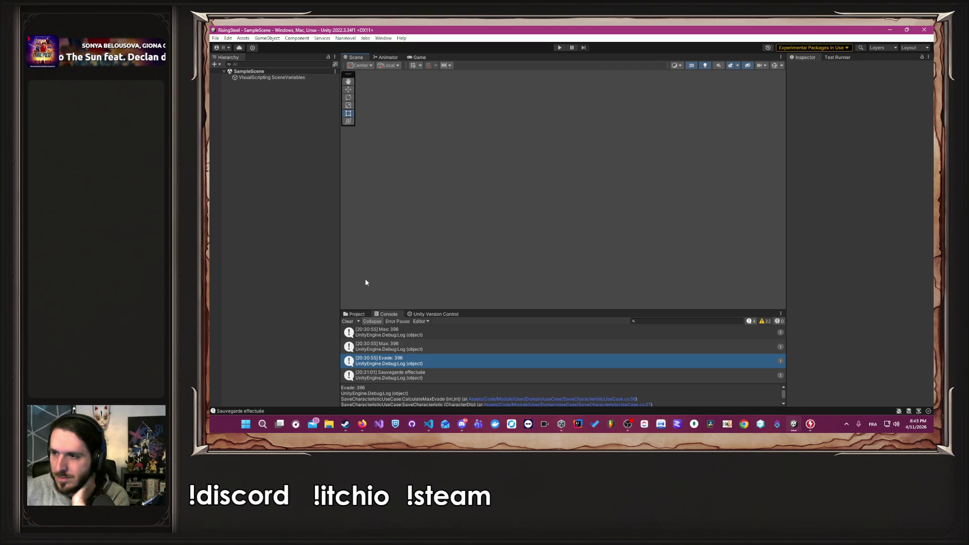
{"action": "left_click", "coordinate": [347, 321]}
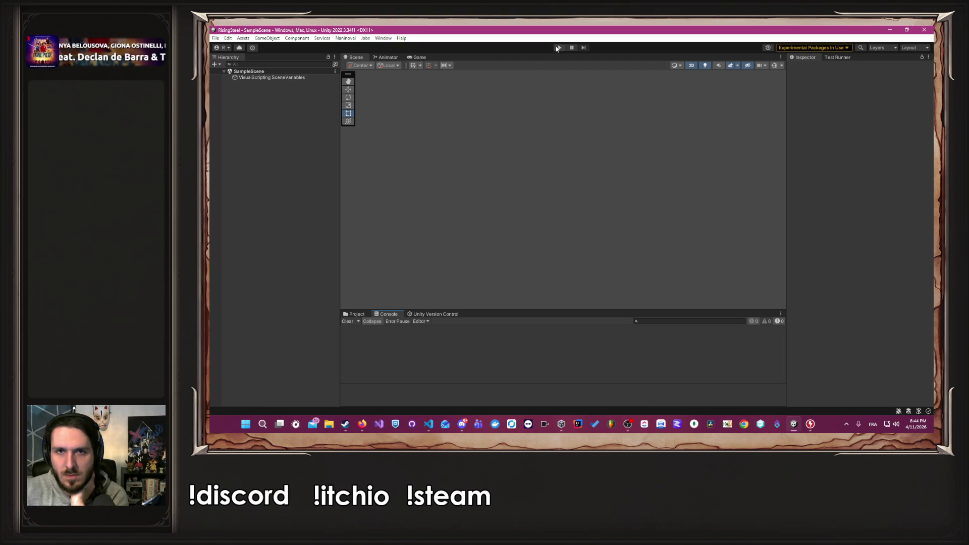
{"action": "left_click", "coordinate": [557, 47]}
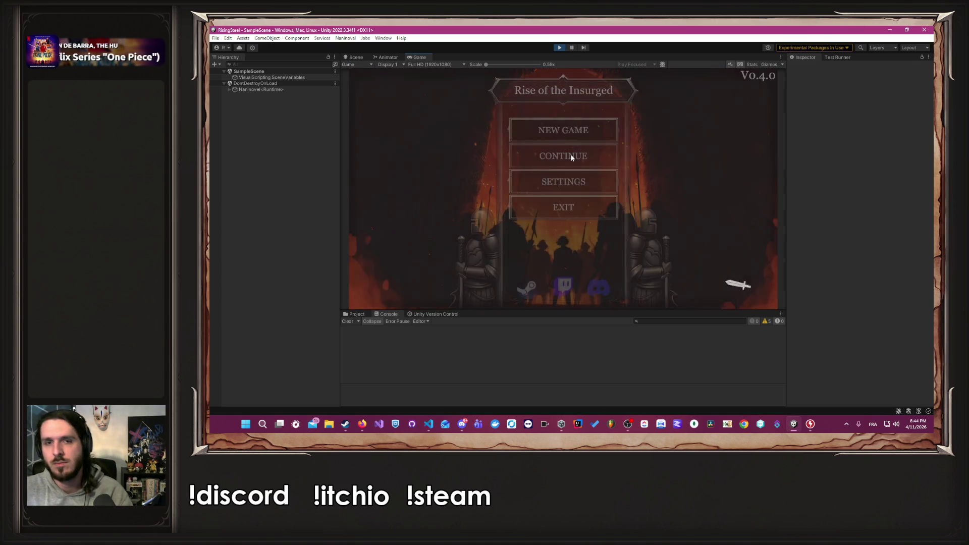
In Training, promote the character Soldier→Squire→Knight to check max life, then stop Play mode.
{"action": "left_click", "coordinate": [572, 158]}
{"action": "left_click", "coordinate": [609, 86]}
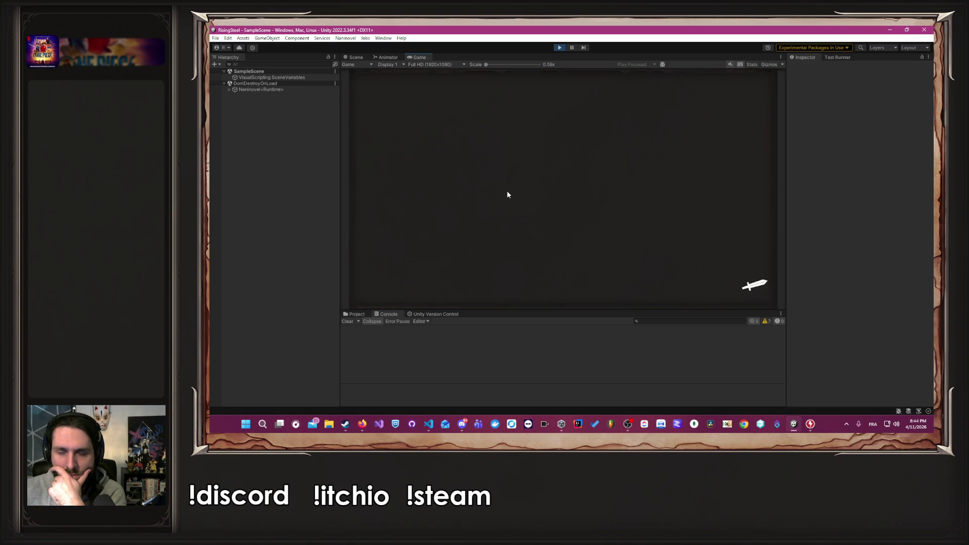
{"action": "left_click", "coordinate": [450, 192]}
{"action": "left_click", "coordinate": [565, 289]}
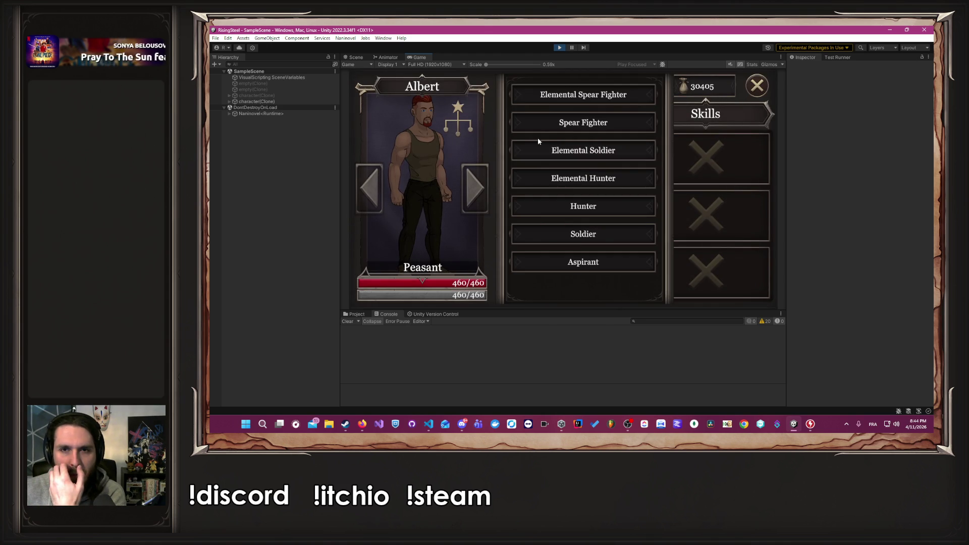
{"action": "left_click", "coordinate": [590, 243]}
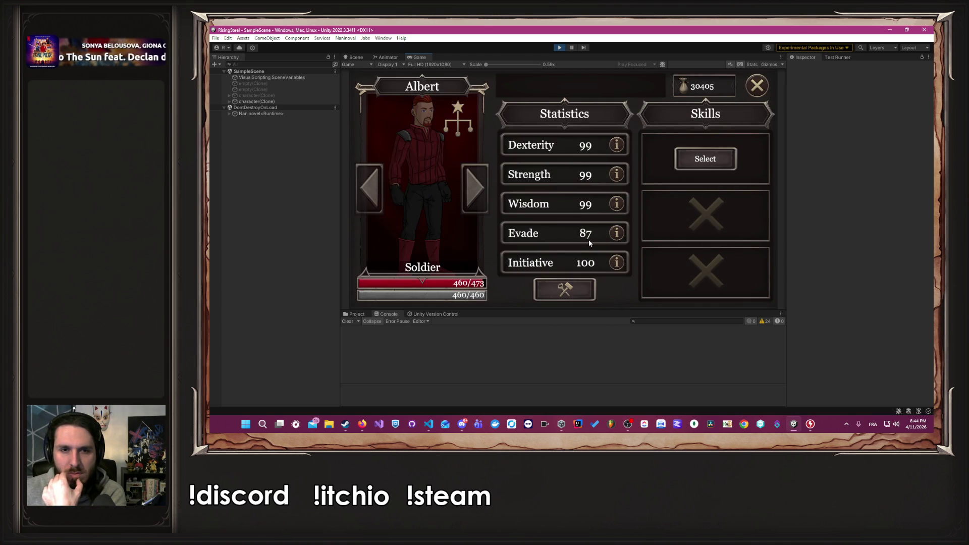
{"action": "left_click", "coordinate": [565, 289]}
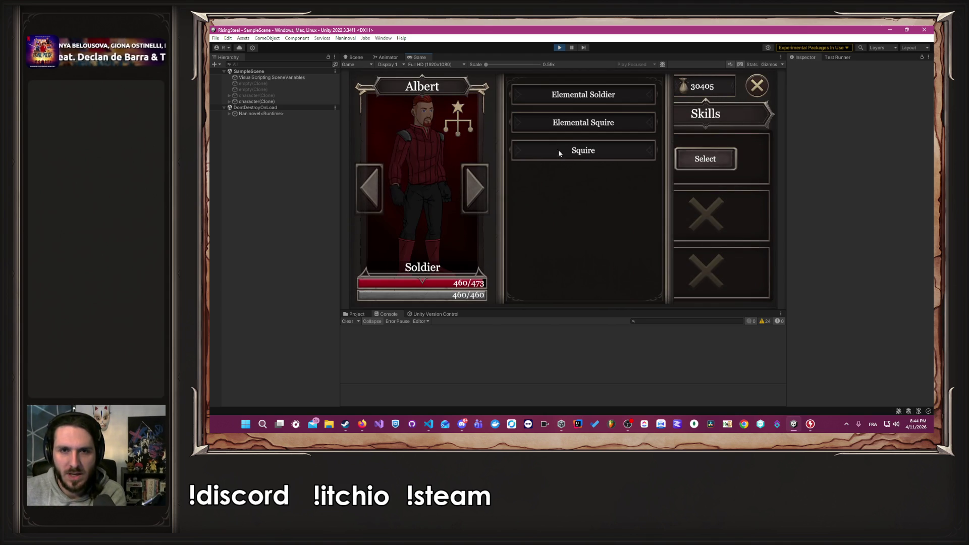
{"action": "left_click", "coordinate": [589, 153]}
{"action": "left_click", "coordinate": [565, 289]}
{"action": "left_click", "coordinate": [580, 151]}
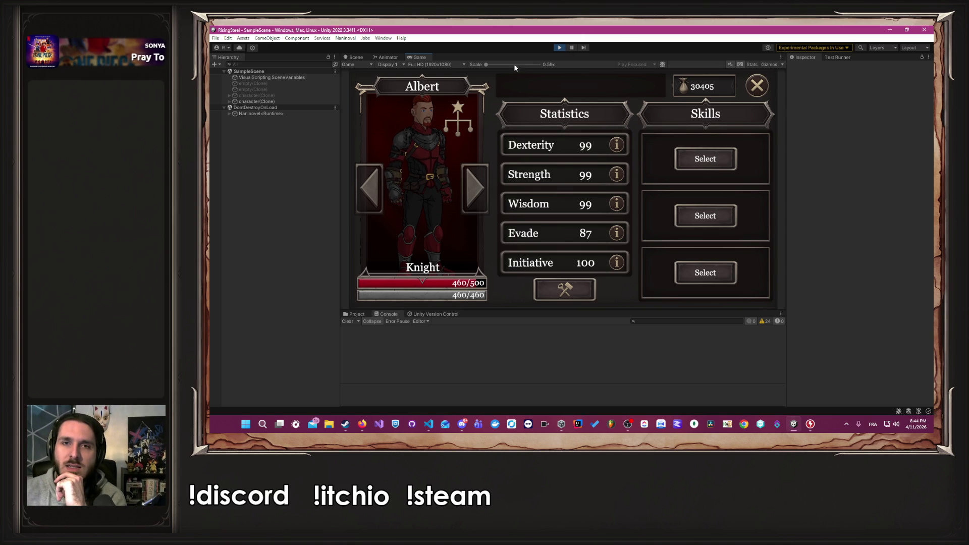
{"action": "left_click", "coordinate": [560, 48]}
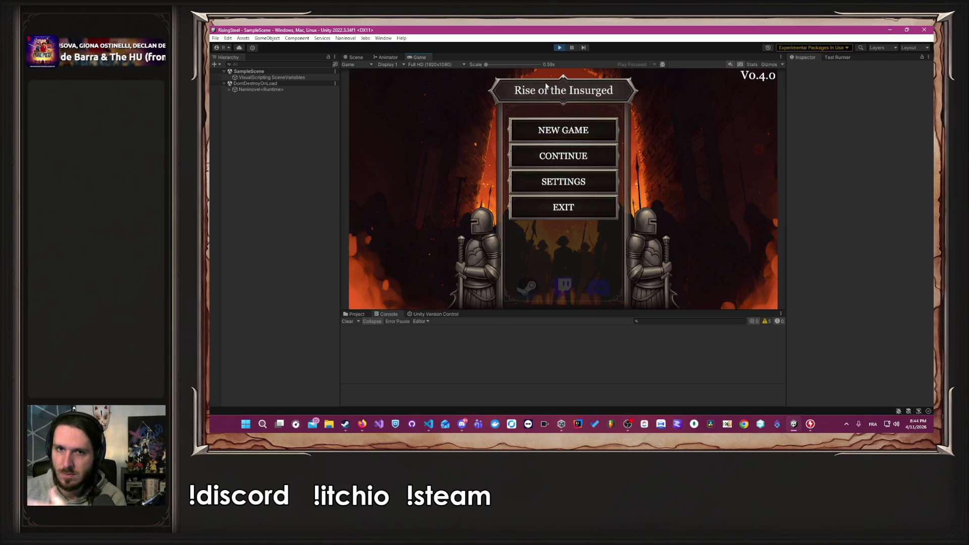
Replay and promote the character Aspirant→Arcanist→Mage to check max stamina, then stop Play mode.
{"action": "left_click", "coordinate": [568, 152]}
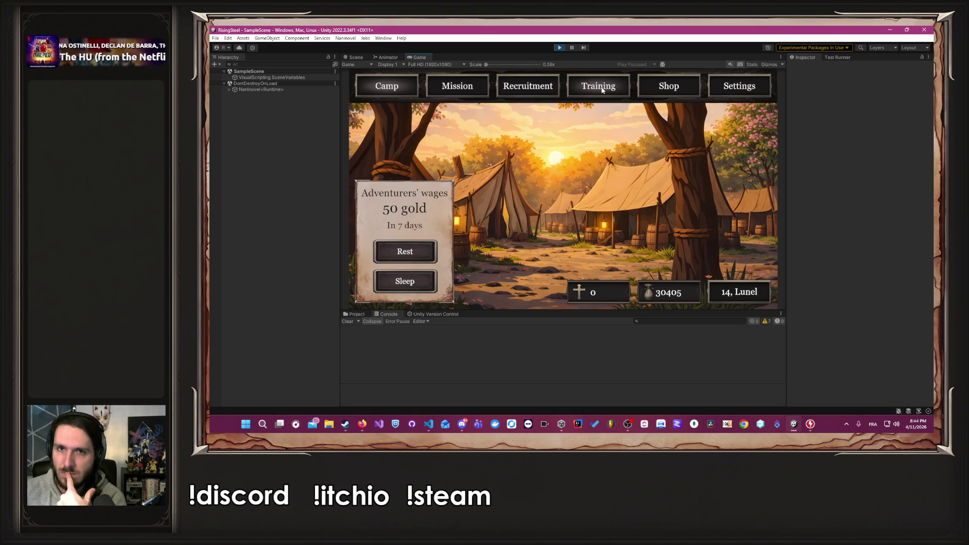
{"action": "left_click", "coordinate": [600, 87]}
{"action": "left_click", "coordinate": [444, 193]}
{"action": "left_click", "coordinate": [455, 192]}
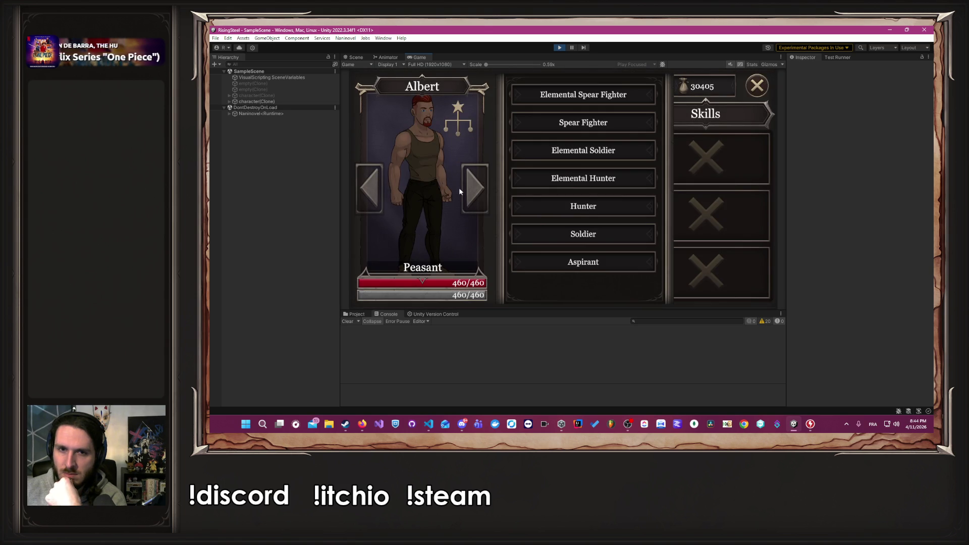
{"action": "left_click", "coordinate": [541, 259]}
{"action": "left_click", "coordinate": [454, 193]}
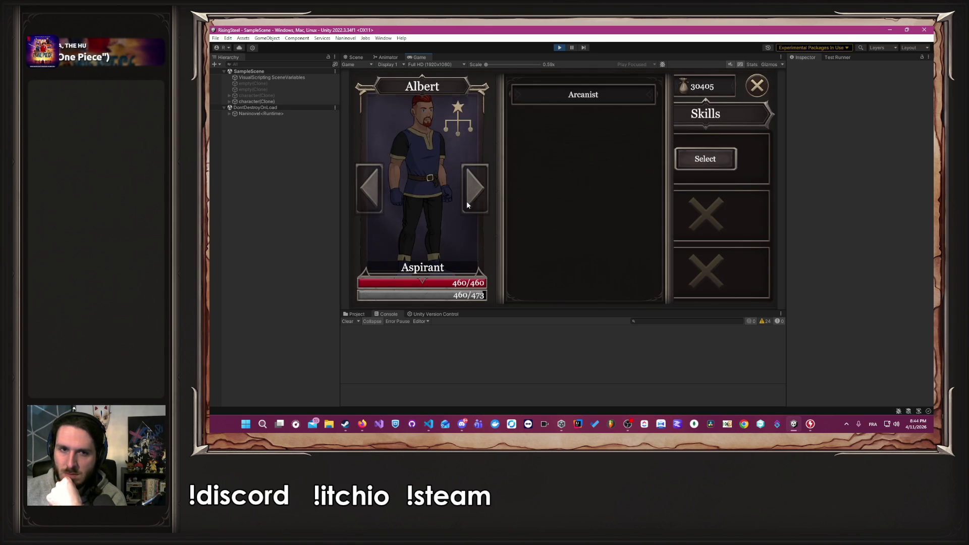
{"action": "left_click", "coordinate": [569, 98]}
{"action": "left_click", "coordinate": [440, 194]}
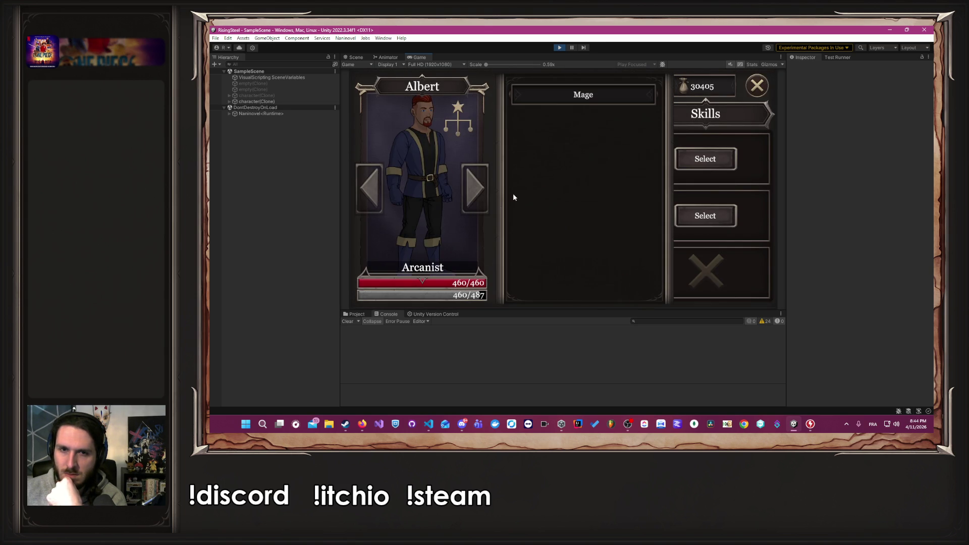
{"action": "left_click", "coordinate": [515, 94]}
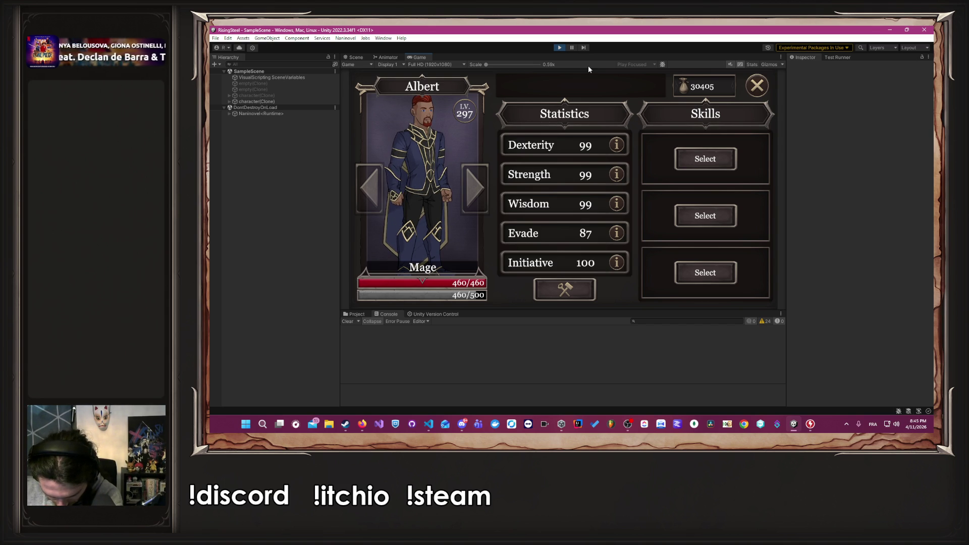
{"action": "left_click", "coordinate": [562, 46]}
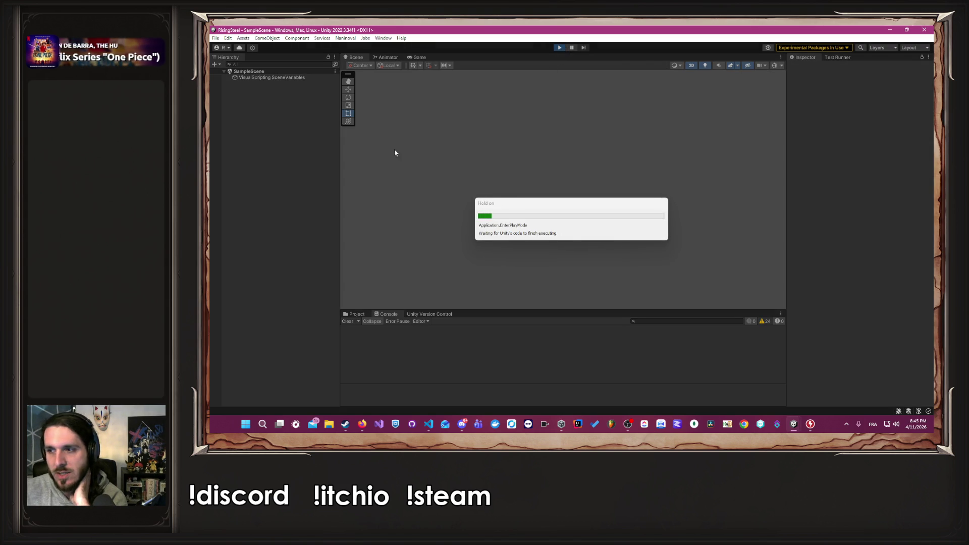
Continue the saved game, open Albert's stats and try Wisdom at 100, then back to 99.
{"action": "left_click", "coordinate": [585, 154]}
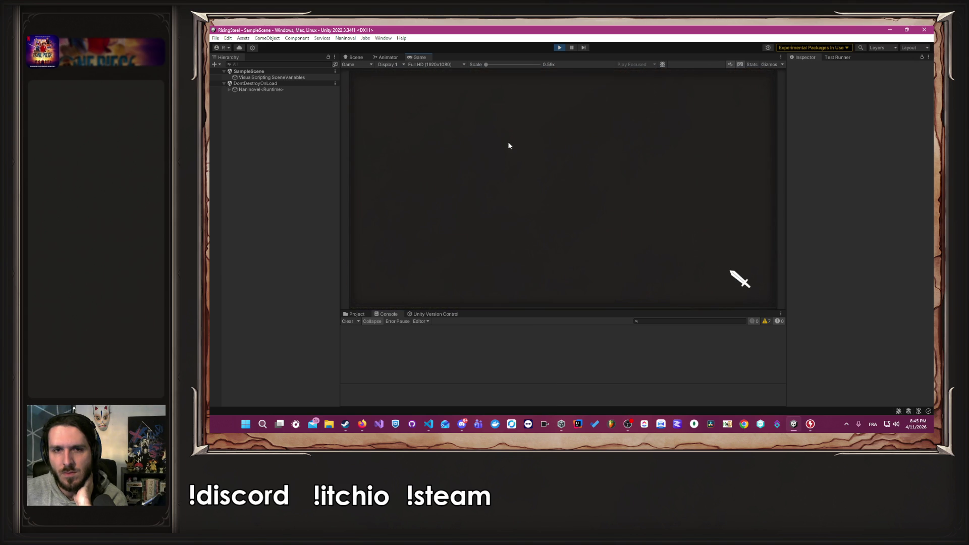
{"action": "left_click", "coordinate": [454, 189]}
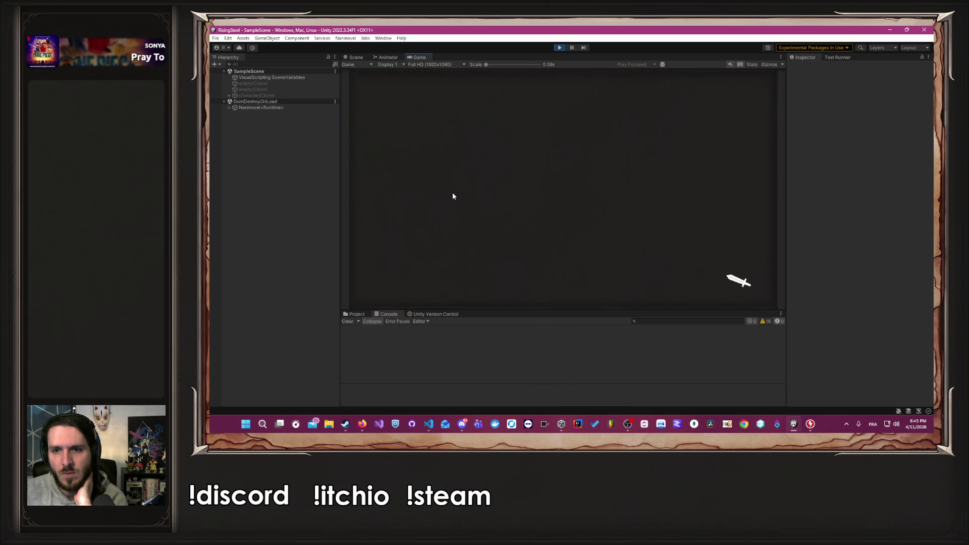
{"action": "left_click", "coordinate": [571, 290]}
{"action": "left_click", "coordinate": [559, 290]}
{"action": "left_click", "coordinate": [559, 290]}
{"action": "left_click", "coordinate": [601, 203]}
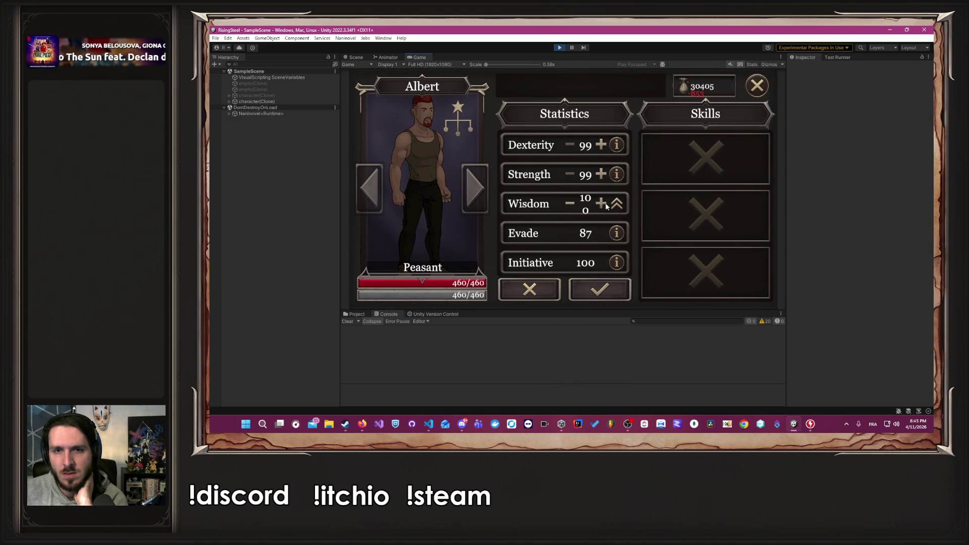
{"action": "left_click", "coordinate": [569, 203]}
Test raising Strength and Dexterity above 99, revert them to 99 and cancel the adjustment.
{"action": "left_click", "coordinate": [600, 174]}
{"action": "left_click", "coordinate": [601, 175]}
{"action": "left_click", "coordinate": [570, 174]}
{"action": "left_click", "coordinate": [569, 174]}
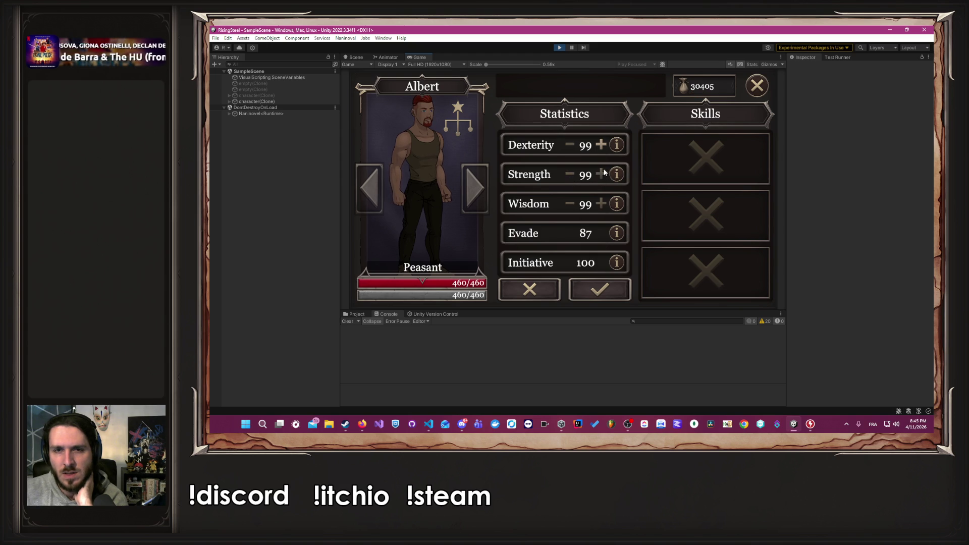
{"action": "left_click", "coordinate": [600, 145]}
{"action": "left_click", "coordinate": [570, 144]}
{"action": "left_click", "coordinate": [550, 290]}
{"action": "left_click", "coordinate": [568, 291]}
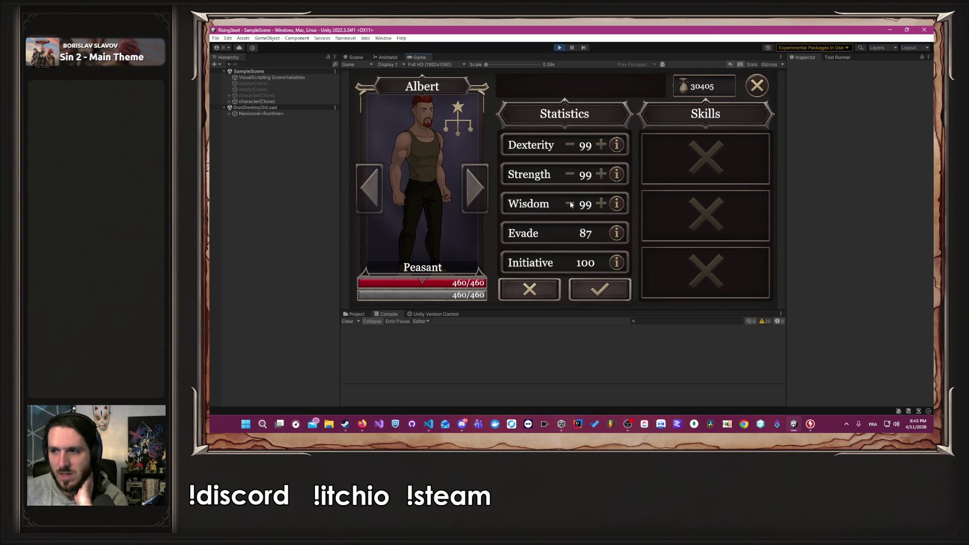
{"action": "left_click", "coordinate": [530, 290]}
Promote Albert from Hunter through Agent and Assassin to Elemental Assassin, then stop the game.
{"action": "left_click", "coordinate": [437, 189]}
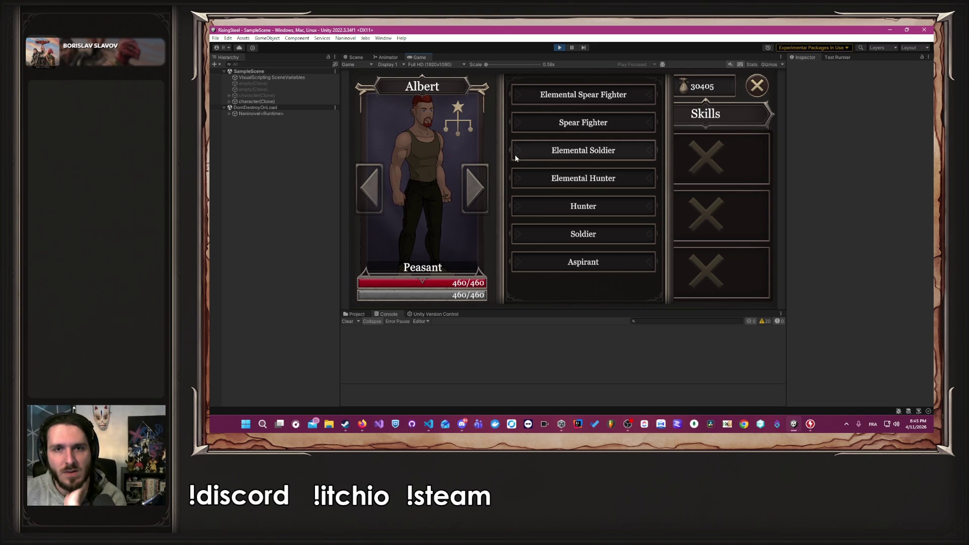
{"action": "left_click", "coordinate": [552, 215]}
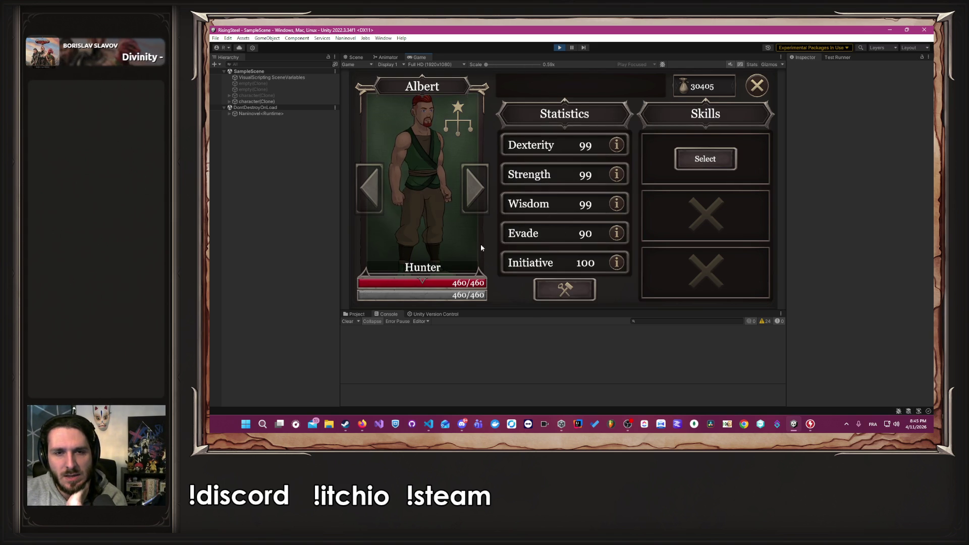
{"action": "left_click", "coordinate": [435, 225]}
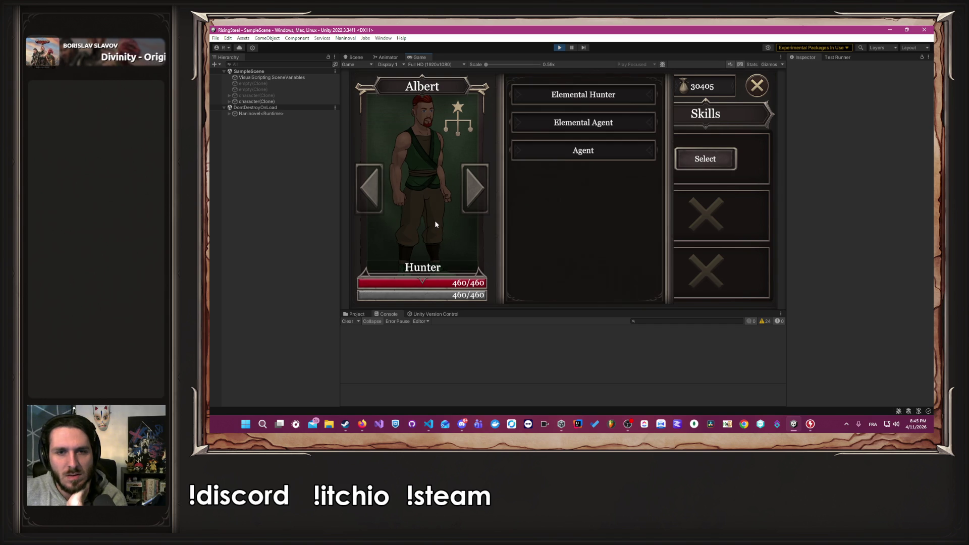
{"action": "left_click", "coordinate": [552, 159]}
{"action": "left_click", "coordinate": [391, 194]}
{"action": "left_click", "coordinate": [564, 150]}
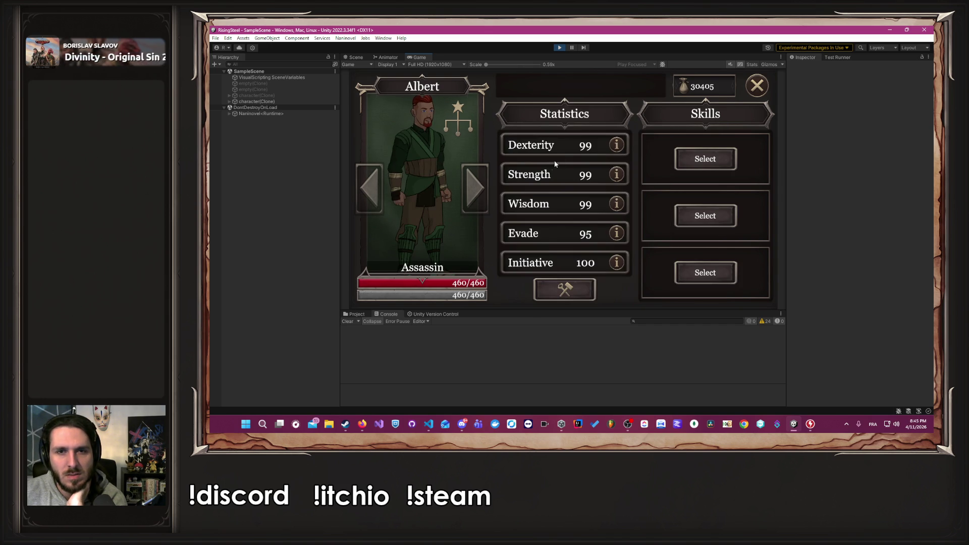
{"action": "left_click", "coordinate": [437, 212]}
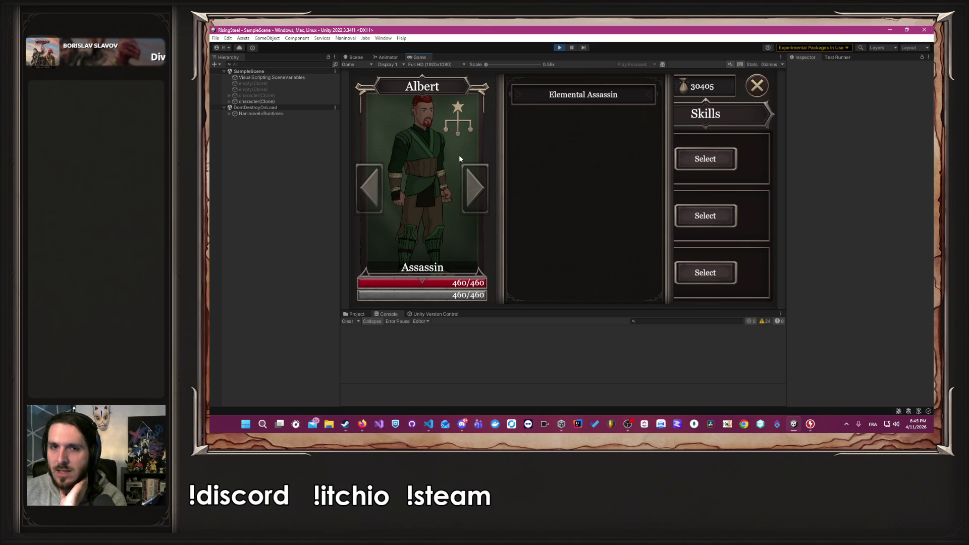
{"action": "left_click", "coordinate": [574, 89]}
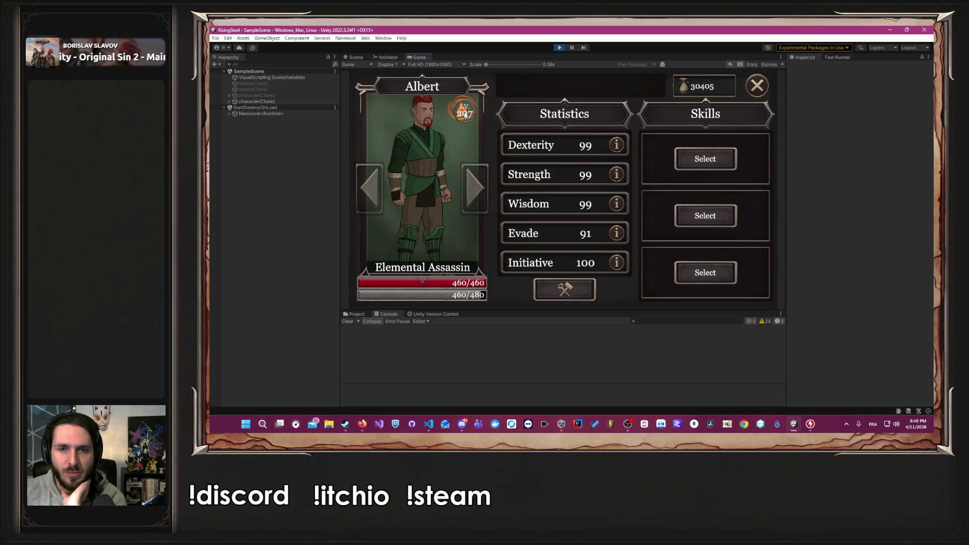
{"action": "left_click", "coordinate": [562, 48]}
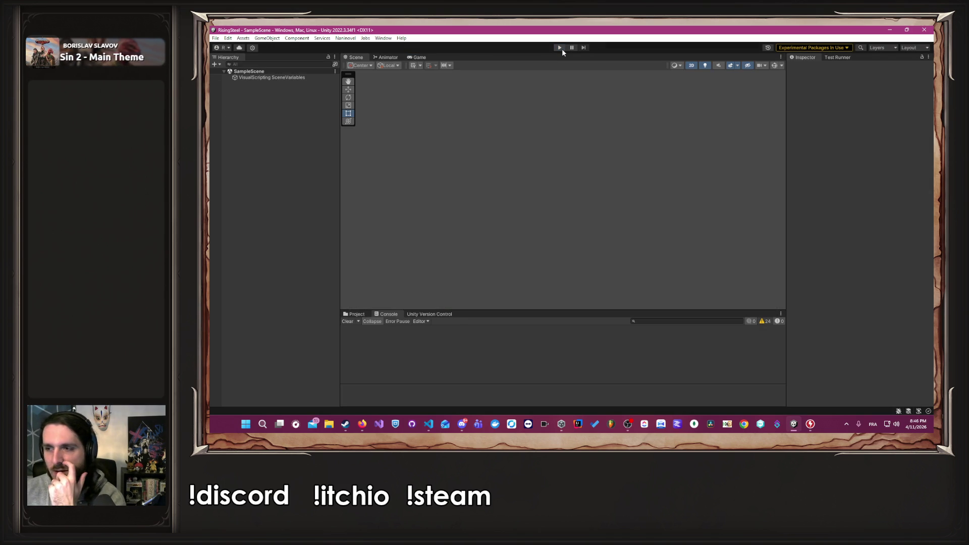
Run the game, start a new game with the male character and open Training.
{"action": "left_click", "coordinate": [561, 48]}
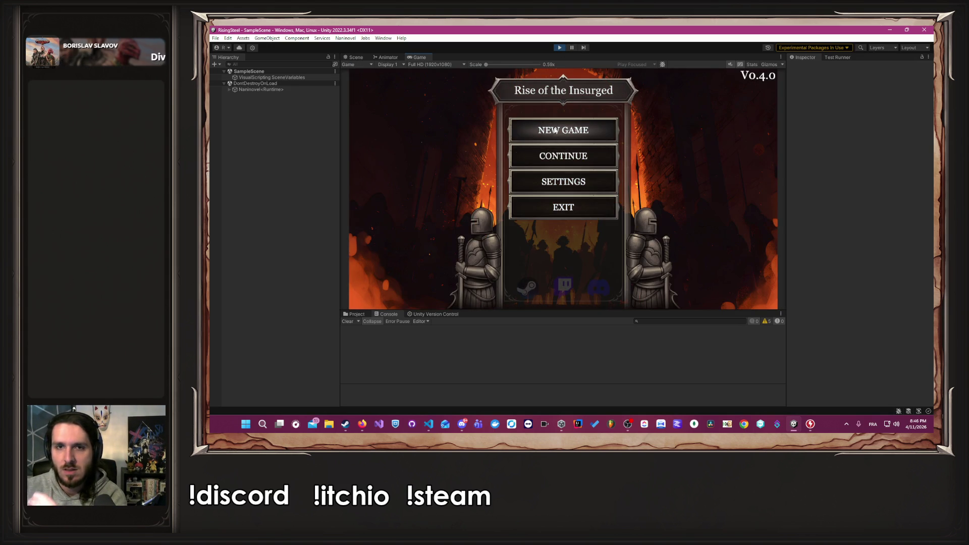
{"action": "left_click", "coordinate": [557, 130]}
{"action": "type", "text": "Alber"}
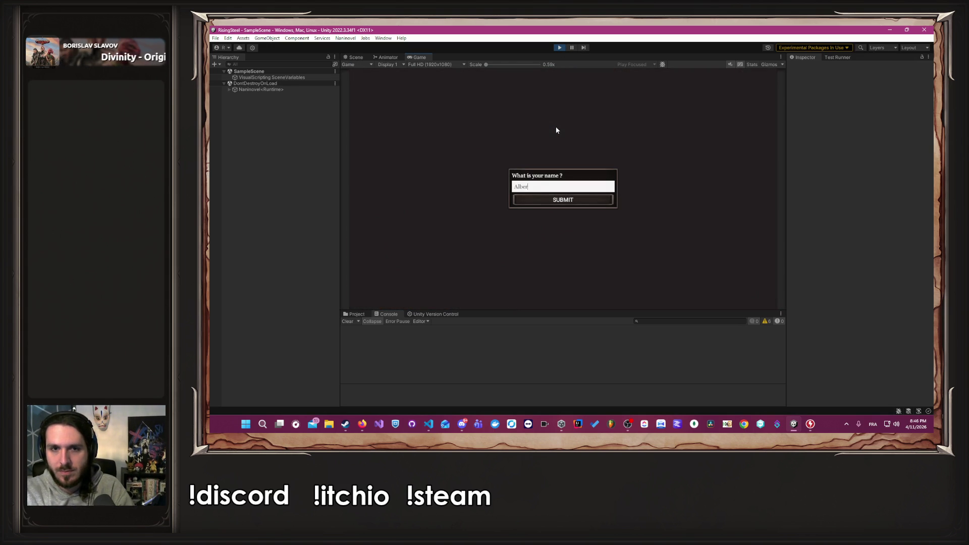
{"action": "key", "text": "Return"}
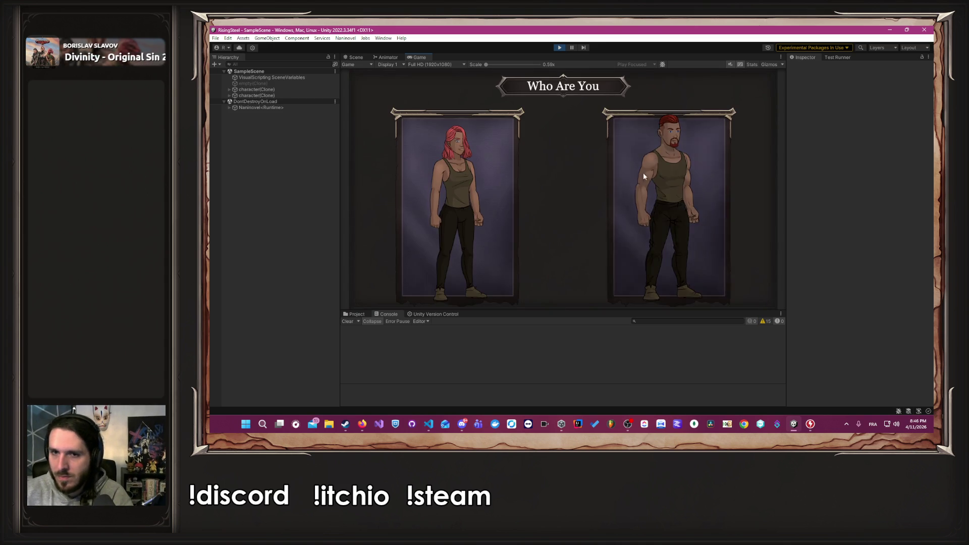
{"action": "left_click", "coordinate": [639, 170]}
{"action": "left_click", "coordinate": [591, 96]}
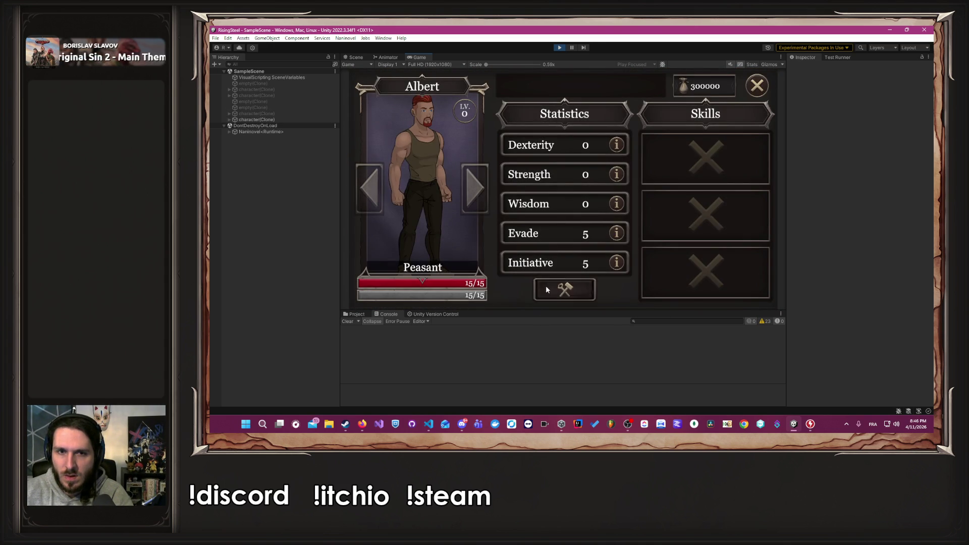
Raise Albert's Strength to about 20 and confirm the increase.
{"action": "left_click", "coordinate": [600, 175]}
{"action": "left_click", "coordinate": [600, 174]}
{"action": "left_click", "coordinate": [601, 175]}
{"action": "left_click", "coordinate": [601, 174]}
{"action": "left_click", "coordinate": [601, 174]}
{"action": "left_click", "coordinate": [601, 174]}
{"action": "left_click", "coordinate": [601, 174]}
{"action": "left_click", "coordinate": [601, 175]}
{"action": "left_click", "coordinate": [600, 174]}
{"action": "left_click", "coordinate": [601, 174]}
{"action": "left_click", "coordinate": [601, 174]}
{"action": "left_click", "coordinate": [601, 174]}
{"action": "left_click", "coordinate": [600, 177]}
{"action": "left_click", "coordinate": [601, 177]}
{"action": "left_click", "coordinate": [600, 177]}
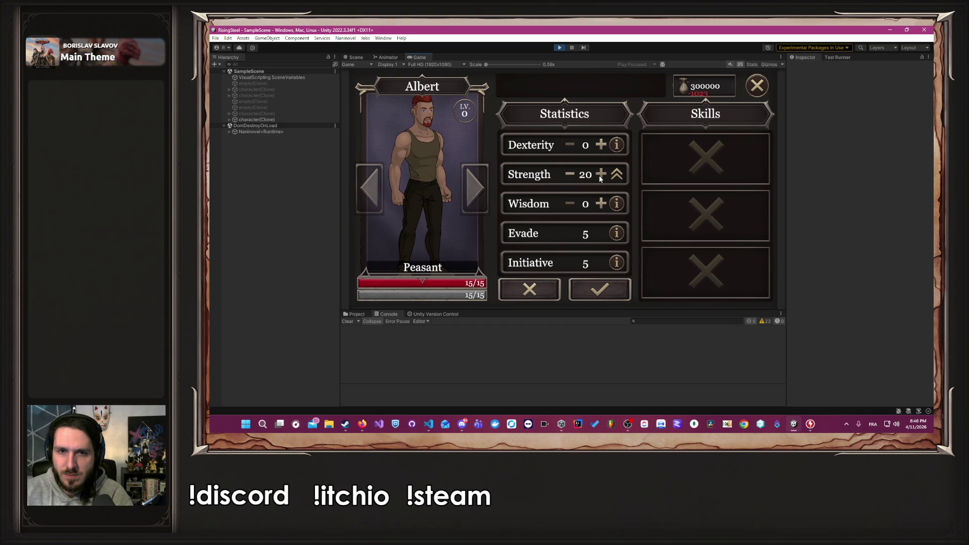
{"action": "left_click", "coordinate": [600, 174]}
{"action": "left_click", "coordinate": [601, 174]}
{"action": "left_click", "coordinate": [600, 174]}
{"action": "left_click", "coordinate": [600, 174]}
{"action": "left_click", "coordinate": [600, 175]}
{"action": "left_click", "coordinate": [601, 174]}
{"action": "left_click", "coordinate": [602, 292]}
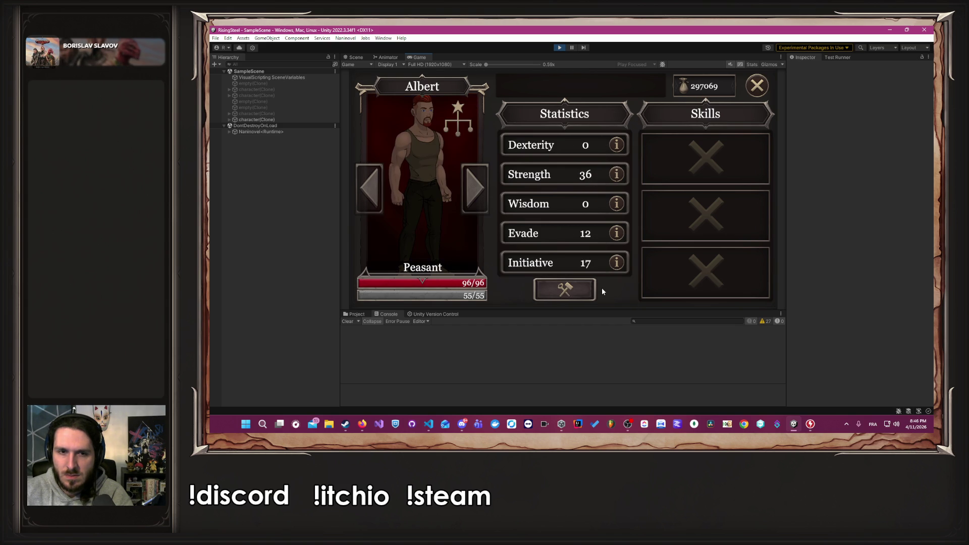
Promote Albert from Peasant through Soldier and Squire to Knight.
{"action": "left_click", "coordinate": [565, 289]}
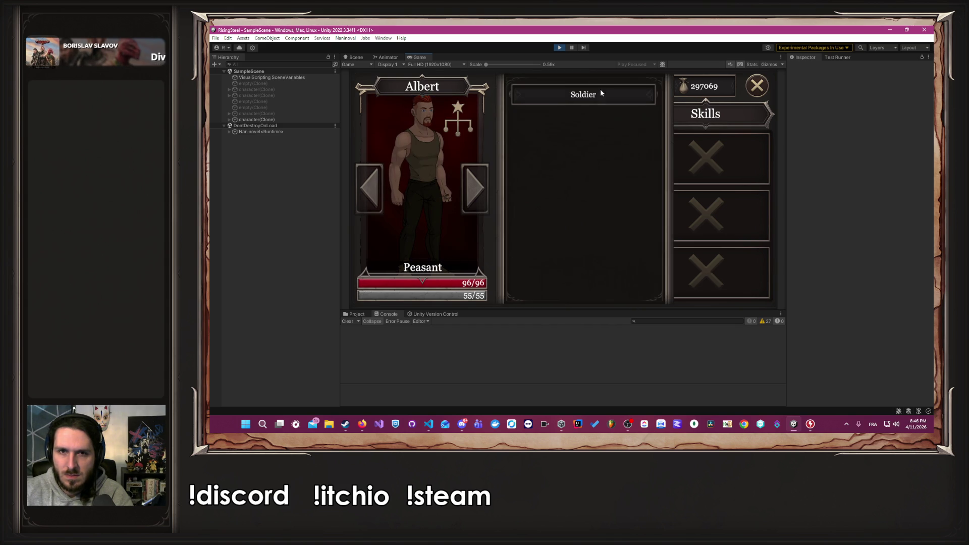
{"action": "left_click", "coordinate": [601, 89]}
{"action": "left_click", "coordinate": [564, 289]}
{"action": "left_click", "coordinate": [584, 89]}
{"action": "left_click", "coordinate": [564, 289]}
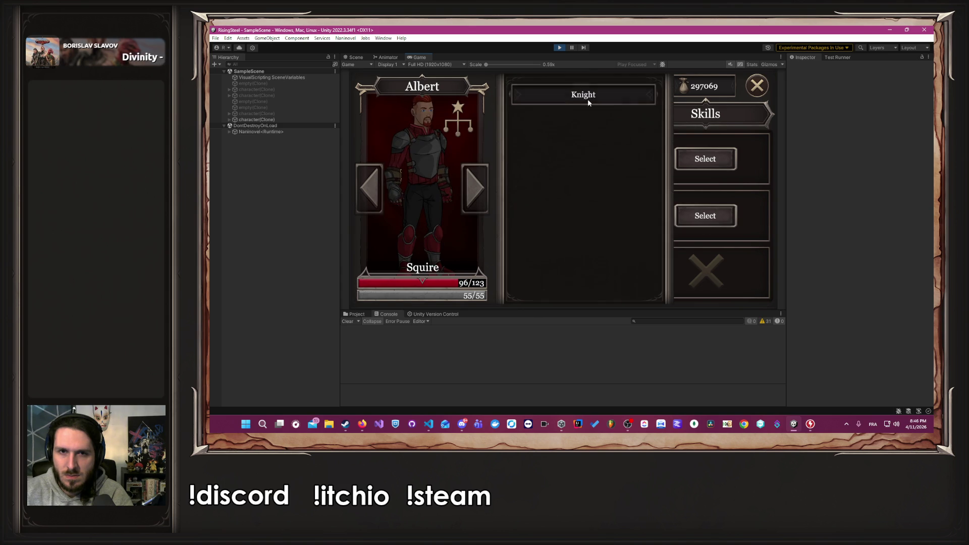
{"action": "left_click", "coordinate": [588, 98]}
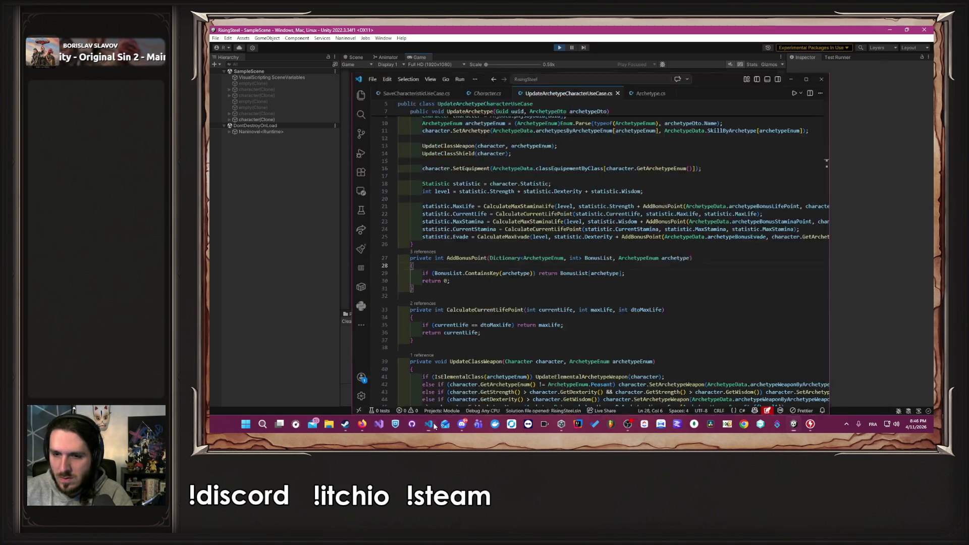
Max the Knight's stats at 99 (Evade 87, life 96/500), then stop the game.
{"action": "left_click", "coordinate": [811, 424]}
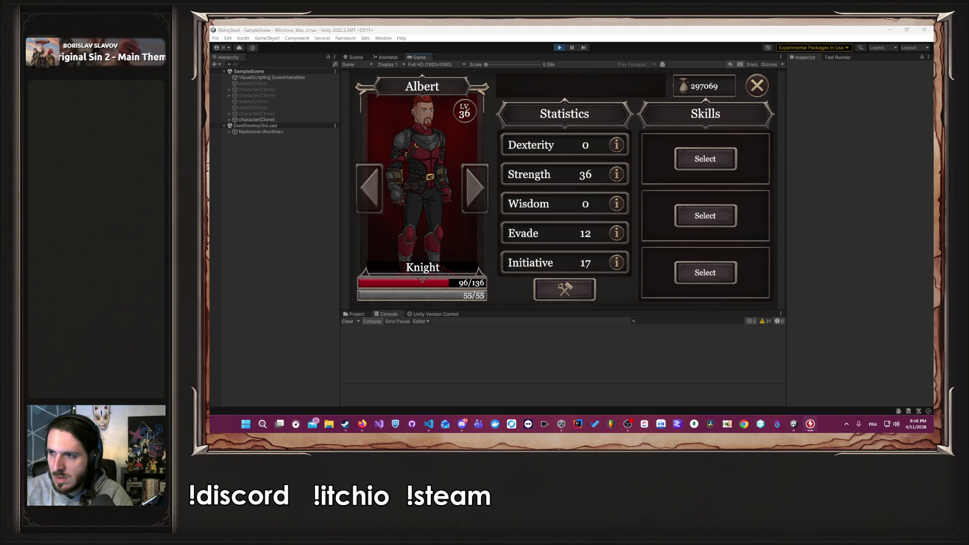
{"action": "left_click", "coordinate": [565, 290]}
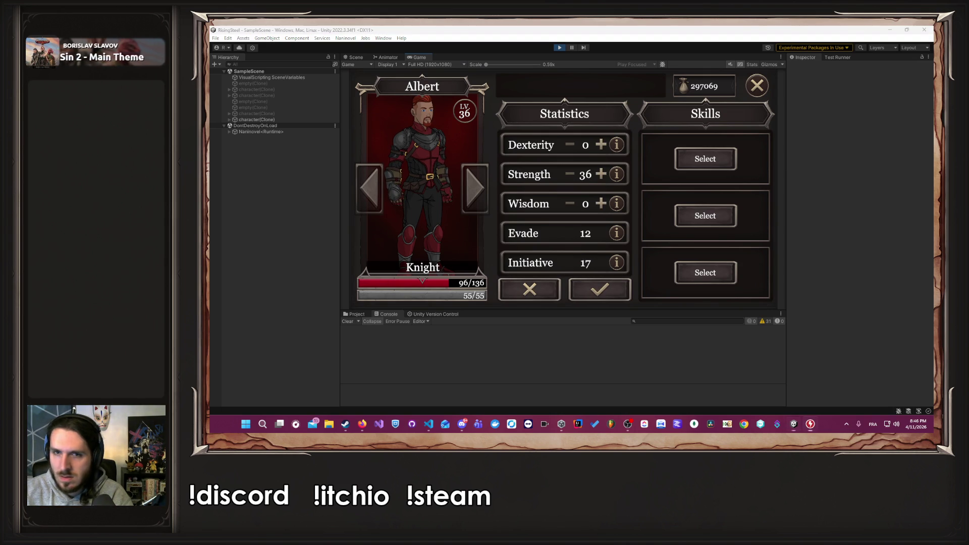
{"action": "left_click", "coordinate": [601, 145]}
{"action": "left_click", "coordinate": [601, 174]}
{"action": "left_click", "coordinate": [601, 174]}
{"action": "left_click", "coordinate": [601, 145]}
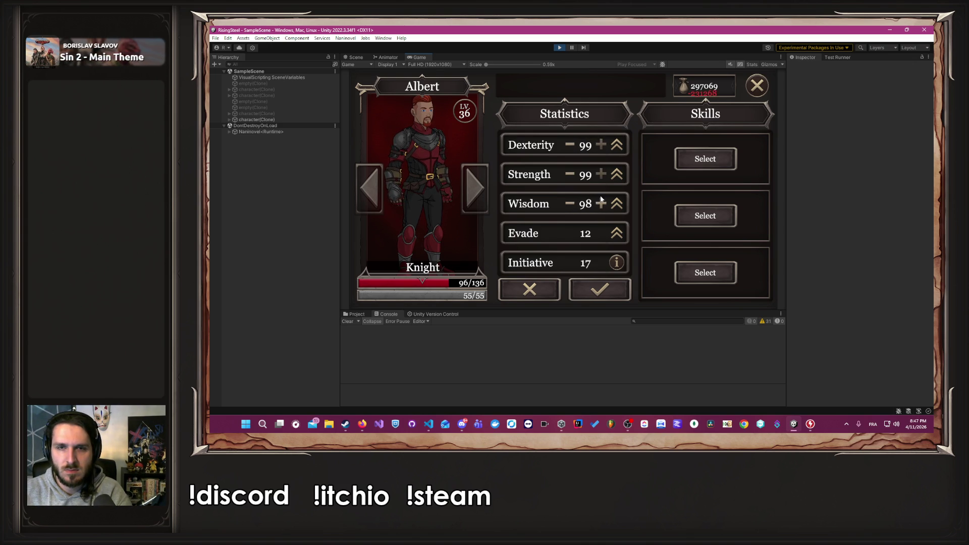
{"action": "left_click", "coordinate": [605, 292]}
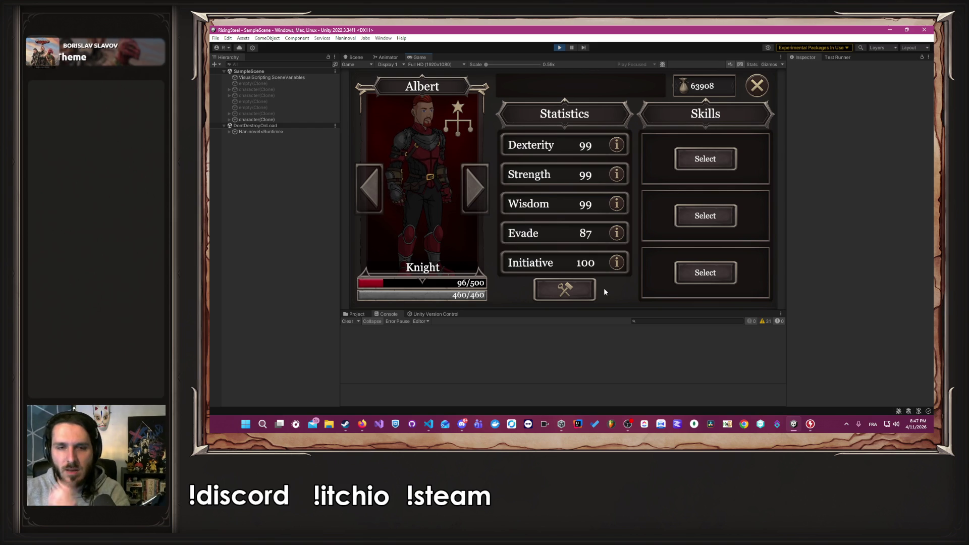
{"action": "left_click", "coordinate": [557, 48]}
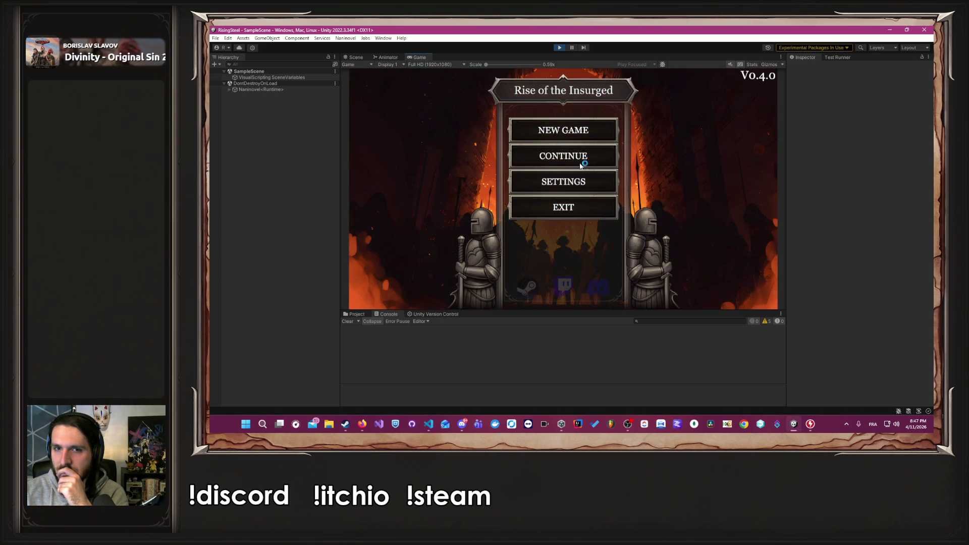
Stop the resumed game, start a new game named 'test', choose a character and open Training.
{"action": "left_click", "coordinate": [580, 163]}
{"action": "left_click", "coordinate": [559, 49]}
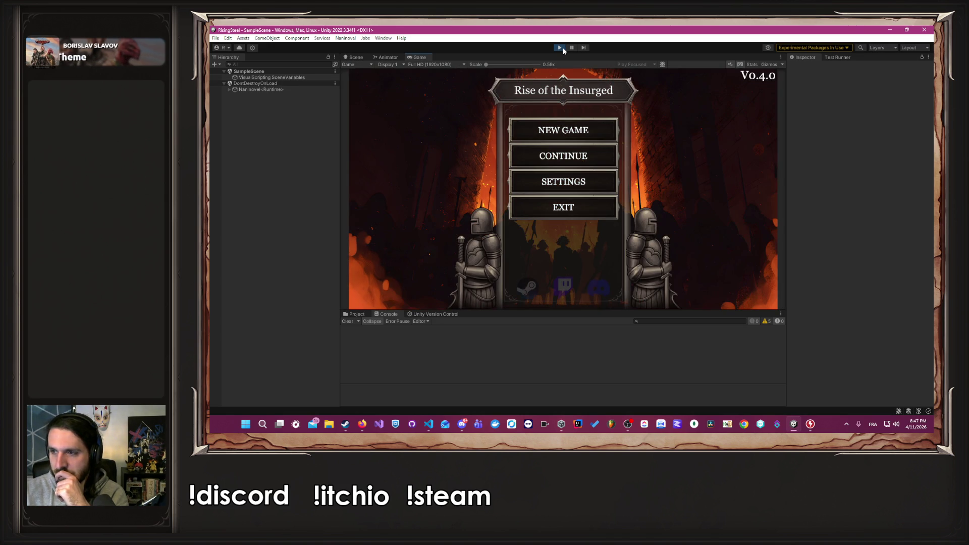
{"action": "left_click", "coordinate": [571, 134]}
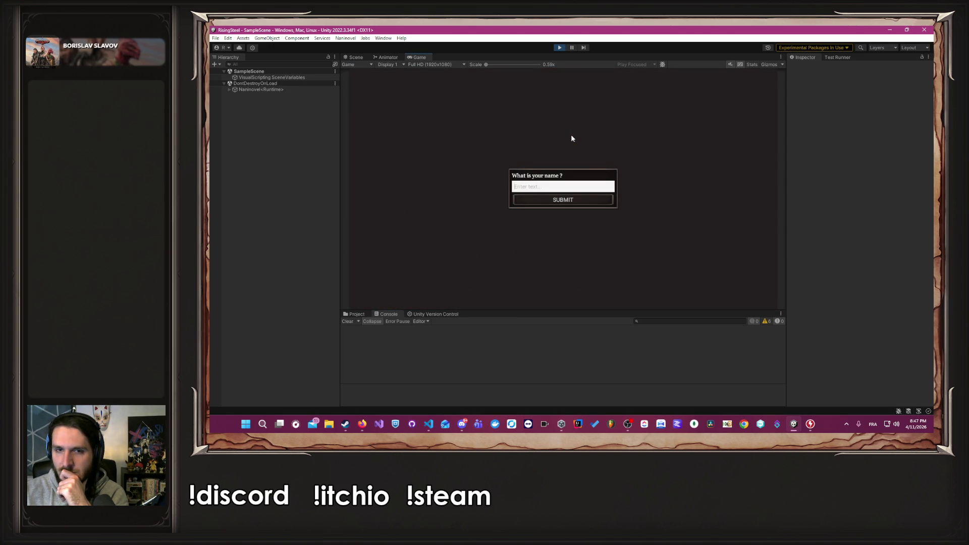
{"action": "type", "text": "test"}
{"action": "key", "text": "Return"}
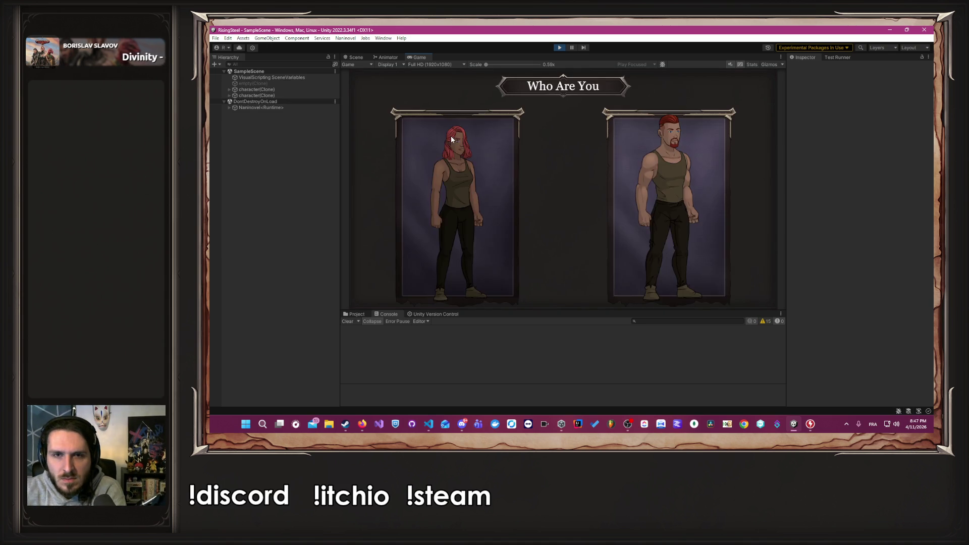
{"action": "left_click", "coordinate": [697, 197]}
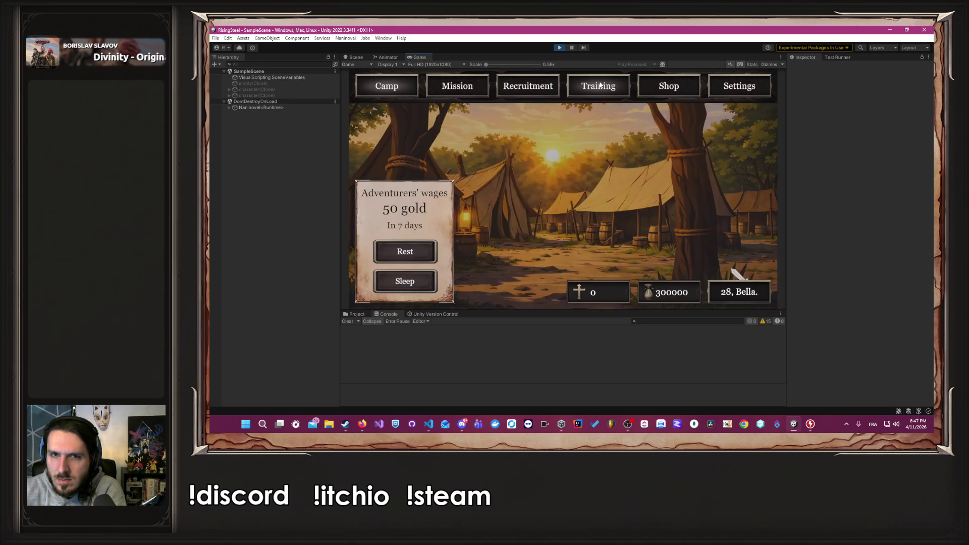
{"action": "left_click", "coordinate": [436, 271]}
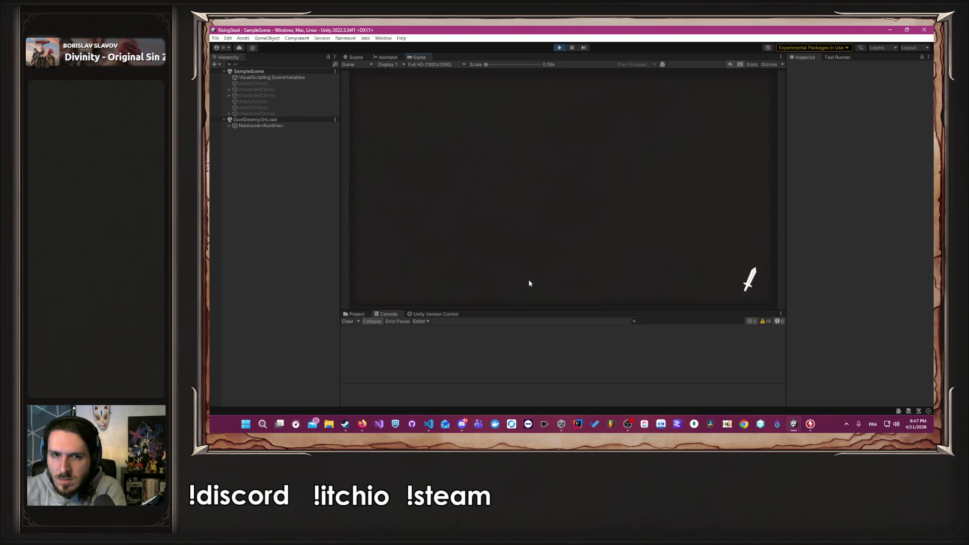
Raise Albert's Dexterity, confirm it and promote him to Hunter.
{"action": "left_click", "coordinate": [551, 289]}
{"action": "left_click", "coordinate": [601, 146]}
{"action": "left_click", "coordinate": [601, 145]}
{"action": "left_click", "coordinate": [601, 145]}
{"action": "left_click", "coordinate": [601, 146]}
{"action": "left_click", "coordinate": [601, 145]}
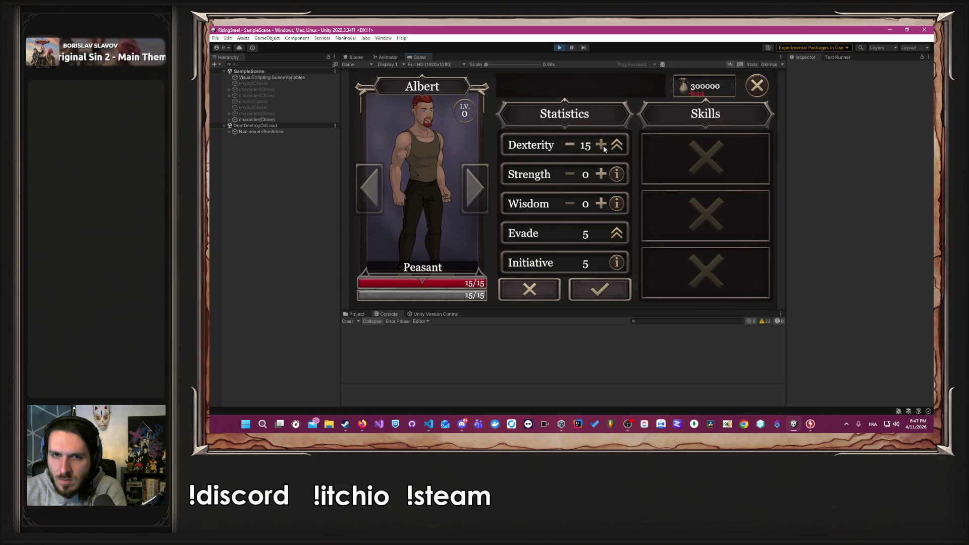
{"action": "left_click", "coordinate": [600, 145]}
{"action": "left_click", "coordinate": [601, 145]}
{"action": "left_click", "coordinate": [600, 290]}
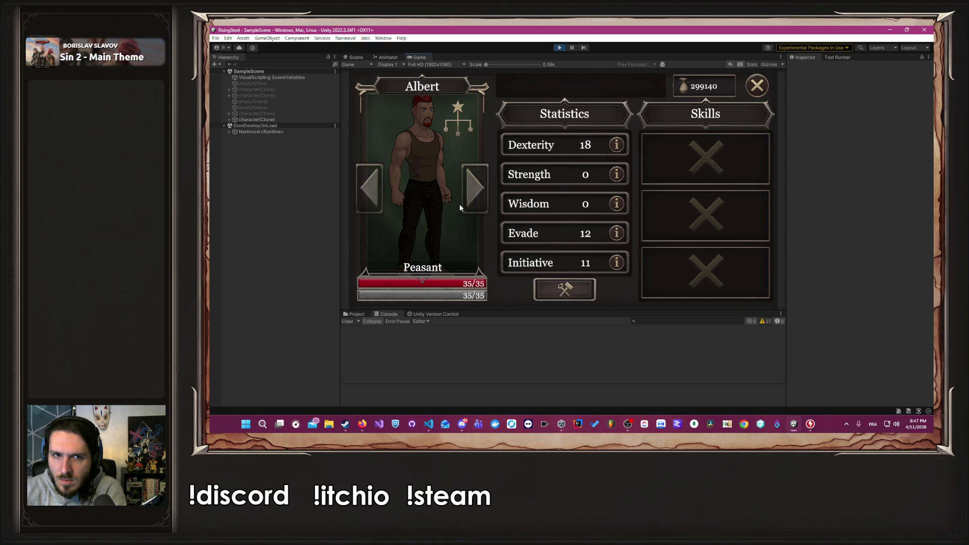
{"action": "left_click", "coordinate": [563, 97]}
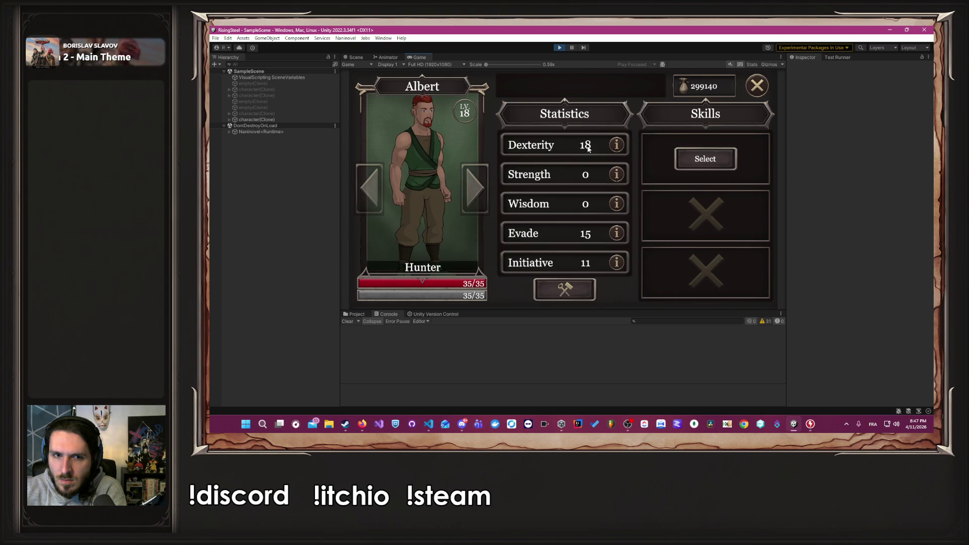
Raise the Hunter's Dexterity further, confirm and promote to Agent.
{"action": "left_click", "coordinate": [564, 298]}
{"action": "left_click", "coordinate": [604, 146]}
{"action": "left_click", "coordinate": [605, 146]}
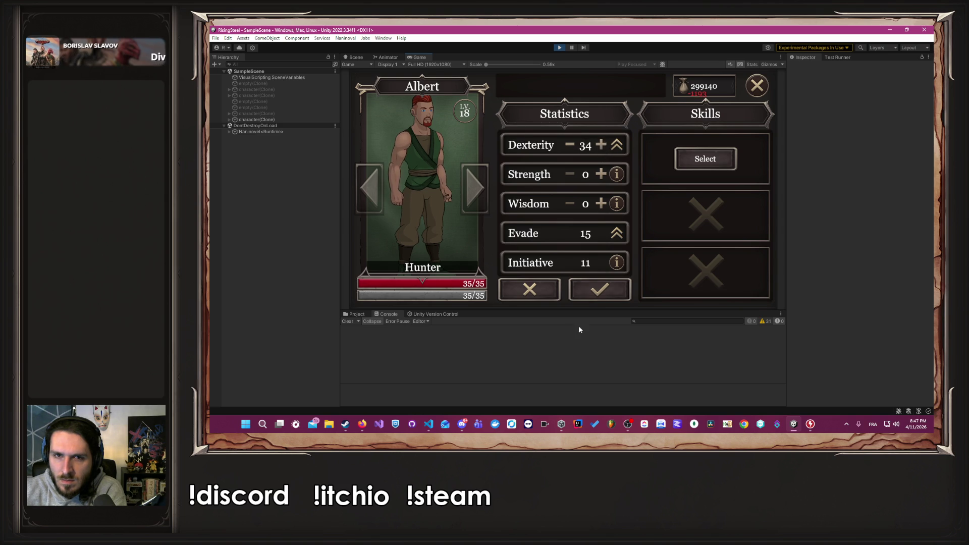
{"action": "left_click", "coordinate": [592, 291]}
{"action": "left_click", "coordinate": [583, 94]}
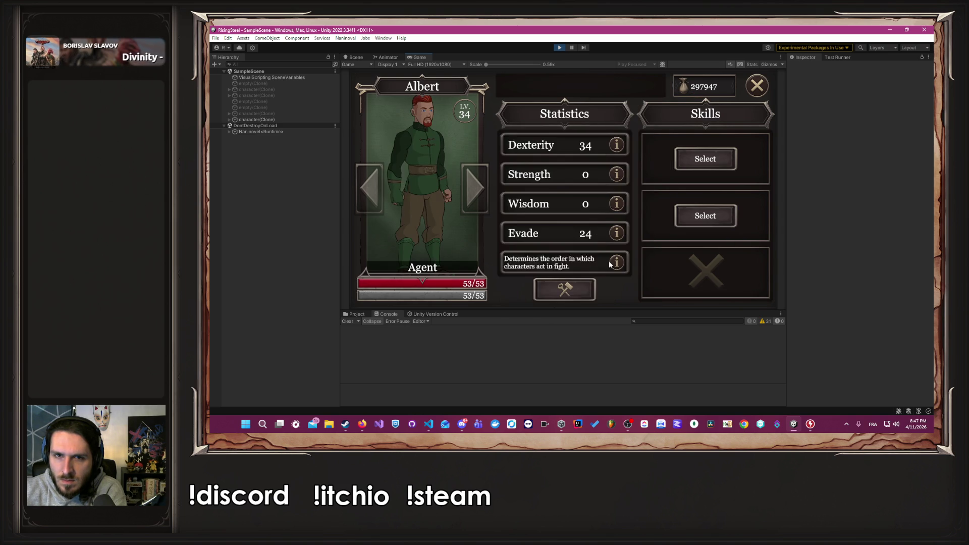
Bring Dexterity to 37 and promote the Agent to Assassin.
{"action": "left_click", "coordinate": [564, 289]}
{"action": "left_click", "coordinate": [601, 145]}
{"action": "left_click", "coordinate": [601, 145]}
{"action": "left_click", "coordinate": [601, 145]}
{"action": "left_click", "coordinate": [601, 289]}
{"action": "left_click", "coordinate": [580, 87]}
{"action": "left_click", "coordinate": [598, 103]}
{"action": "left_click", "coordinate": [584, 290]}
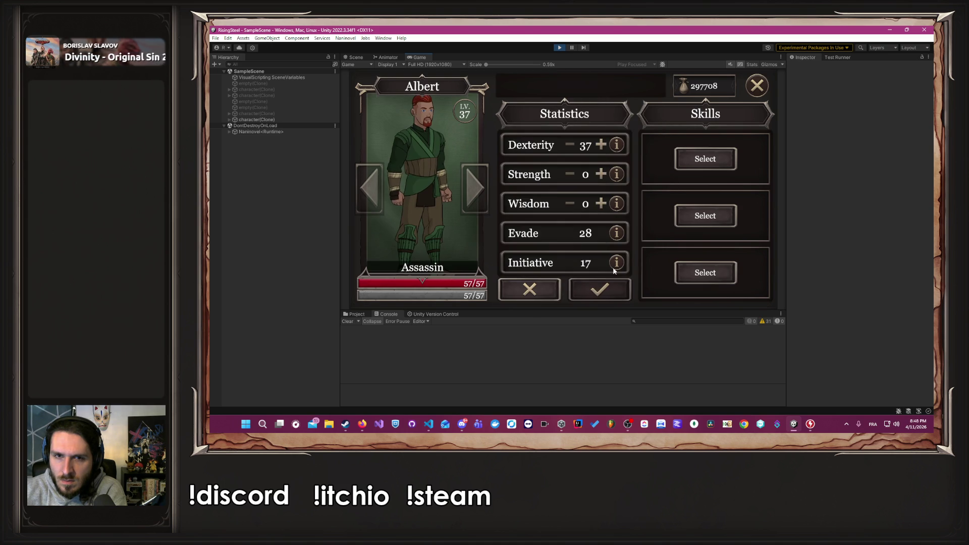
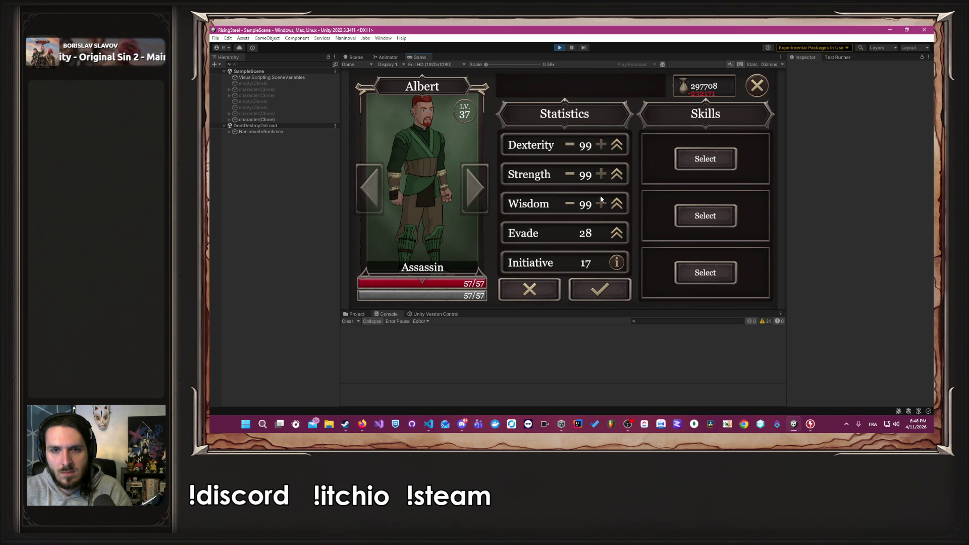
Confirm the Assassin's 99 Dexterity, Strength and Wisdom, then stop Play mode.
{"action": "left_click", "coordinate": [614, 287]}
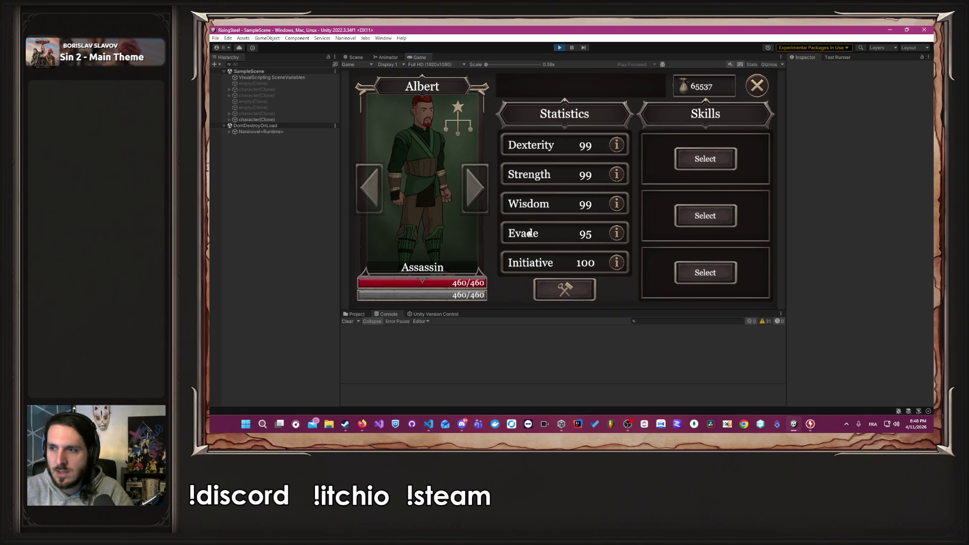
{"action": "left_click", "coordinate": [560, 48]}
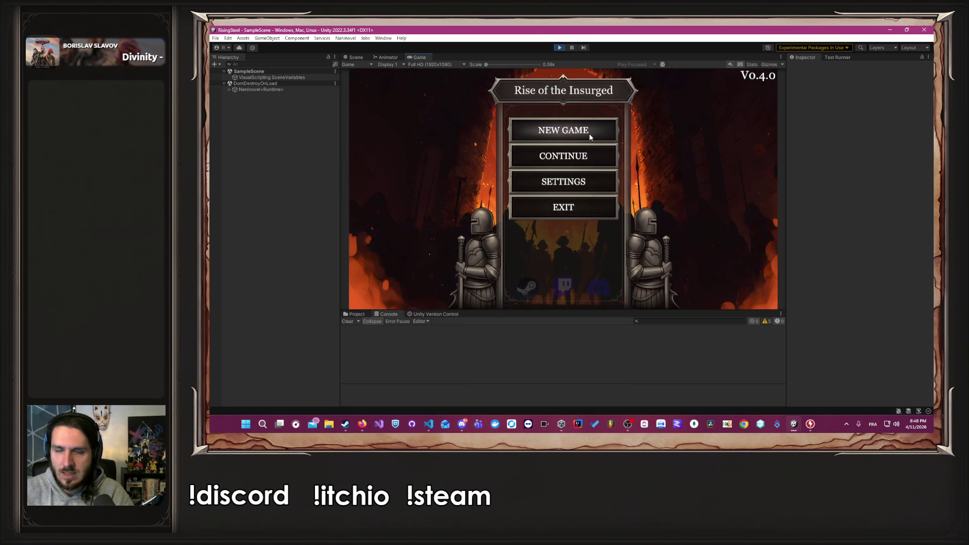
Start a new game named 'Albert' with the male character portrait.
{"action": "left_click", "coordinate": [589, 133]}
{"action": "type", "text": "Albert"}
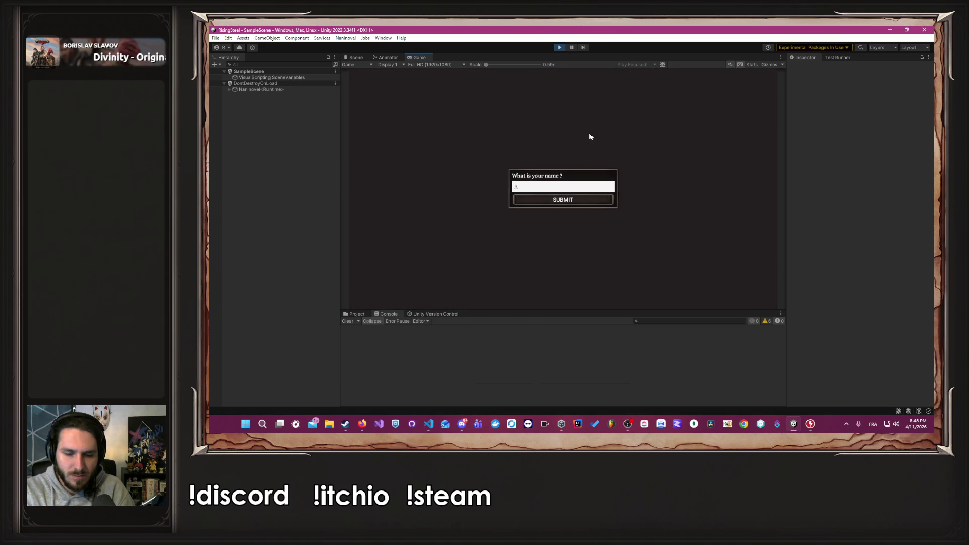
{"action": "key", "text": "Return"}
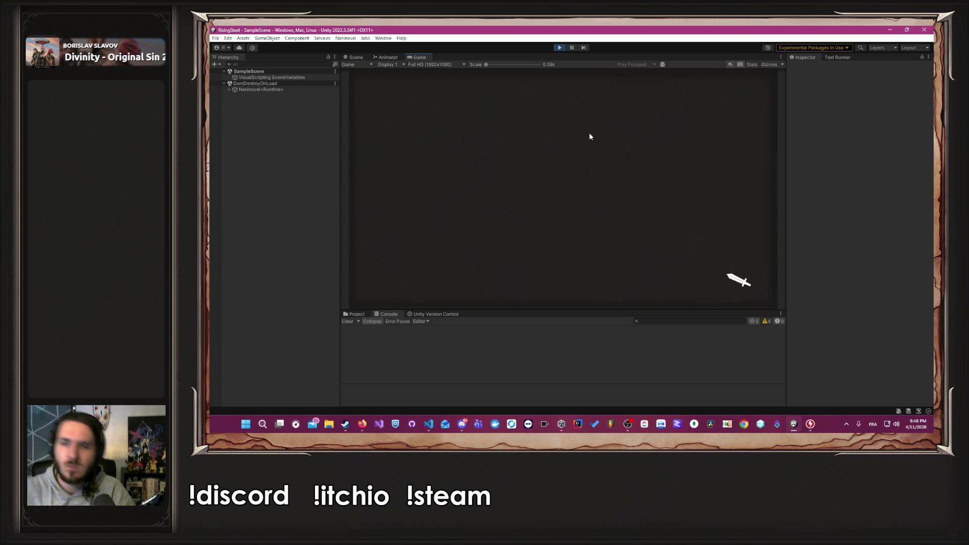
{"action": "left_click", "coordinate": [649, 171]}
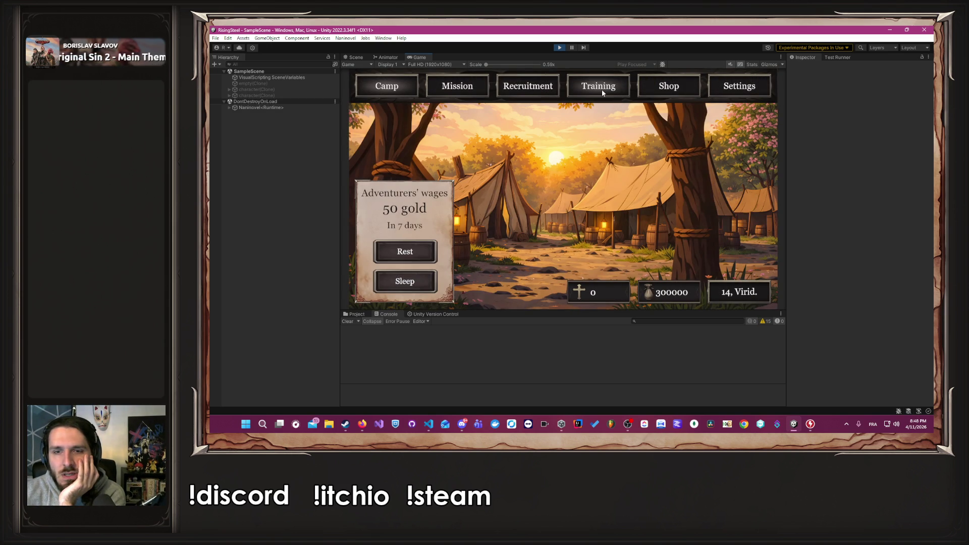
In Training, raise Wisdom to 28, confirm it, and accept the Arcanist class.
{"action": "left_click", "coordinate": [602, 90]}
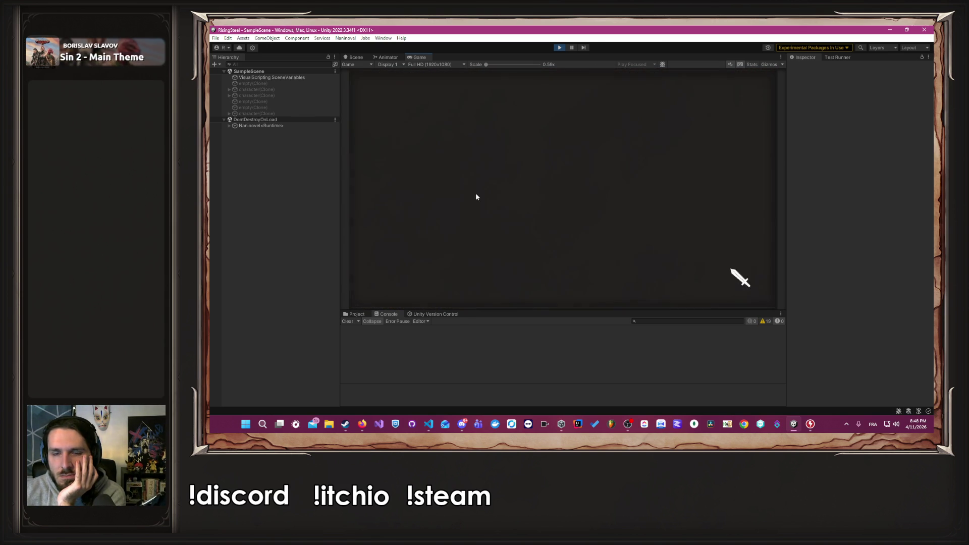
{"action": "double_click", "coordinate": [601, 203]}
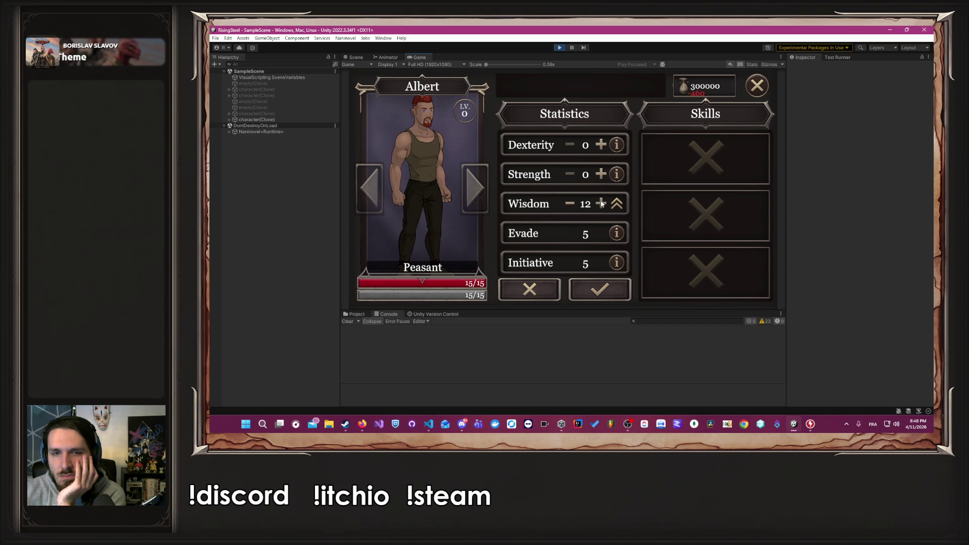
{"action": "left_click", "coordinate": [598, 289]}
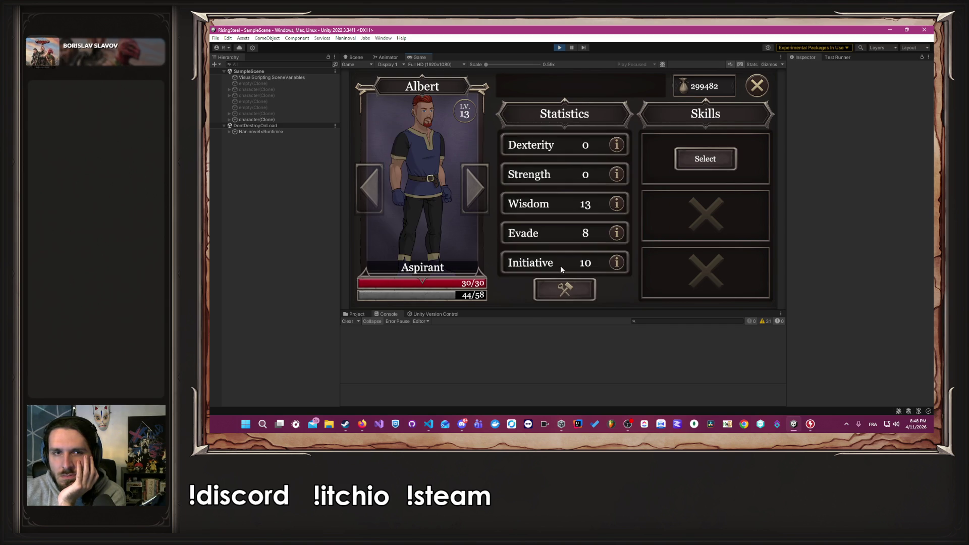
{"action": "left_click", "coordinate": [600, 204]}
{"action": "left_click", "coordinate": [600, 204]}
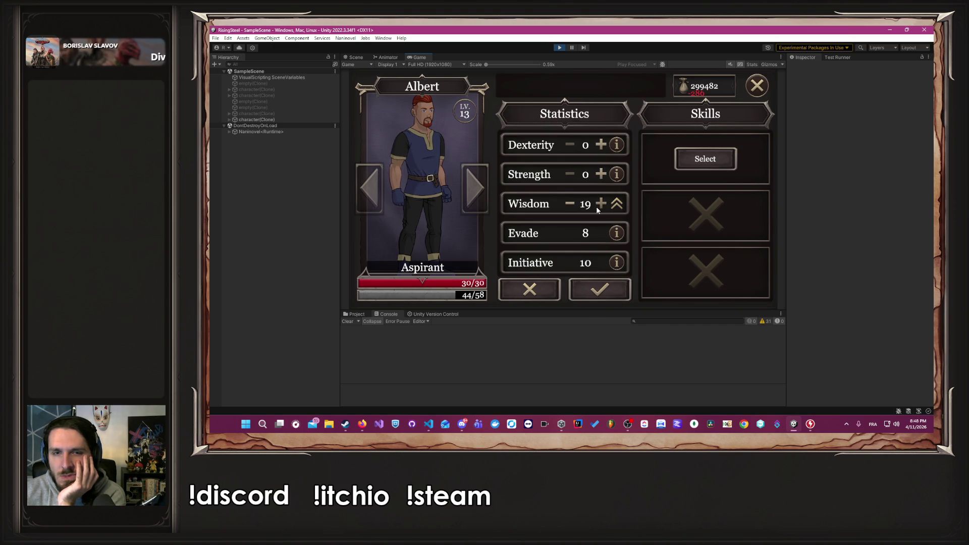
{"action": "left_click", "coordinate": [600, 204]}
{"action": "left_click", "coordinate": [600, 204]}
{"action": "left_click", "coordinate": [600, 204]}
{"action": "left_click", "coordinate": [599, 204]}
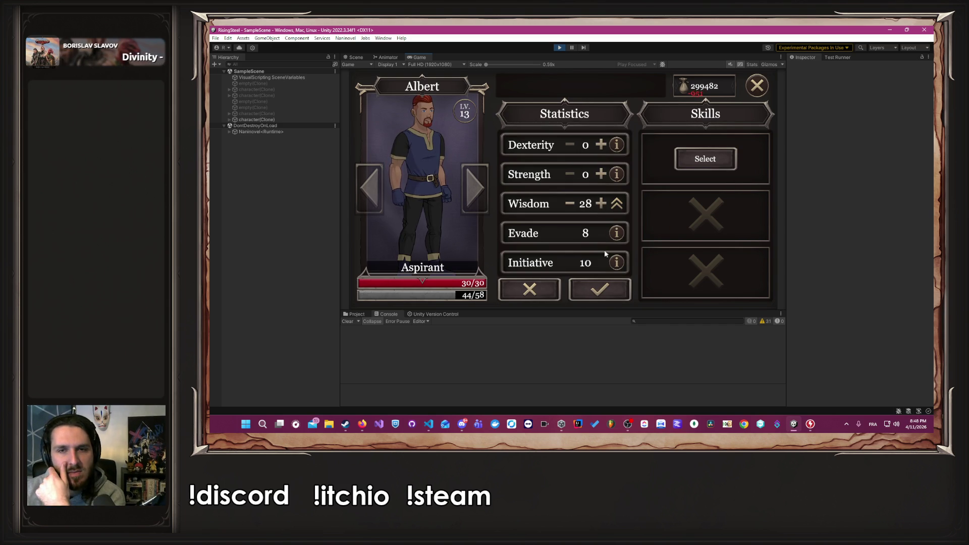
{"action": "left_click", "coordinate": [600, 290]}
{"action": "left_click", "coordinate": [581, 96]}
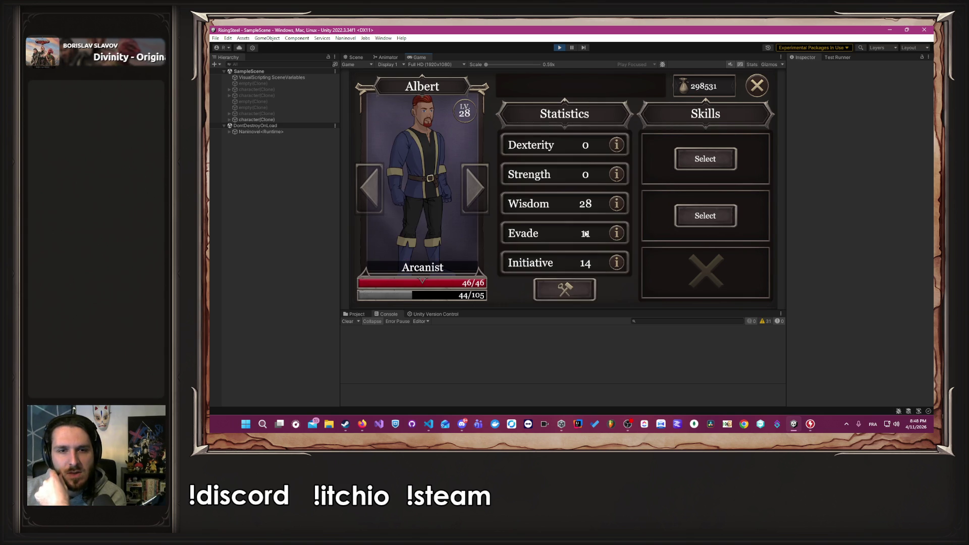
Raise Wisdom to 45, accept the Mage class, then apply all three stats at 99.
{"action": "left_click", "coordinate": [601, 203]}
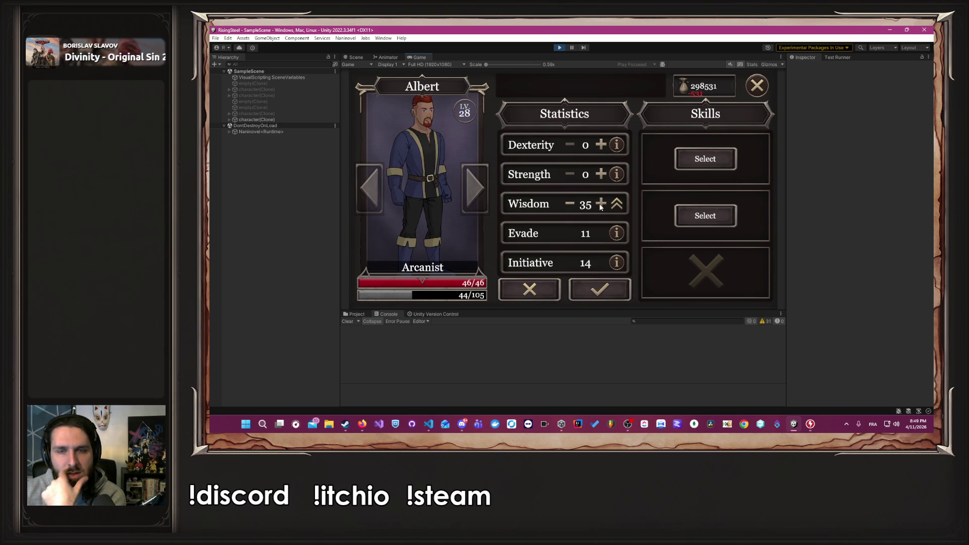
{"action": "left_click", "coordinate": [601, 204]}
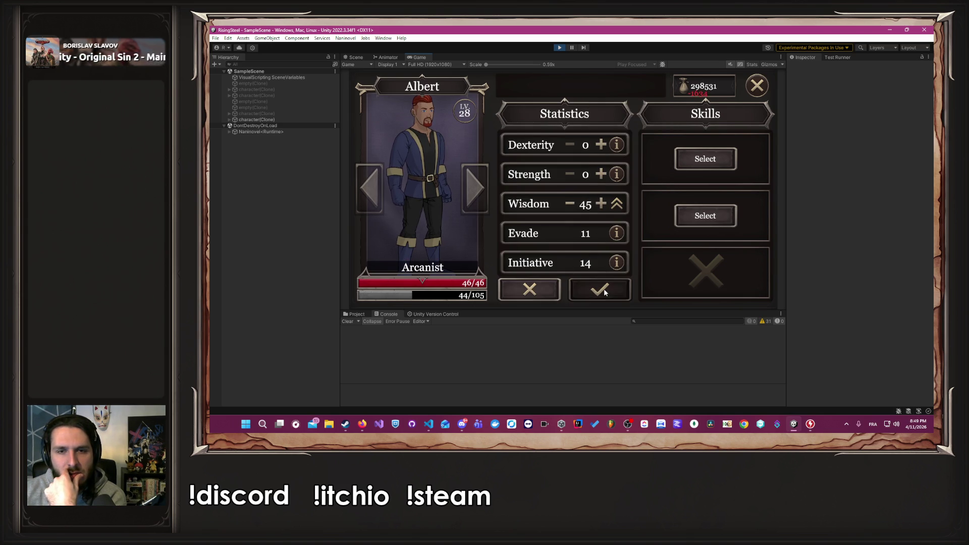
{"action": "left_click", "coordinate": [585, 289]}
{"action": "left_click", "coordinate": [579, 97]}
{"action": "left_click", "coordinate": [582, 283]}
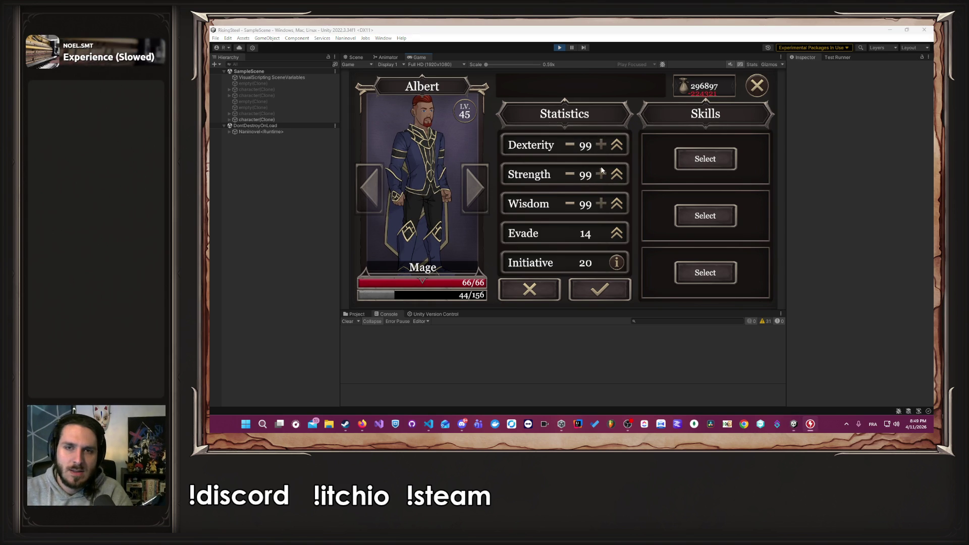
{"action": "left_click", "coordinate": [599, 297]}
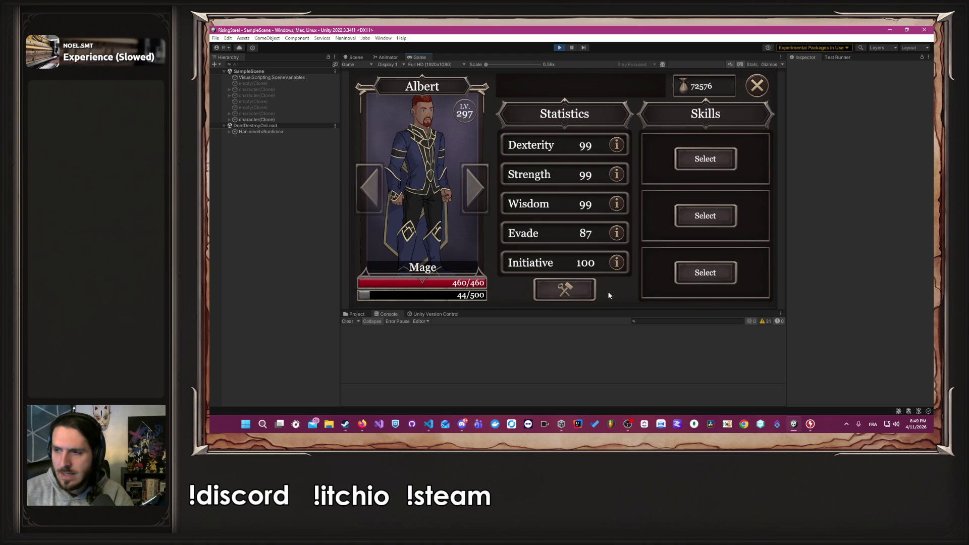
{"action": "left_click", "coordinate": [429, 424]}
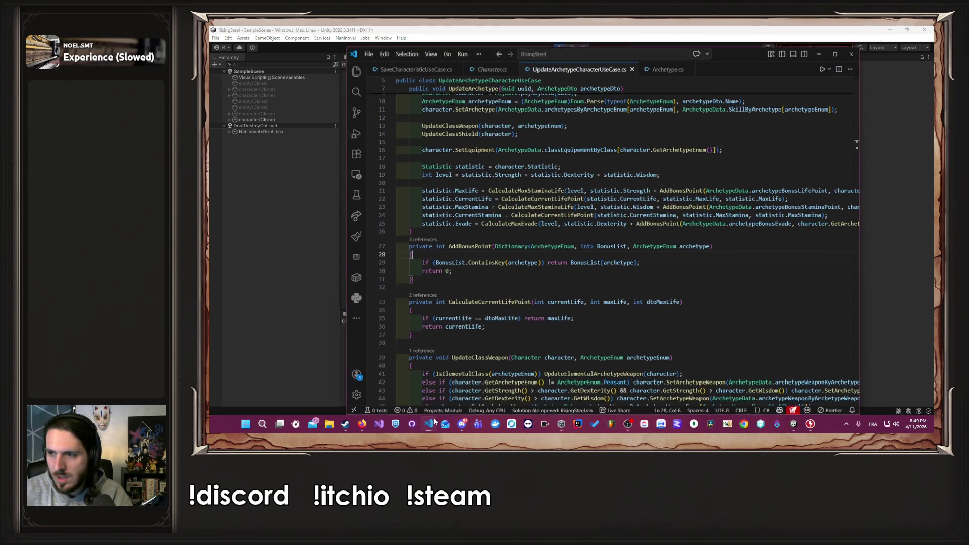
{"action": "left_click", "coordinate": [684, 274]}
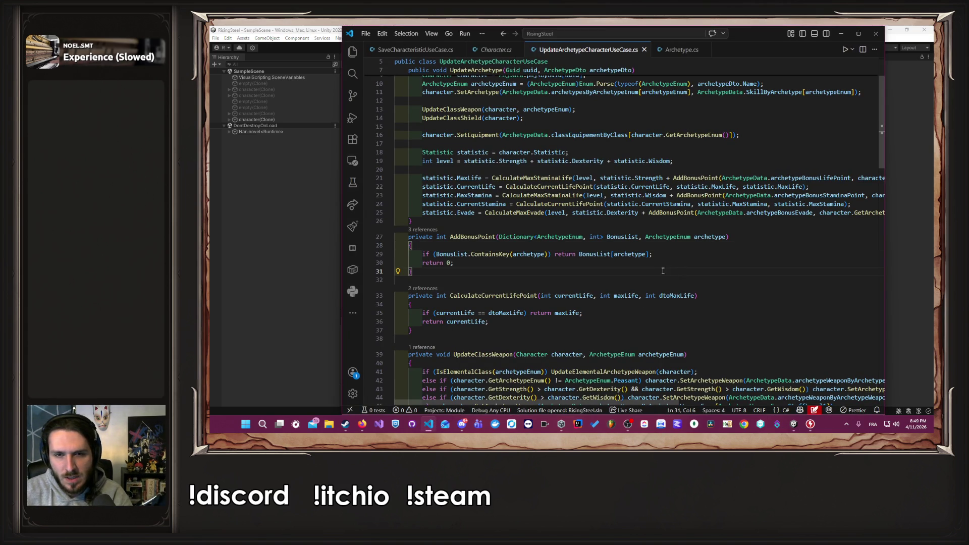
{"action": "scroll", "coordinate": [662, 271], "scroll_direction": "up", "scroll_amount": 3}
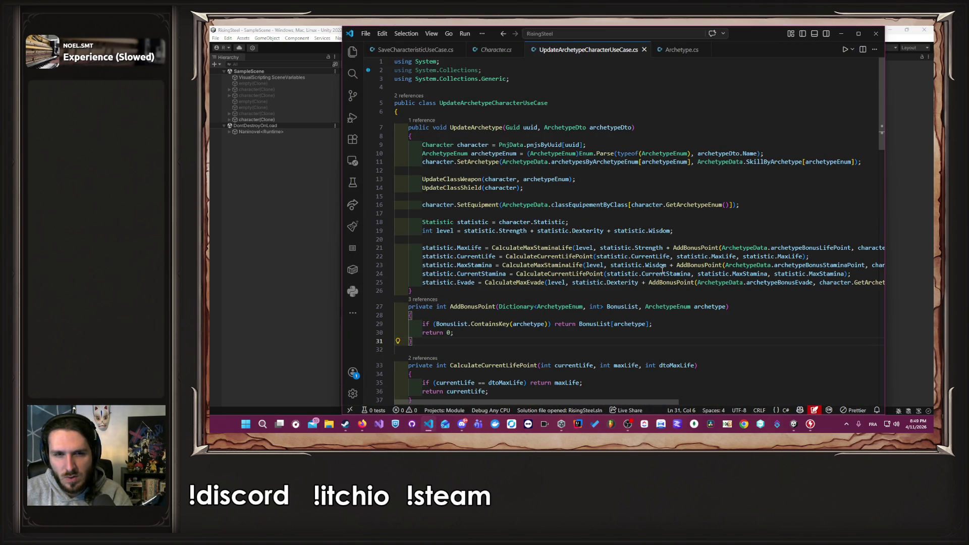
{"action": "left_click_drag", "start_coordinate": [505, 256], "coordinate": [809, 256]}
{"action": "left_click", "coordinate": [810, 256]}
{"action": "key", "text": "ctrl+Tab"}
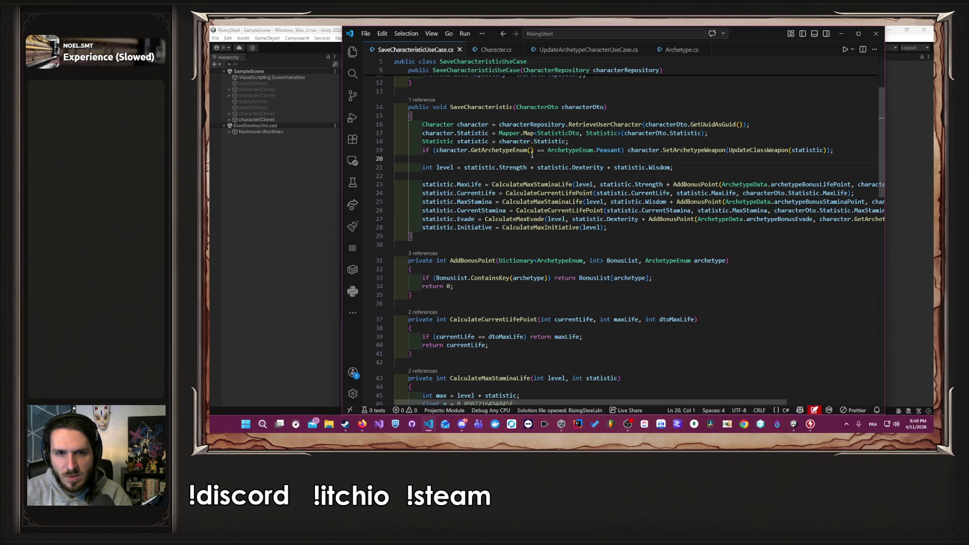
{"action": "left_click", "coordinate": [555, 193]}
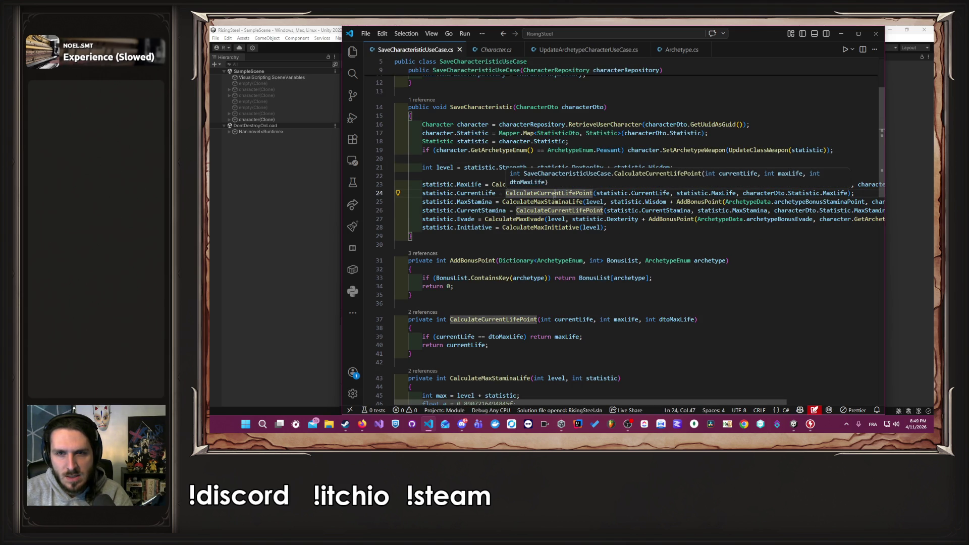
{"action": "left_click", "coordinate": [816, 194]}
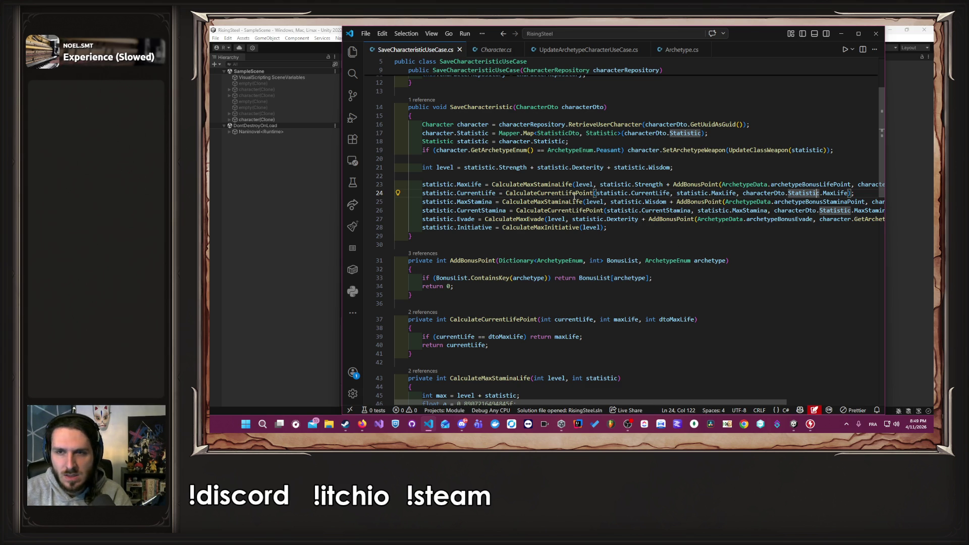
{"action": "left_click", "coordinate": [574, 193]}
{"action": "left_click", "coordinate": [575, 194], "text": "ctrl"}
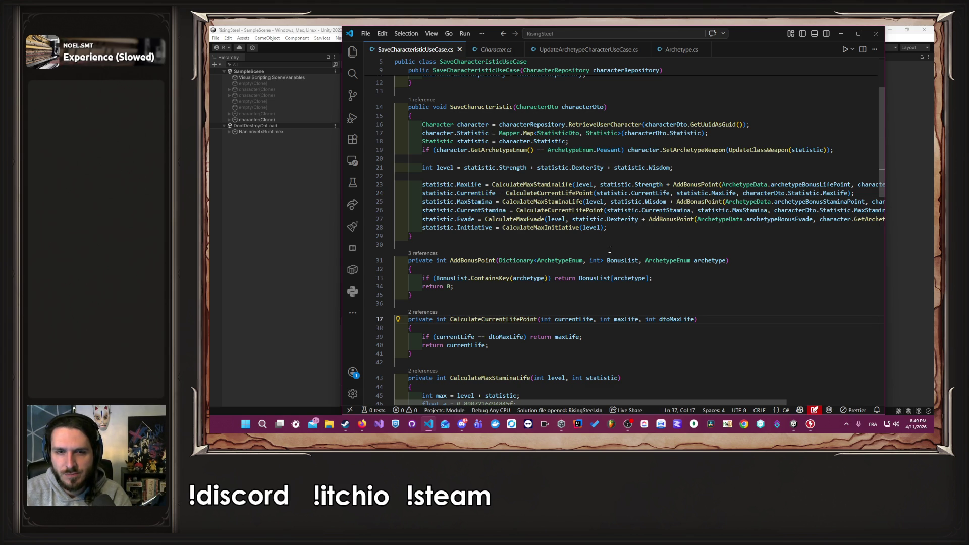
{"action": "double_click", "coordinate": [682, 320]}
{"action": "left_click", "coordinate": [626, 319]}
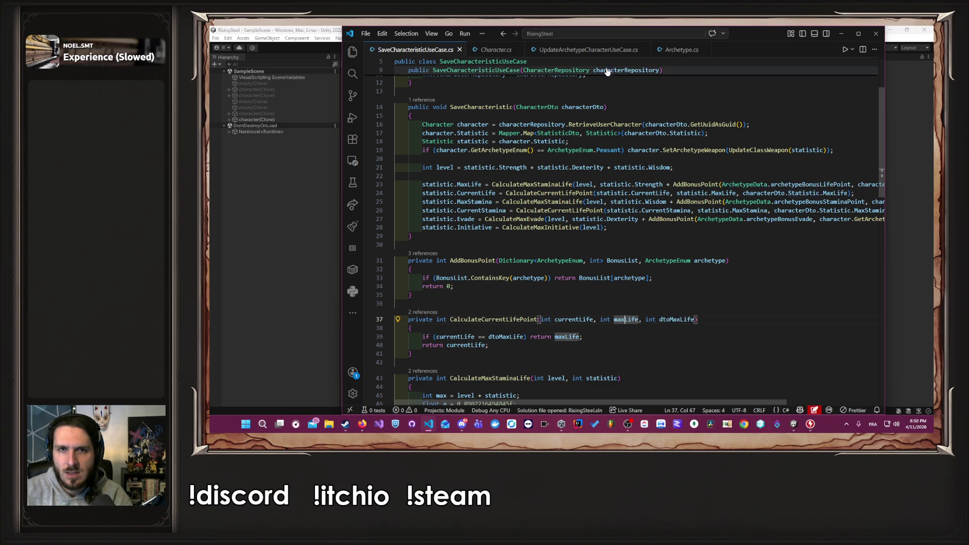
{"action": "left_click", "coordinate": [597, 53]}
{"action": "scroll", "coordinate": [625, 163], "scroll_direction": "down", "scroll_amount": 6}
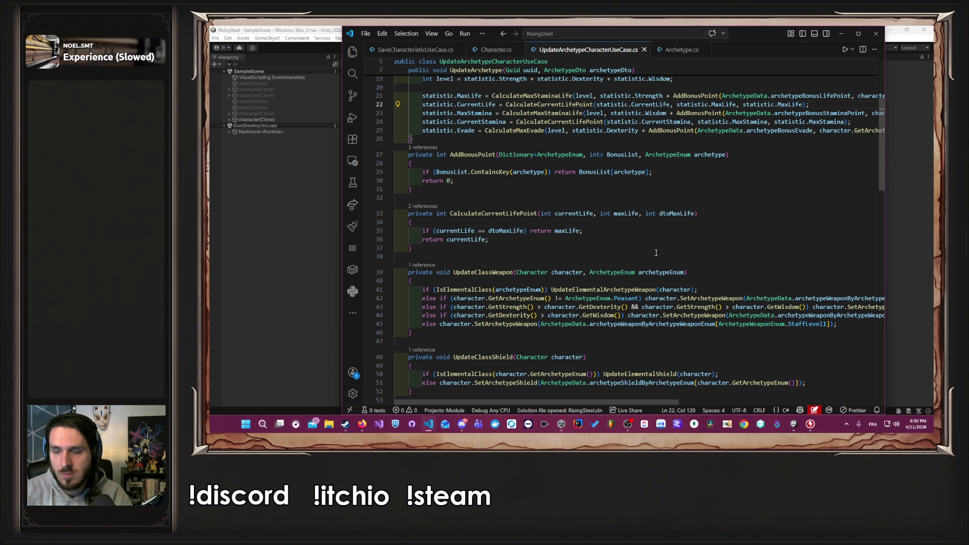
{"action": "scroll", "coordinate": [657, 252], "scroll_direction": "up", "scroll_amount": 1}
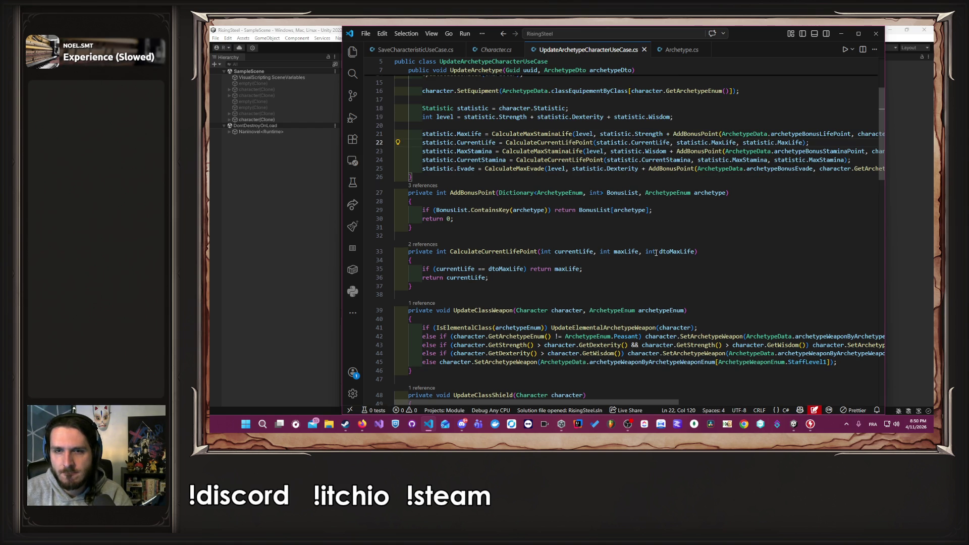
{"action": "left_click_drag", "start_coordinate": [683, 143], "coordinate": [793, 143]}
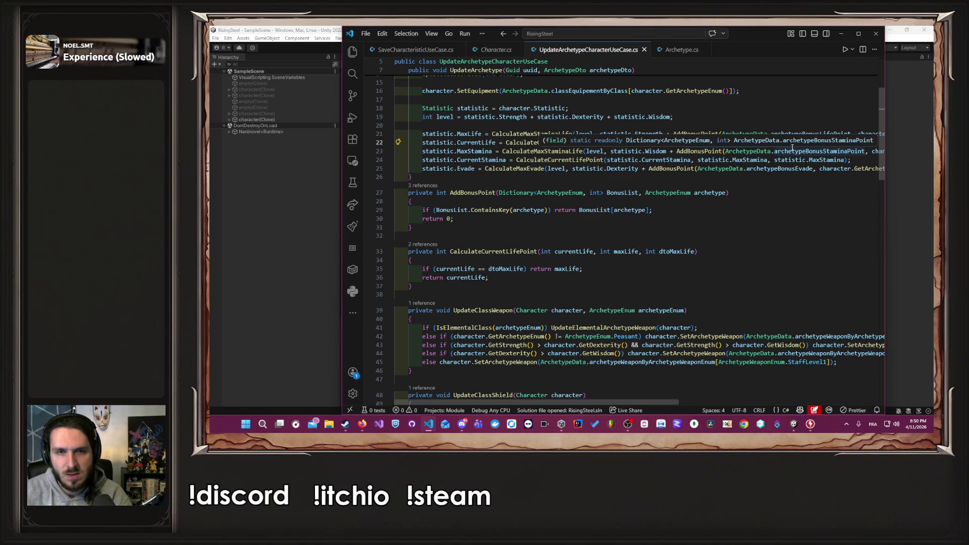
{"action": "left_click", "coordinate": [754, 237]}
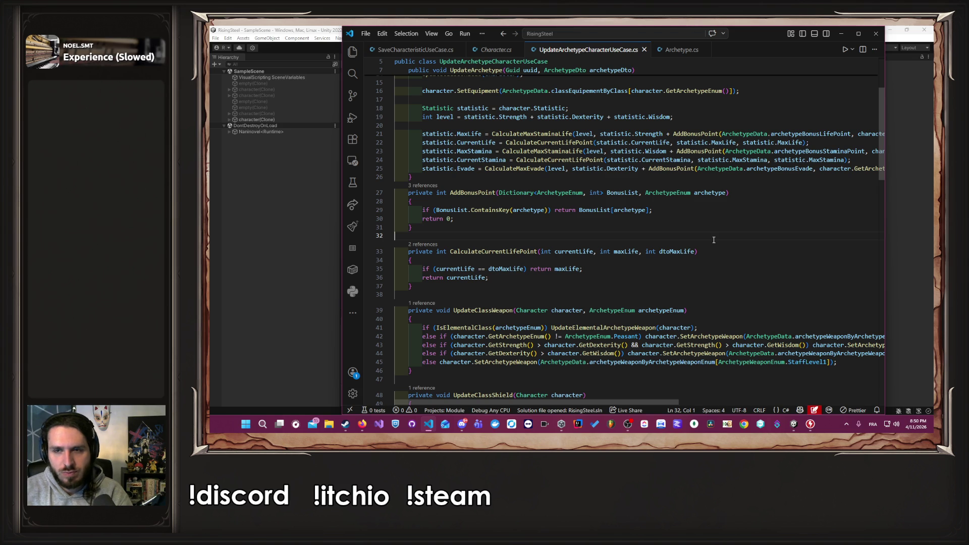
{"action": "scroll", "coordinate": [708, 221], "scroll_direction": "up", "scroll_amount": 2}
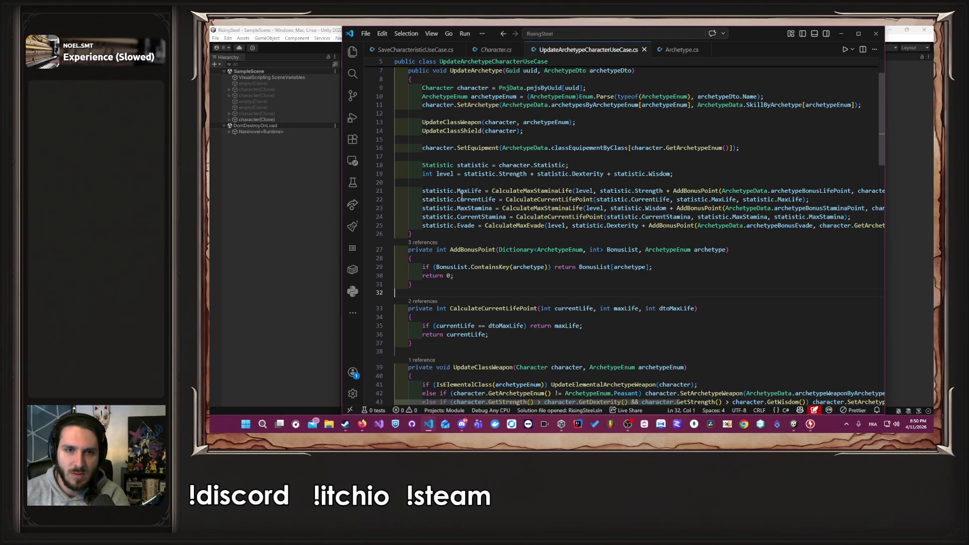
Replace the CalculateCurrentLifePoint call for current life with statistic.MaxLife.
{"action": "left_click", "coordinate": [422, 190]}
{"action": "left_click", "coordinate": [484, 184], "text": "shift"}
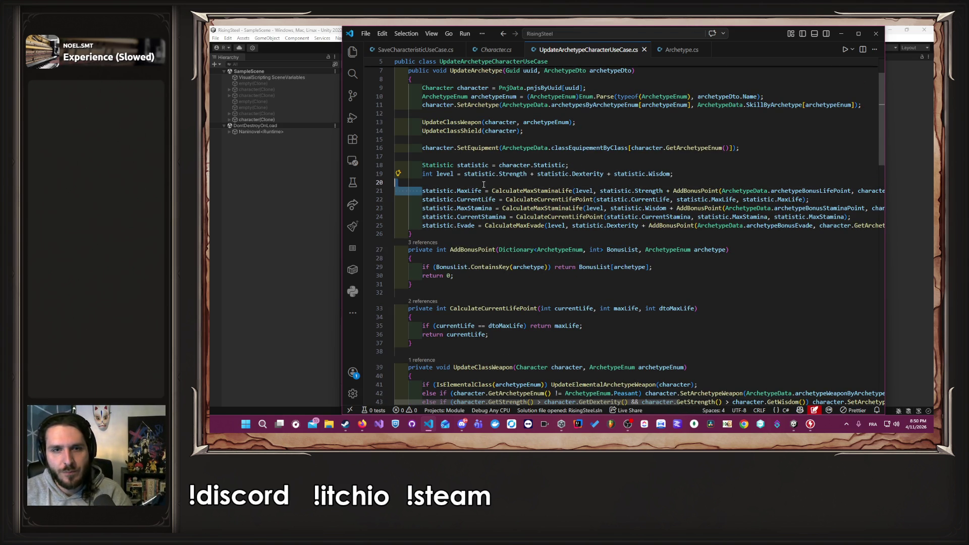
{"action": "left_click", "coordinate": [507, 199]}
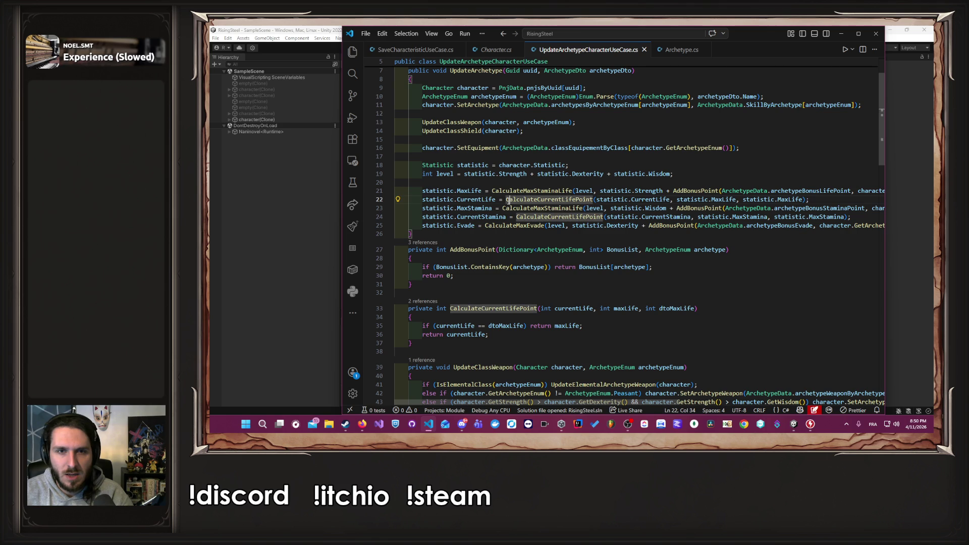
{"action": "left_click_drag", "start_coordinate": [506, 199], "coordinate": [805, 199]}
{"action": "type", "text": "statistic.MaxLife;"}
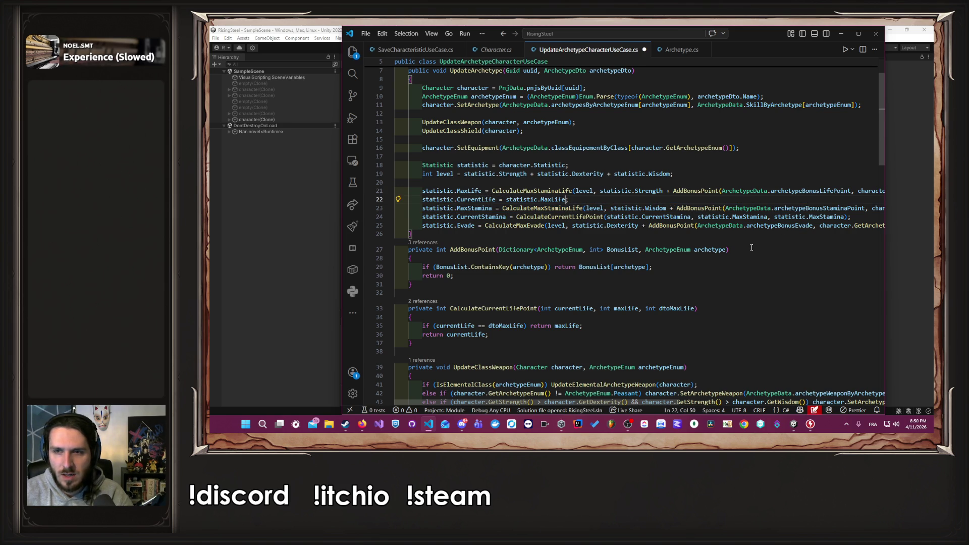
Set CurrentStamina to statistic.MaxStamina on line 24, then return to Unity.
{"action": "mouse_move", "coordinate": [423, 208]}
{"action": "left_mouse_down"}
{"action": "mouse_move", "coordinate": [570, 202]}
{"action": "mouse_move", "coordinate": [493, 208]}
{"action": "mouse_move", "coordinate": [846, 218]}
{"action": "left_mouse_up"}
{"action": "key", "text": "ctrl+c"}
{"action": "left_click", "coordinate": [517, 217]}
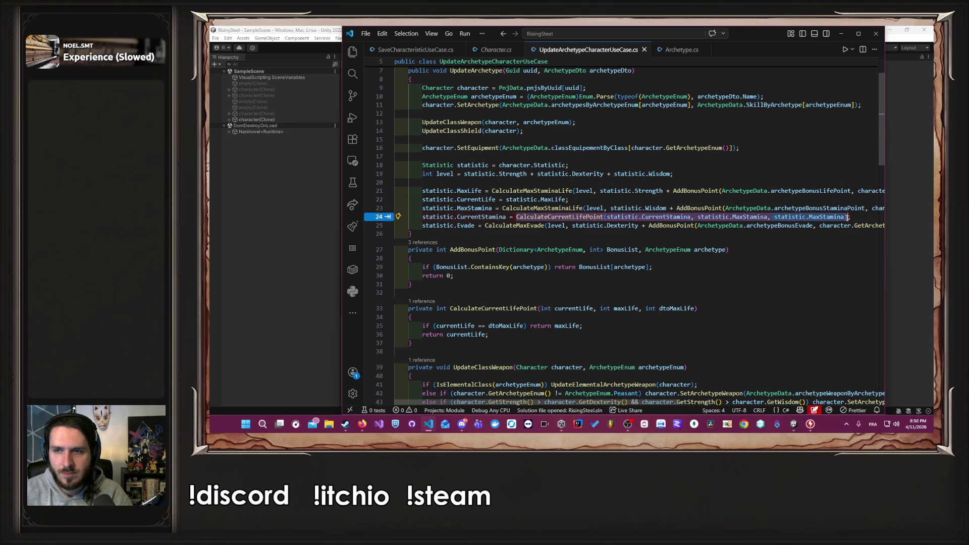
{"action": "key", "text": "ctrl+v"}
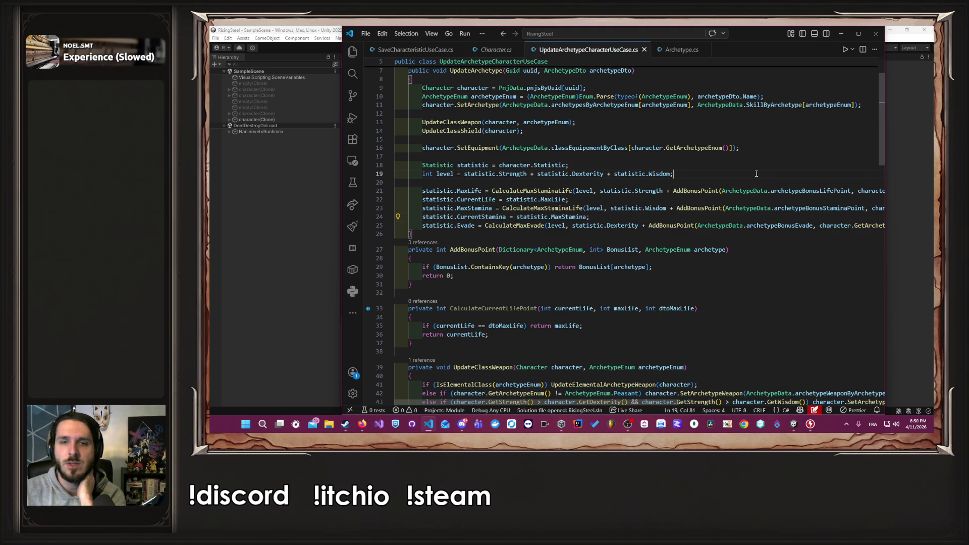
{"action": "key", "text": "alt+Tab"}
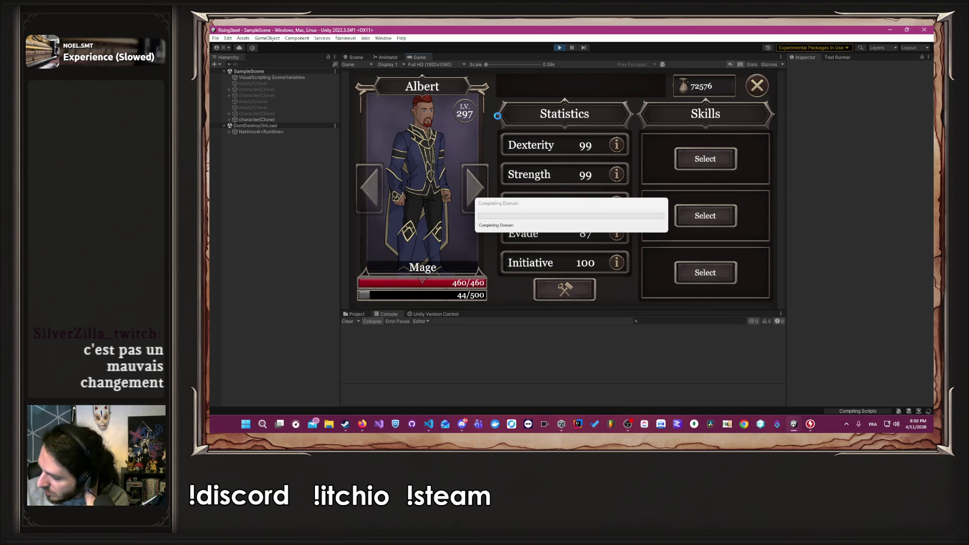
Restart Play mode and begin a new game with the right-hand character.
{"action": "left_click", "coordinate": [557, 48]}
{"action": "left_click", "coordinate": [558, 48]}
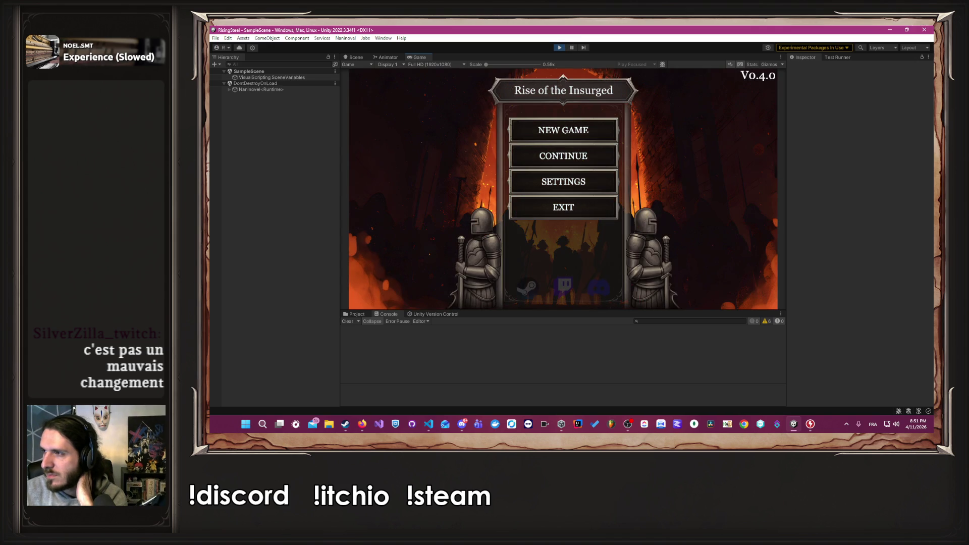
{"action": "left_click", "coordinate": [536, 132]}
{"action": "type", "text": "Albert"}
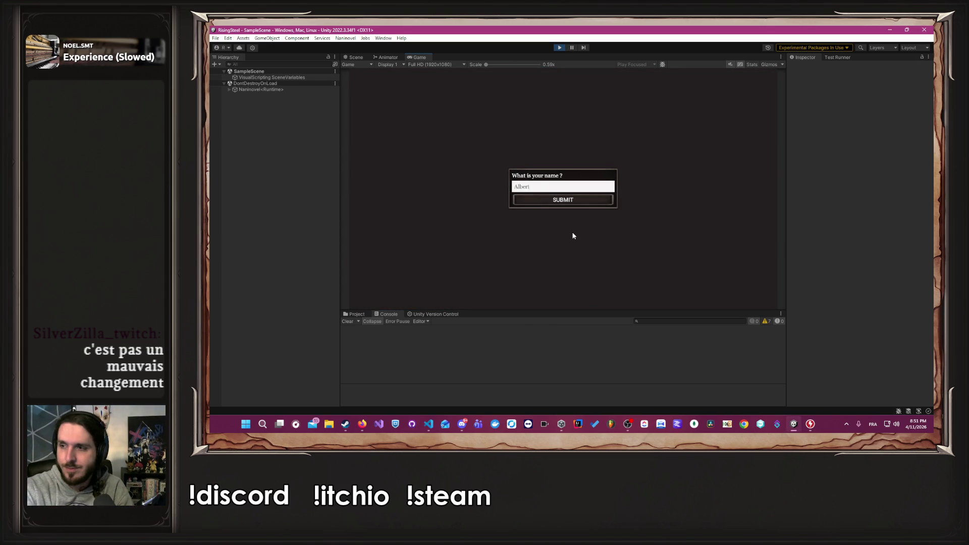
{"action": "key", "text": "Return"}
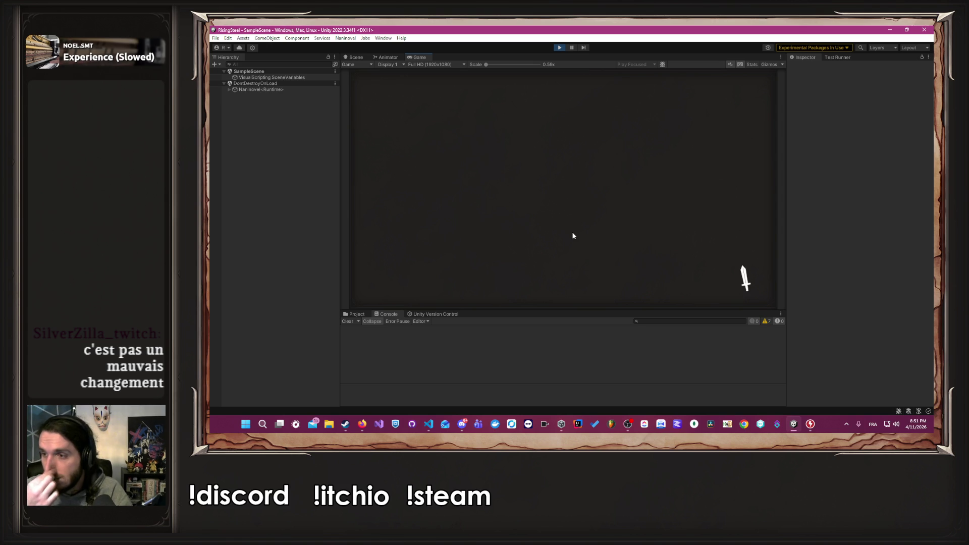
{"action": "left_click", "coordinate": [711, 226]}
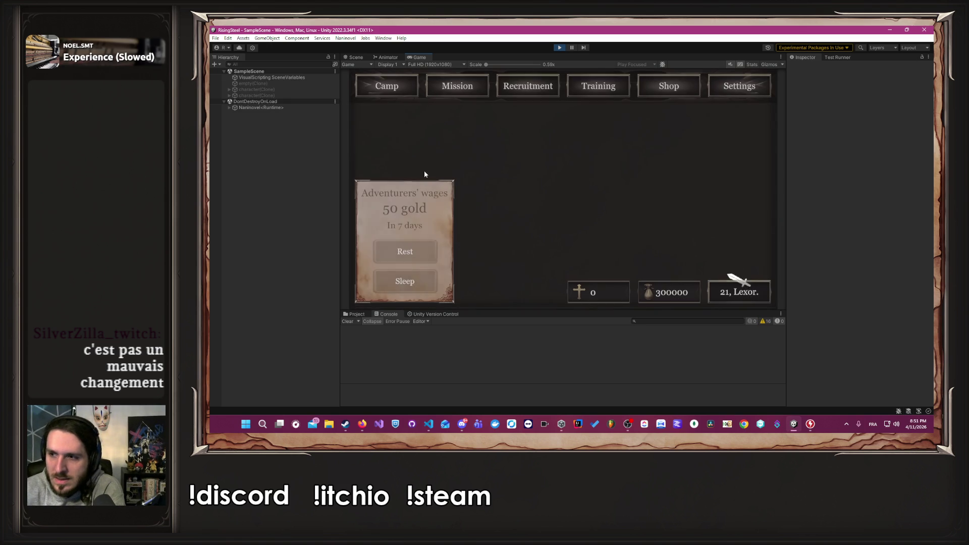
Raise Wisdom in Training, confirm, and promote Albert to the Aspirant class.
{"action": "left_click", "coordinate": [608, 93]}
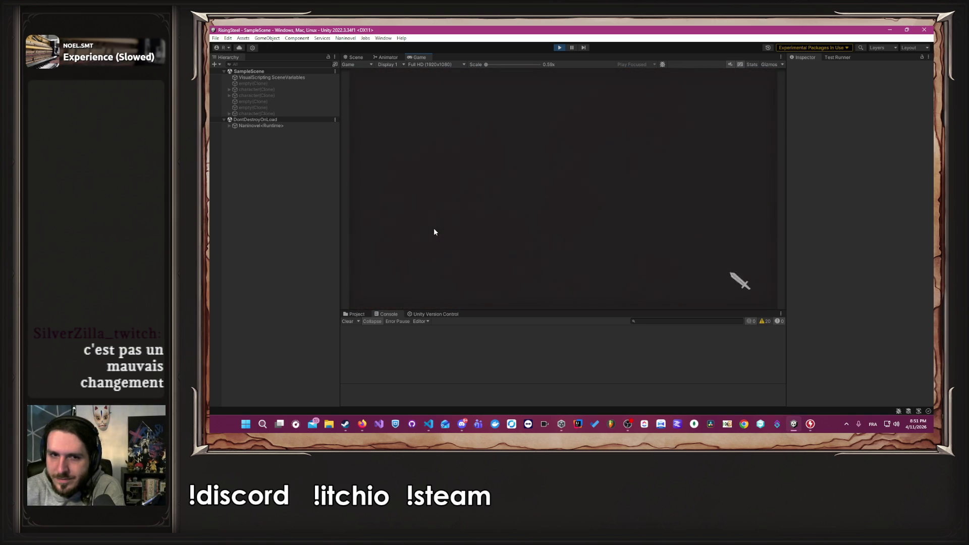
{"action": "triple_click", "coordinate": [601, 203]}
{"action": "triple_click", "coordinate": [601, 203]}
{"action": "triple_click", "coordinate": [601, 203]}
{"action": "left_click", "coordinate": [600, 203]}
{"action": "triple_click", "coordinate": [600, 203]}
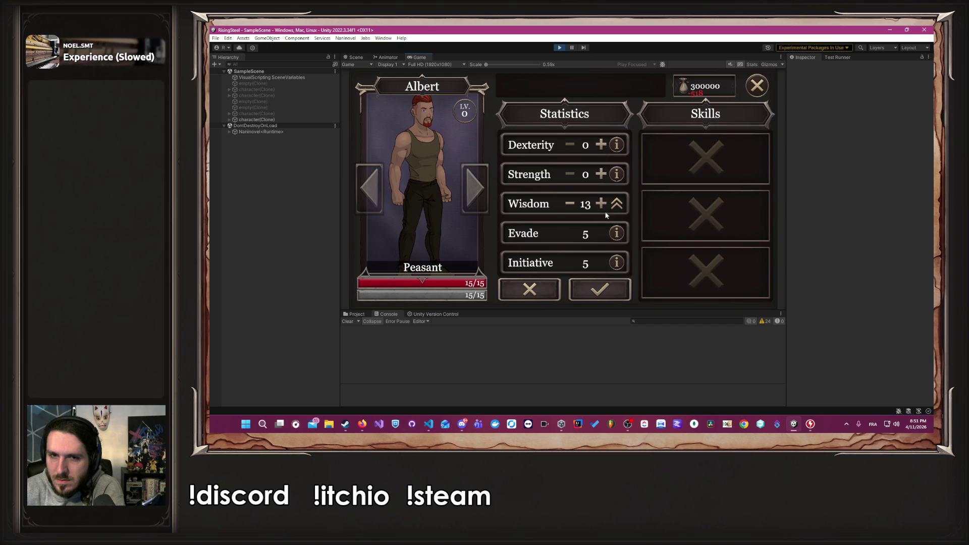
{"action": "left_click", "coordinate": [600, 289]}
{"action": "left_click", "coordinate": [432, 186]}
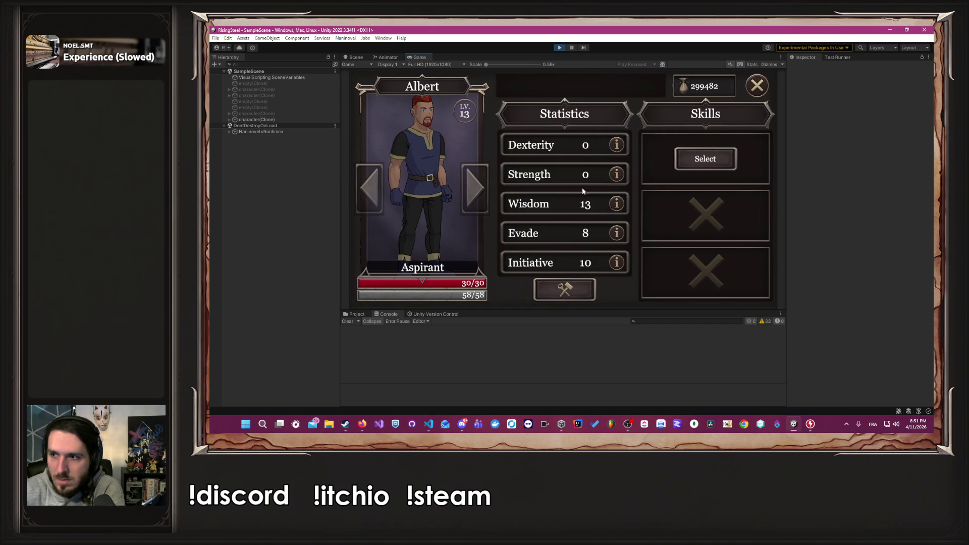
Edit Albert's stats until Dexterity, Strength and Wisdom reach 99, and confirm them.
{"action": "left_click", "coordinate": [565, 289]}
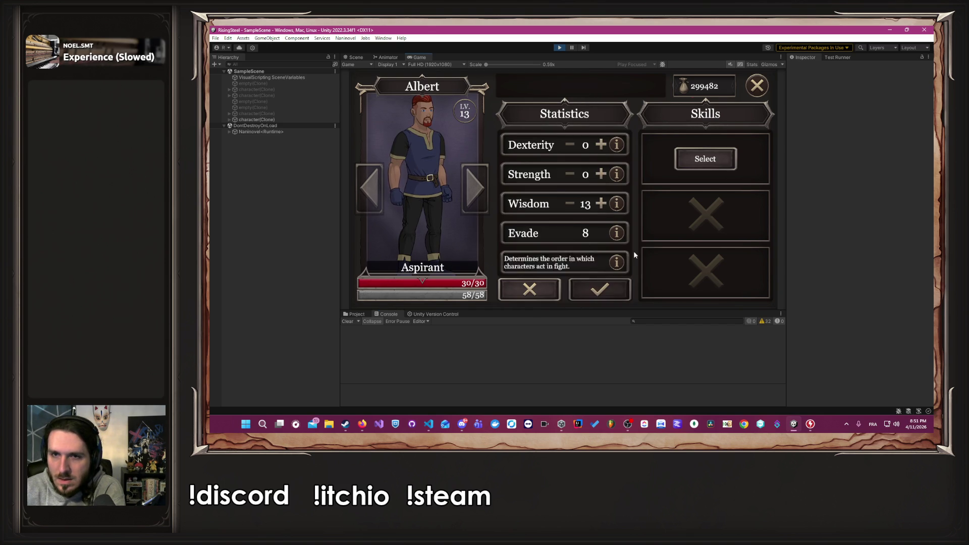
{"action": "left_click", "coordinate": [811, 424]}
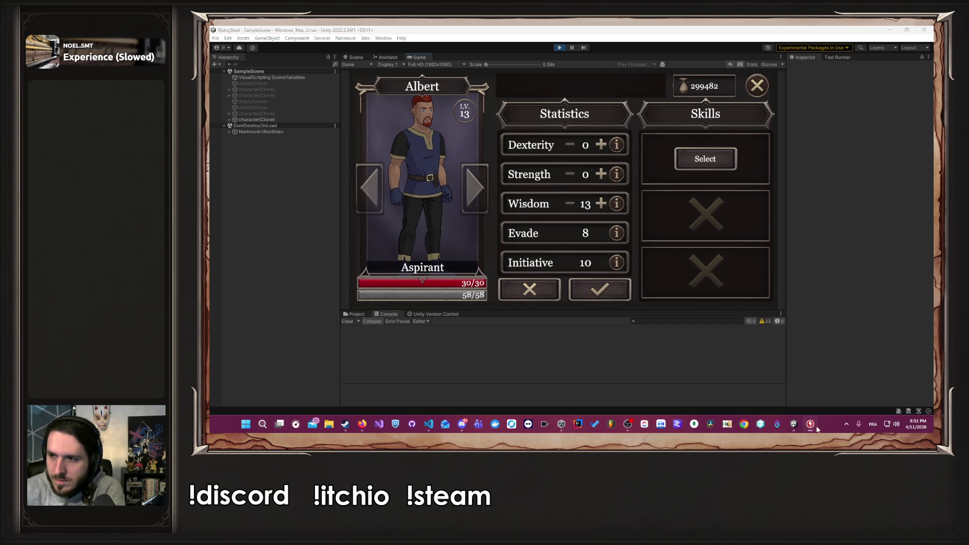
{"action": "left_click", "coordinate": [794, 424]}
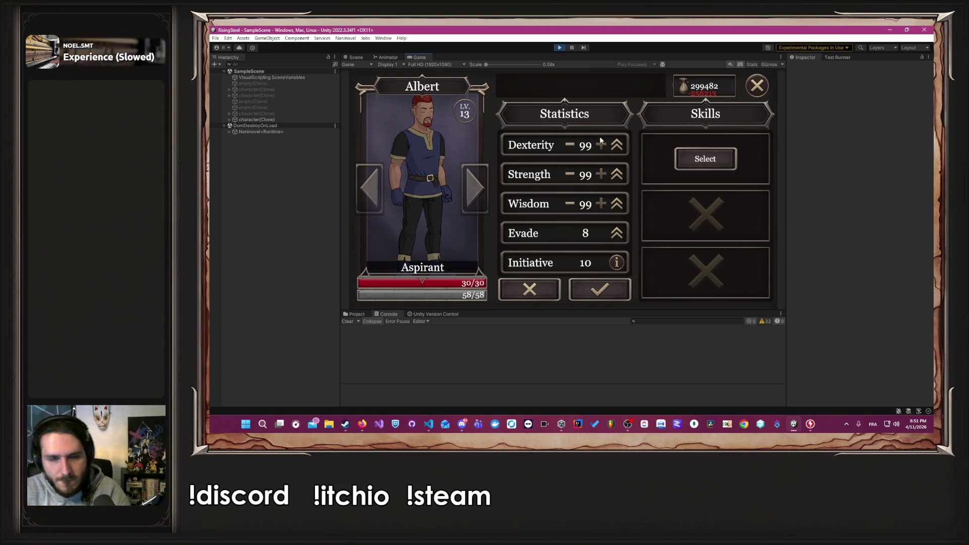
{"action": "left_click", "coordinate": [609, 297]}
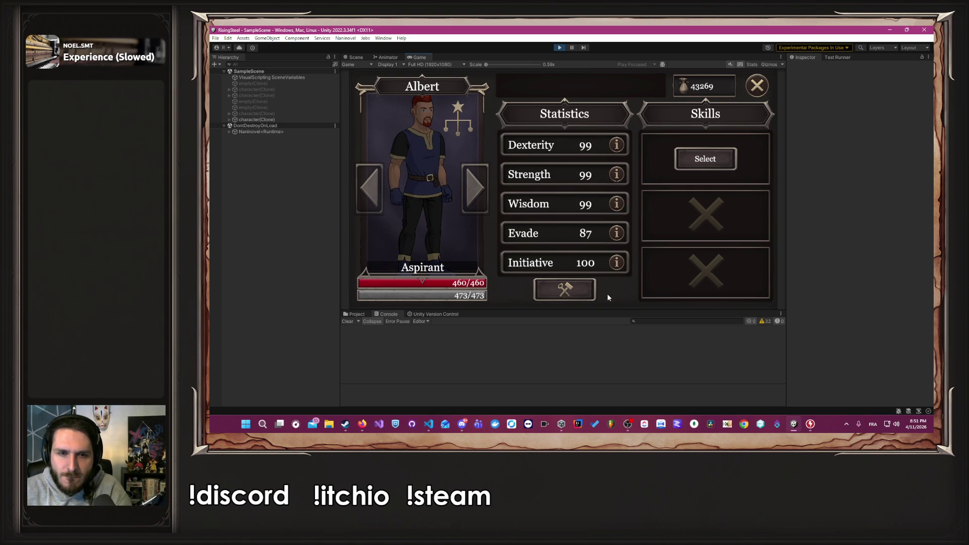
Choose the Mage class for Albert, then stop the game.
{"action": "left_click", "coordinate": [564, 289]}
{"action": "left_click", "coordinate": [583, 96]}
{"action": "left_click", "coordinate": [560, 88]}
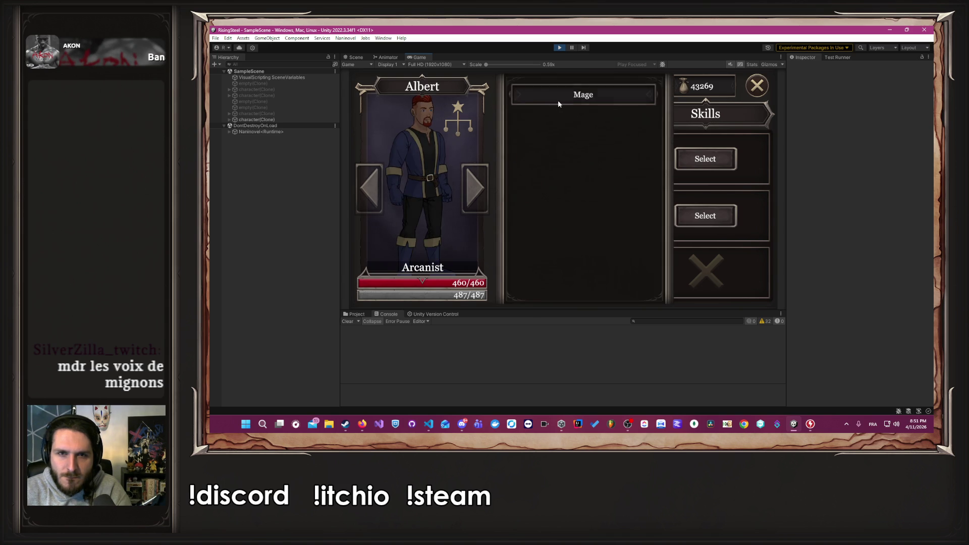
{"action": "left_click", "coordinate": [558, 101]}
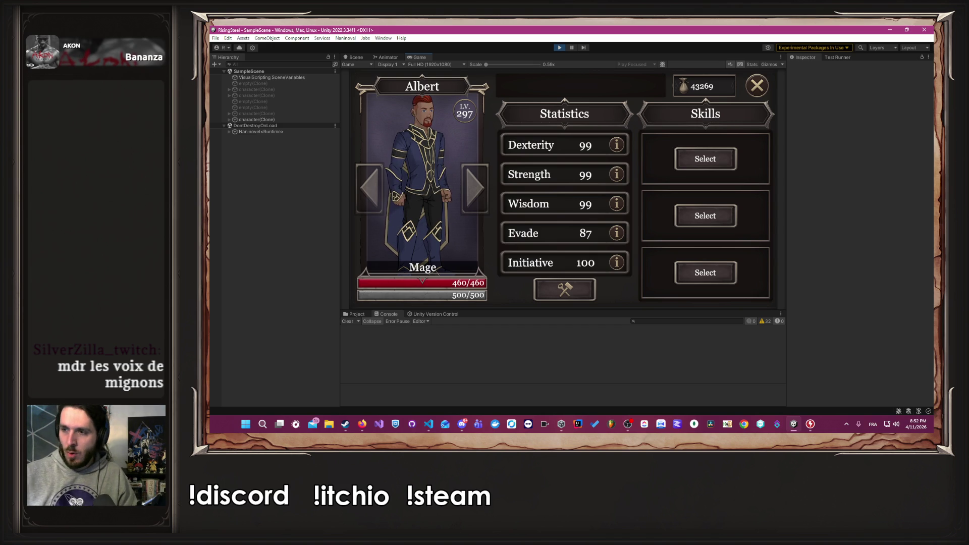
{"action": "left_click", "coordinate": [558, 48]}
{"action": "key", "text": "alt+Tab"}
{"action": "key", "text": "alt+Tab"}
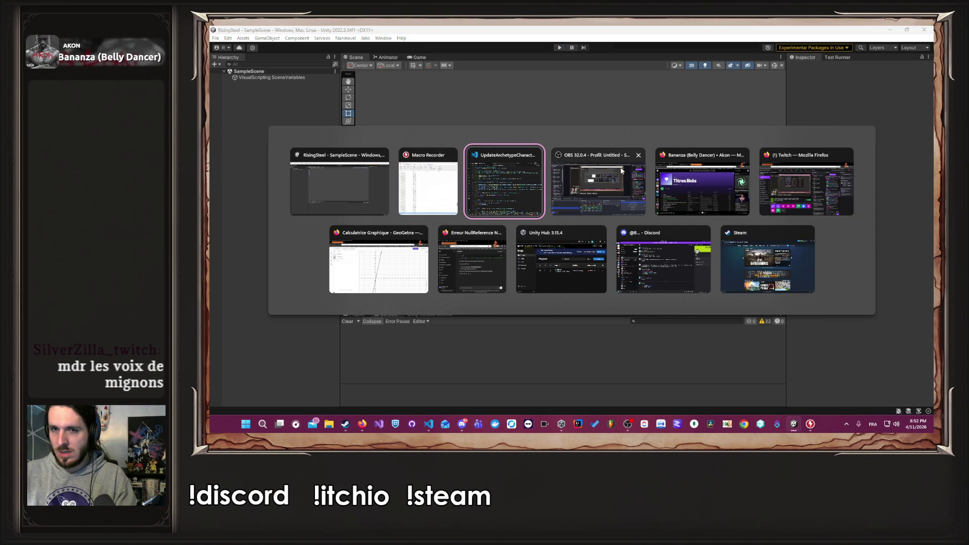
Play, continue the saved game, view Albert's stats from Training, then restart Play mode.
{"action": "key", "text": "Escape"}
{"action": "left_click", "coordinate": [558, 47]}
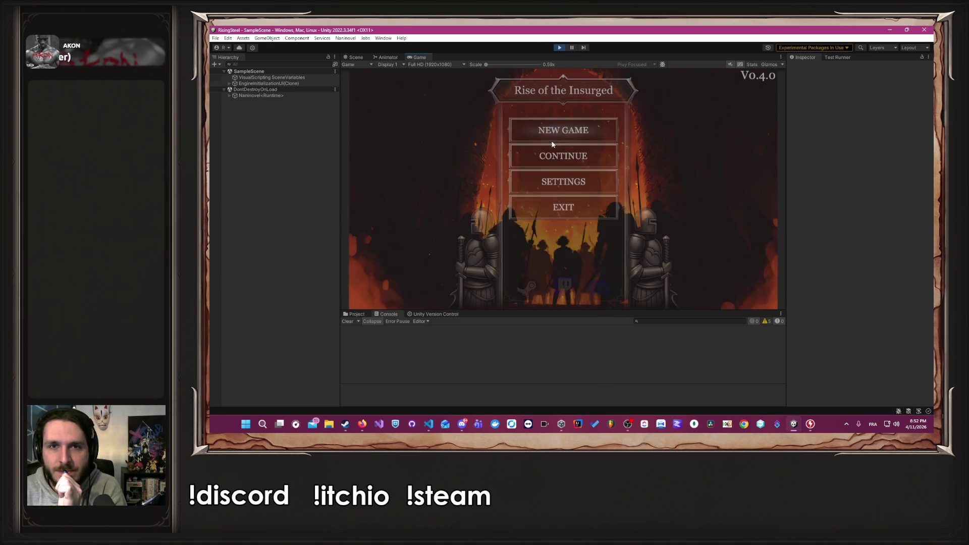
{"action": "left_click", "coordinate": [583, 160]}
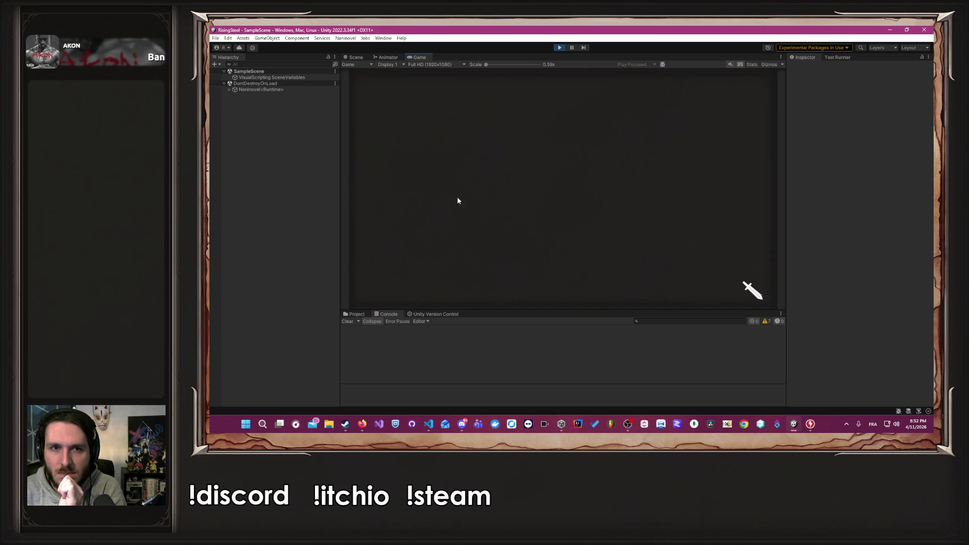
{"action": "left_click", "coordinate": [456, 197]}
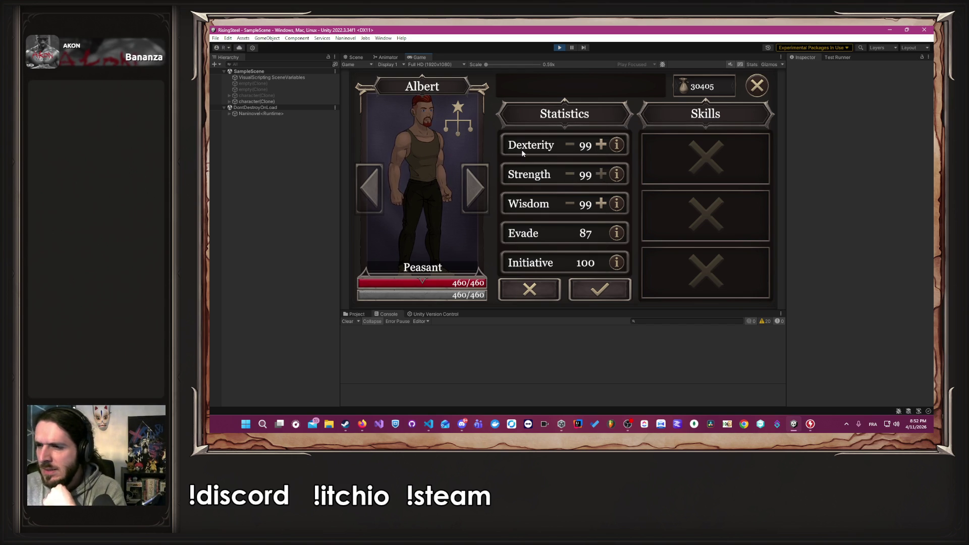
{"action": "left_click", "coordinate": [559, 47]}
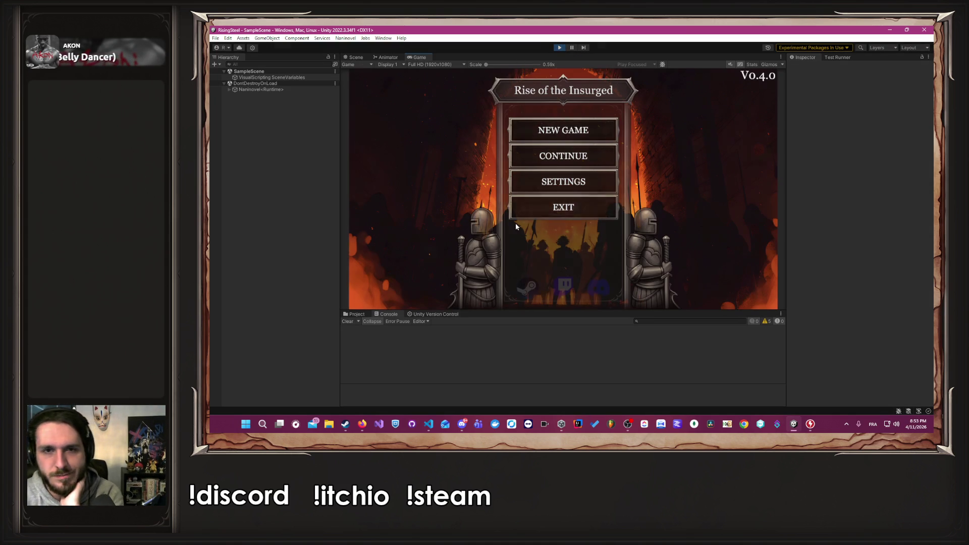
Start a new game named 'test', pick the right-hand character, and confirm 99 in all stats.
{"action": "left_click", "coordinate": [543, 137]}
{"action": "type", "text": "test"}
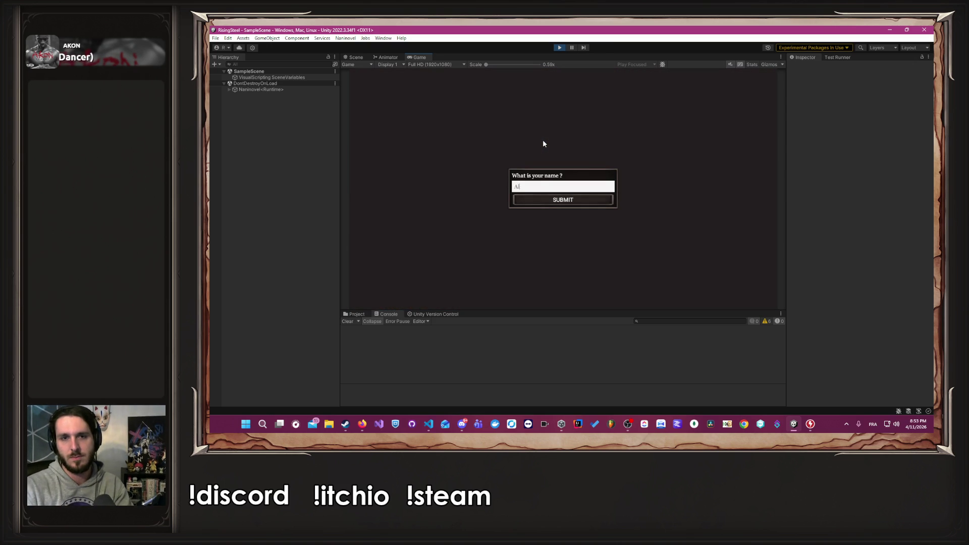
{"action": "key", "text": "Return"}
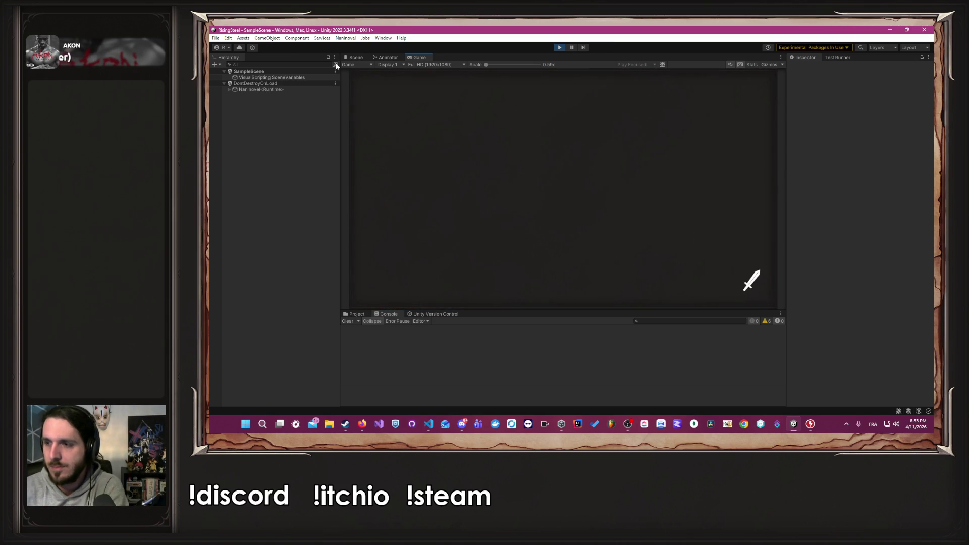
{"action": "left_click", "coordinate": [662, 142]}
{"action": "left_click", "coordinate": [586, 94]}
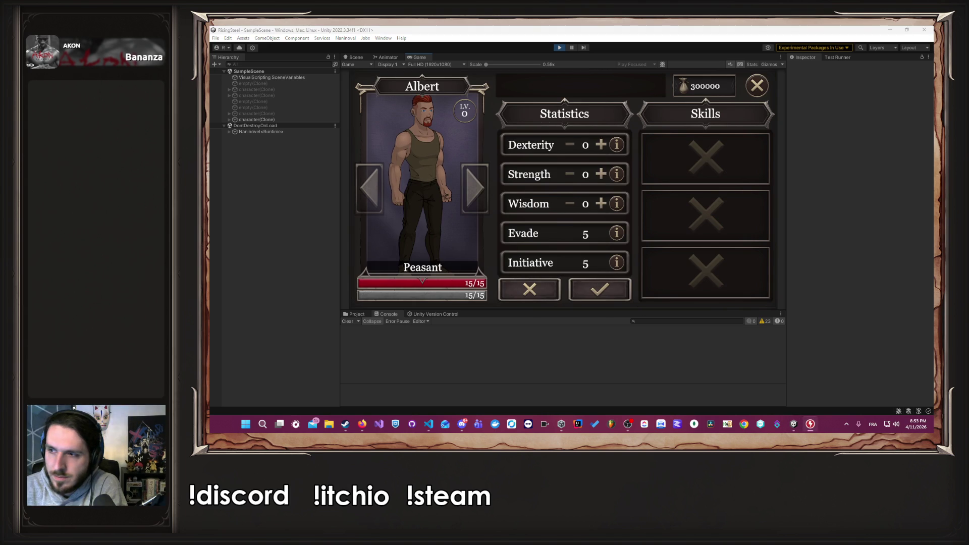
{"action": "left_click", "coordinate": [602, 172]}
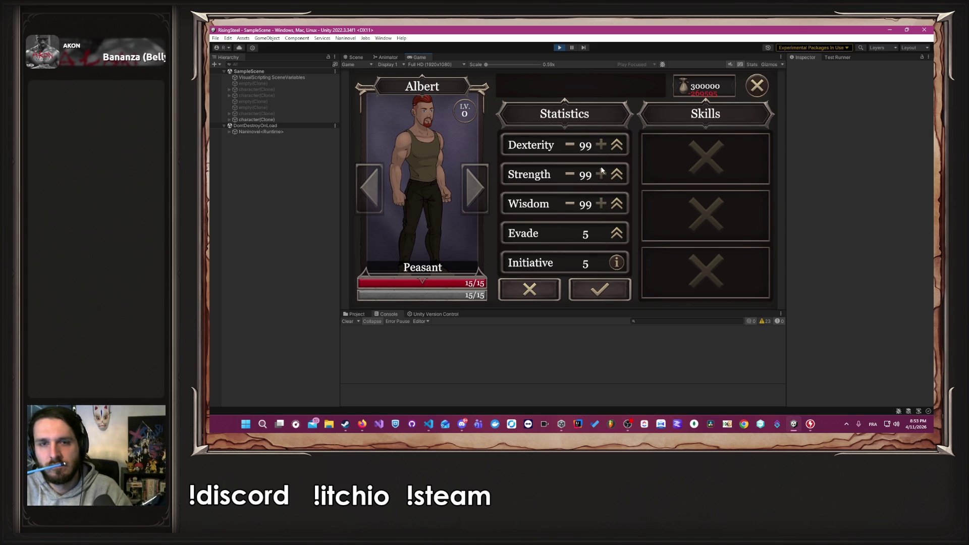
{"action": "left_click", "coordinate": [601, 292]}
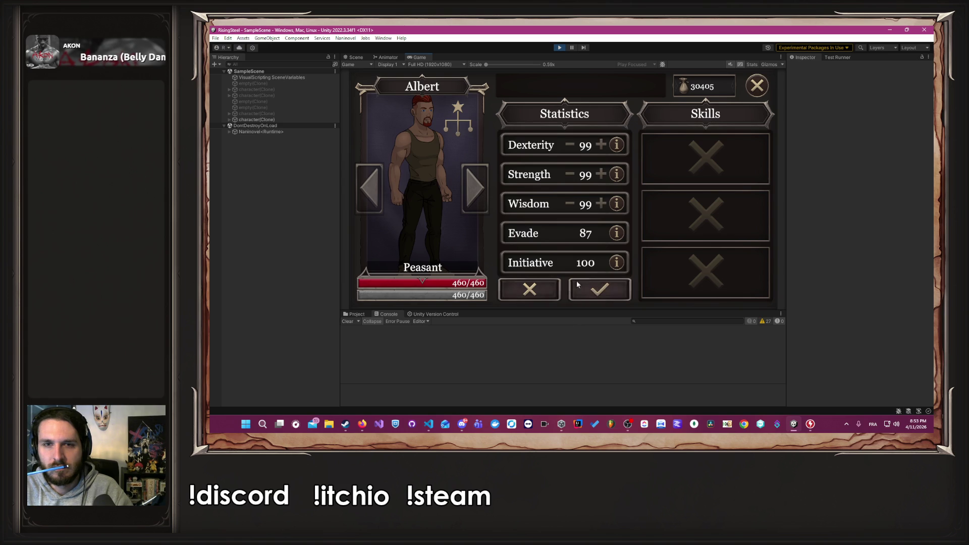
{"action": "left_click", "coordinate": [531, 290]}
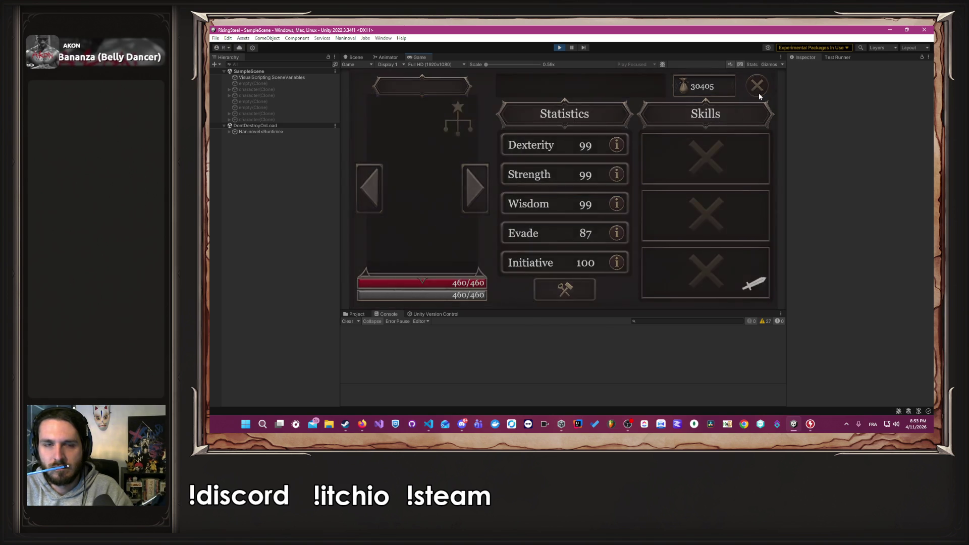
Reopen Albert's stat editor, save to the title, continue, and reopen his stats from Training.
{"action": "left_click", "coordinate": [470, 192]}
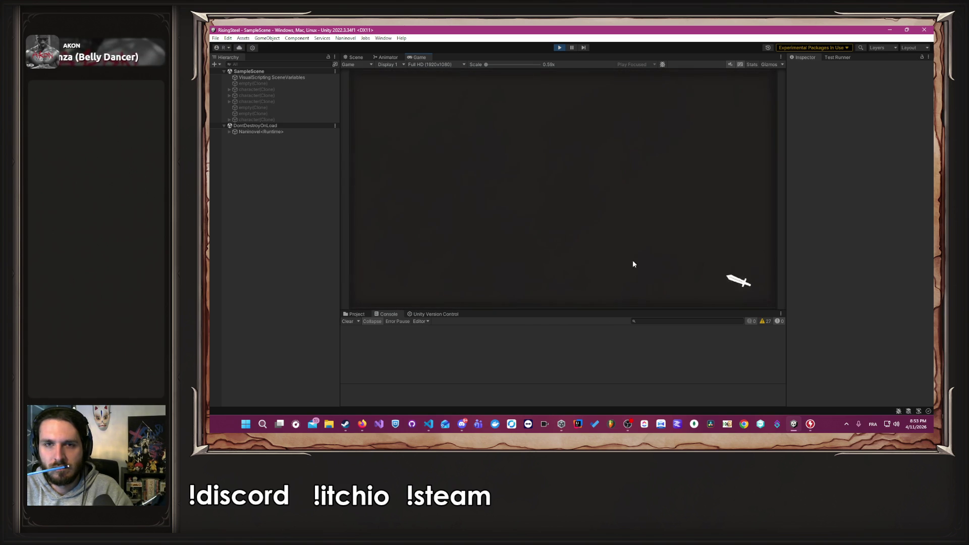
{"action": "left_click", "coordinate": [594, 286]}
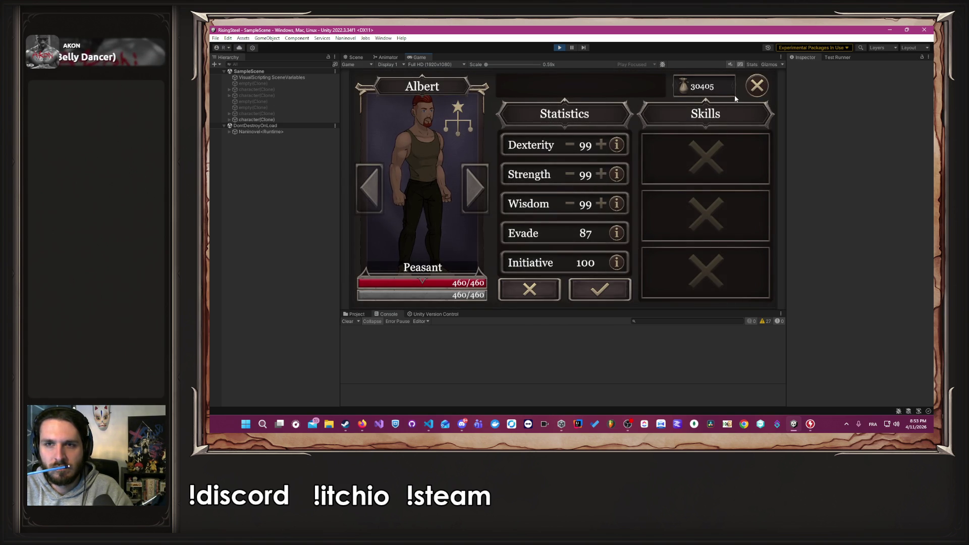
{"action": "left_click", "coordinate": [753, 89]}
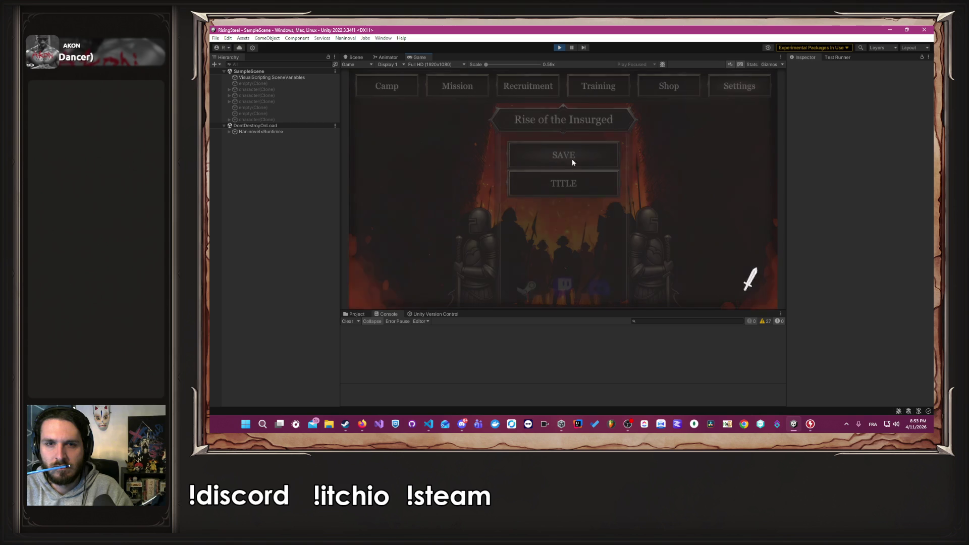
{"action": "left_click", "coordinate": [581, 157]}
{"action": "left_click", "coordinate": [577, 185]}
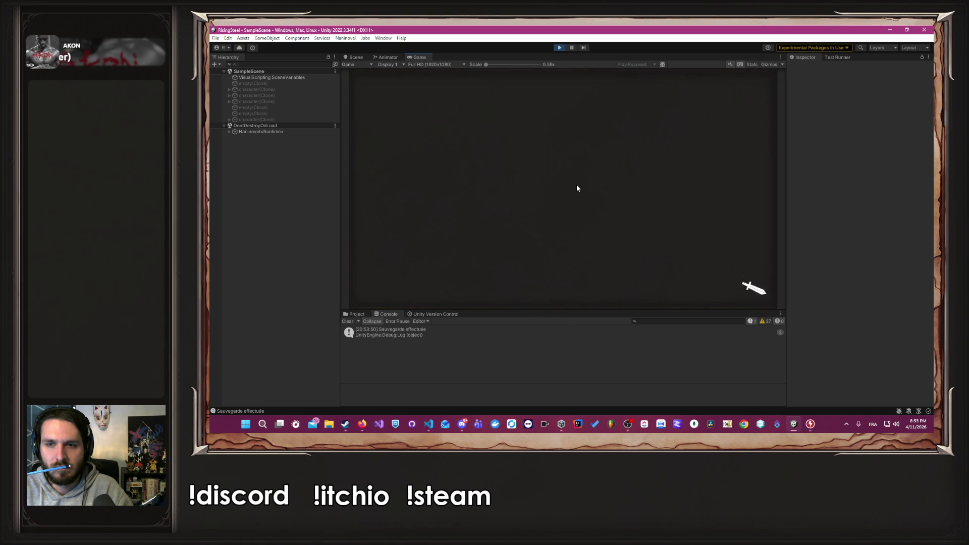
{"action": "left_click", "coordinate": [570, 158]}
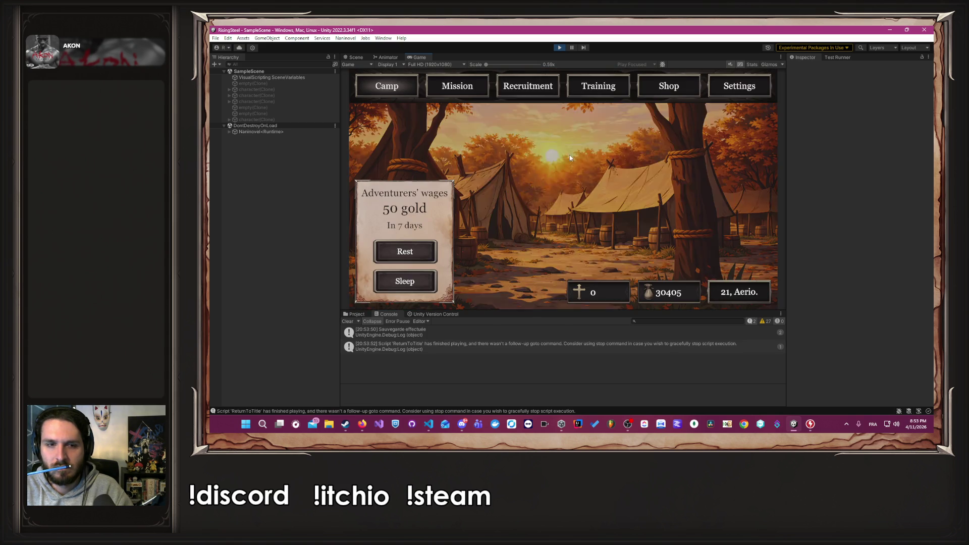
{"action": "left_click", "coordinate": [621, 86]}
{"action": "left_click", "coordinate": [480, 212]}
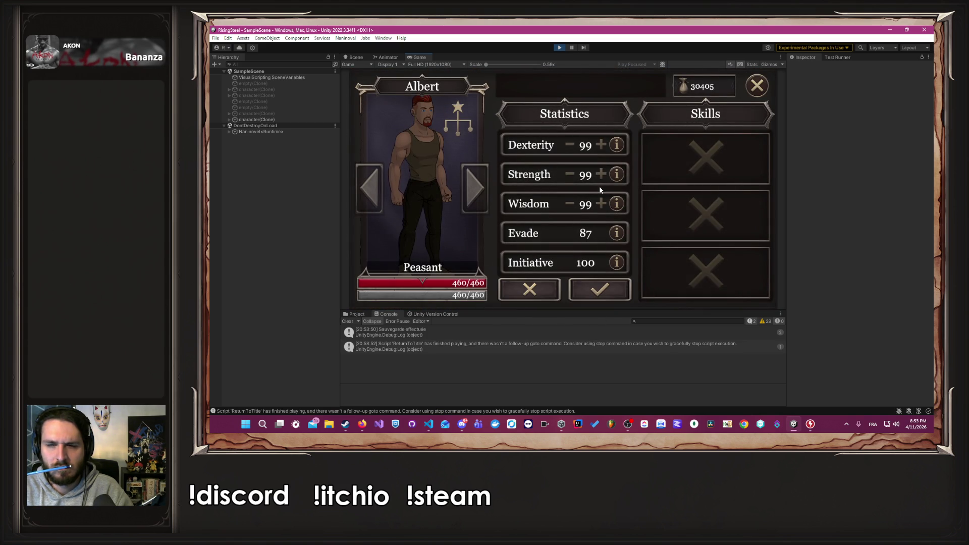
Restart Play mode, enter Albert's stat editing, and try raising Wisdom past 99.
{"action": "left_click", "coordinate": [560, 49]}
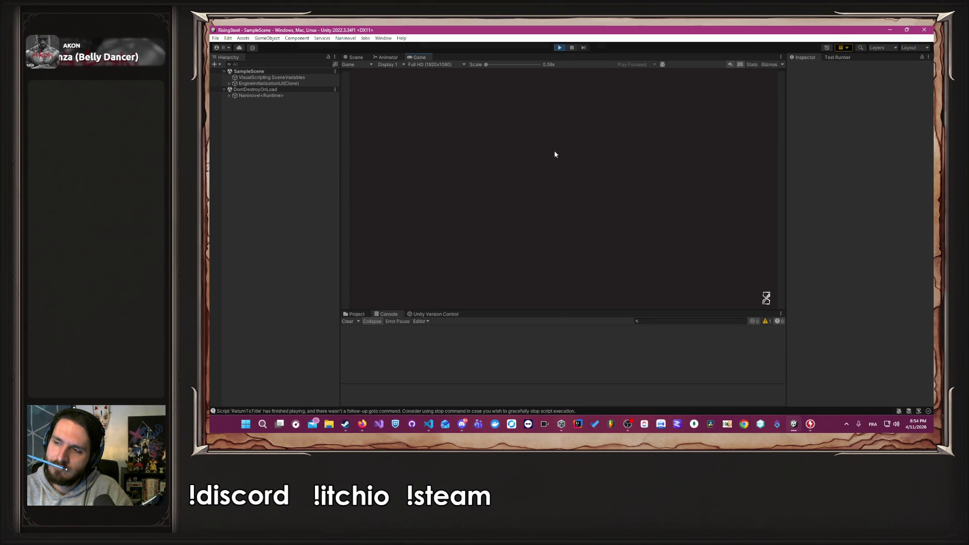
{"action": "left_click", "coordinate": [586, 92]}
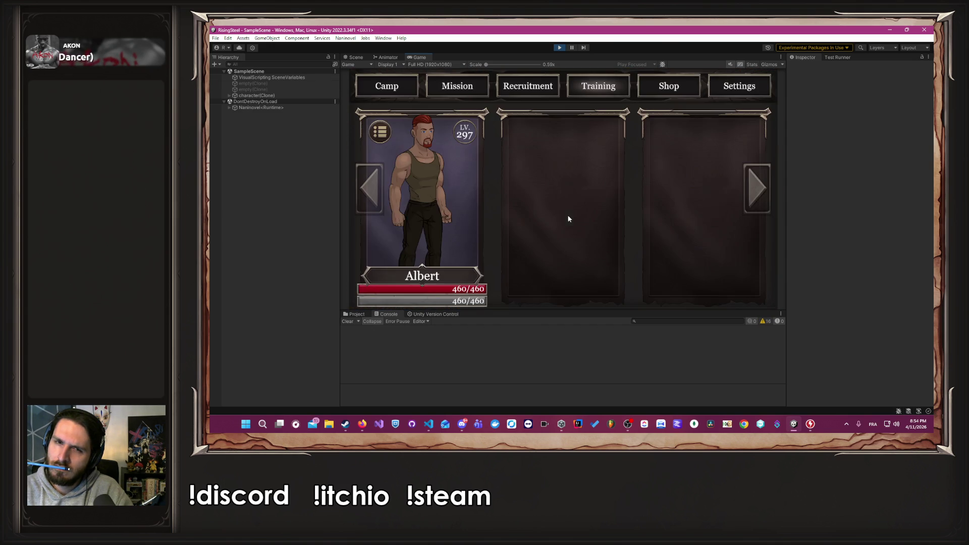
{"action": "left_click", "coordinate": [474, 213]}
{"action": "left_click", "coordinate": [580, 285]}
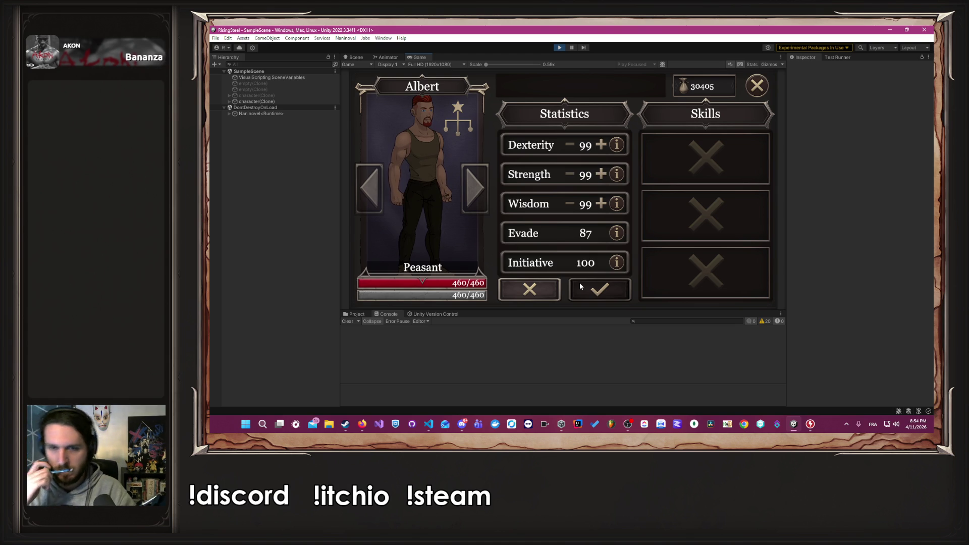
{"action": "left_click", "coordinate": [544, 293]}
{"action": "left_click", "coordinate": [565, 289]}
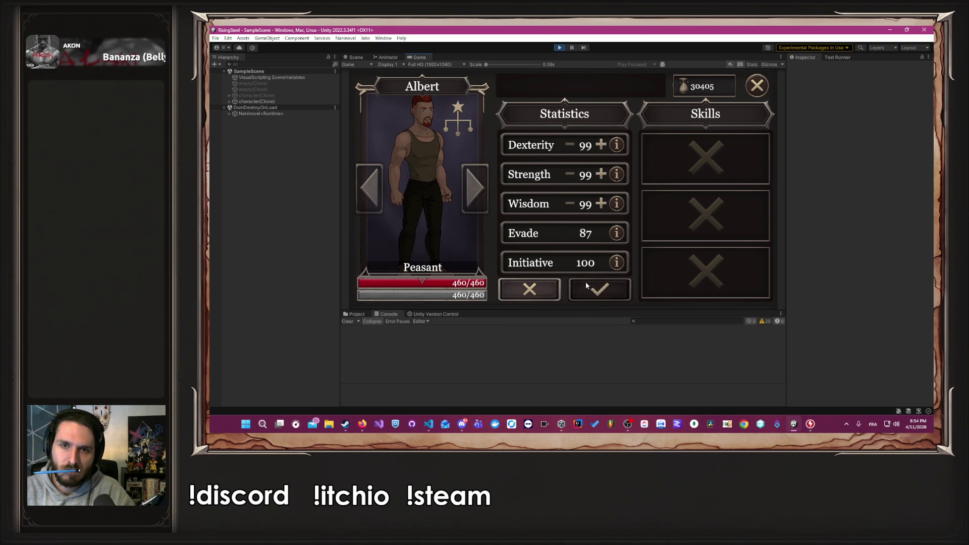
{"action": "left_click", "coordinate": [601, 204]}
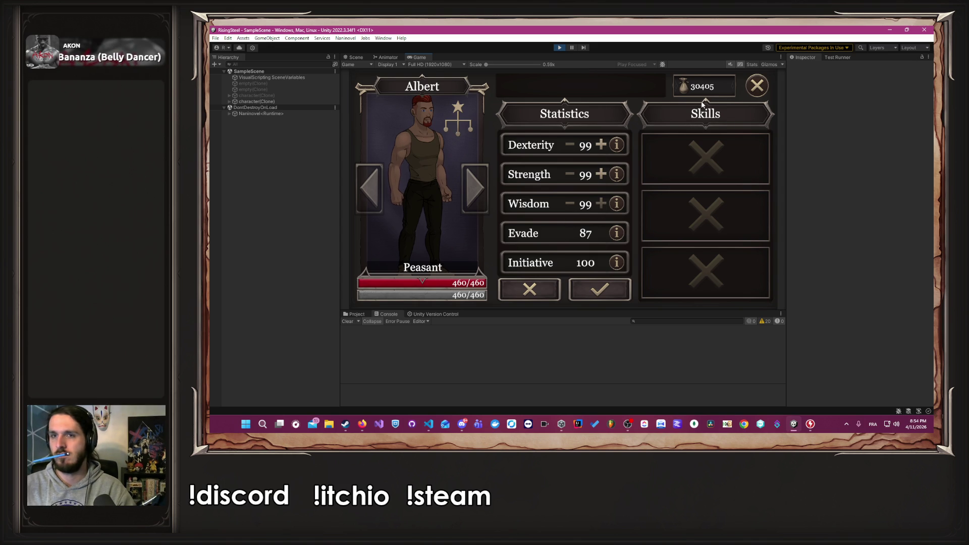
Save to the title, continue, reopen Albert's details from Training, then stop the game.
{"action": "left_click", "coordinate": [756, 86]}
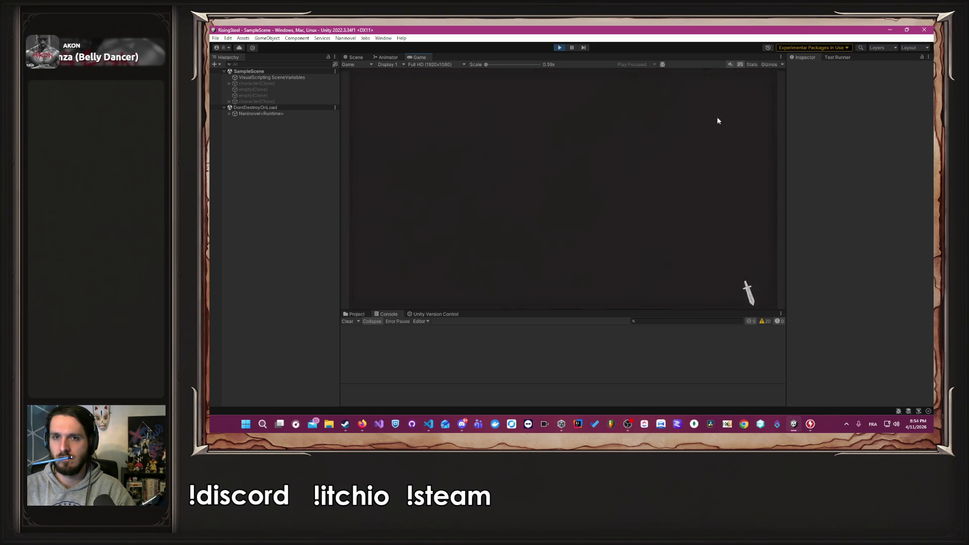
{"action": "left_click", "coordinate": [584, 181]}
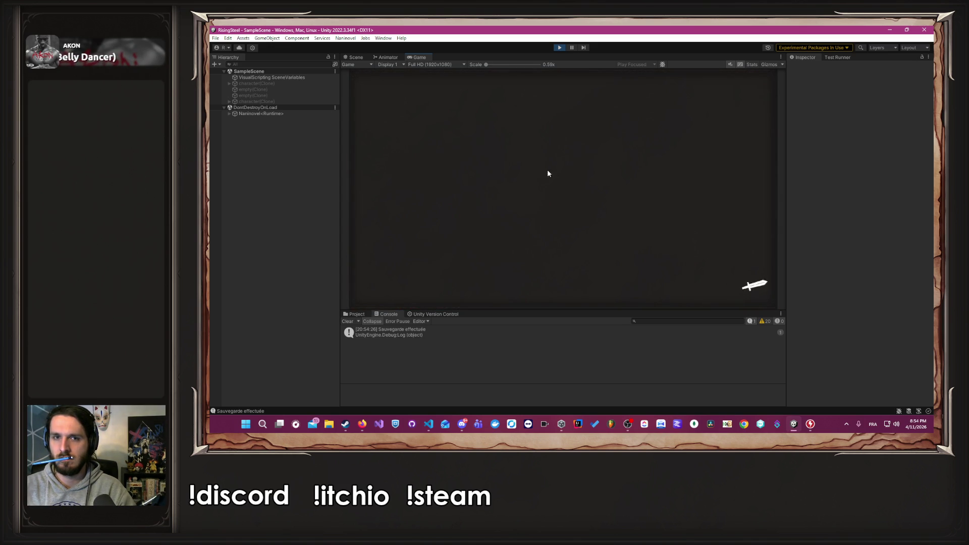
{"action": "left_click", "coordinate": [531, 162]}
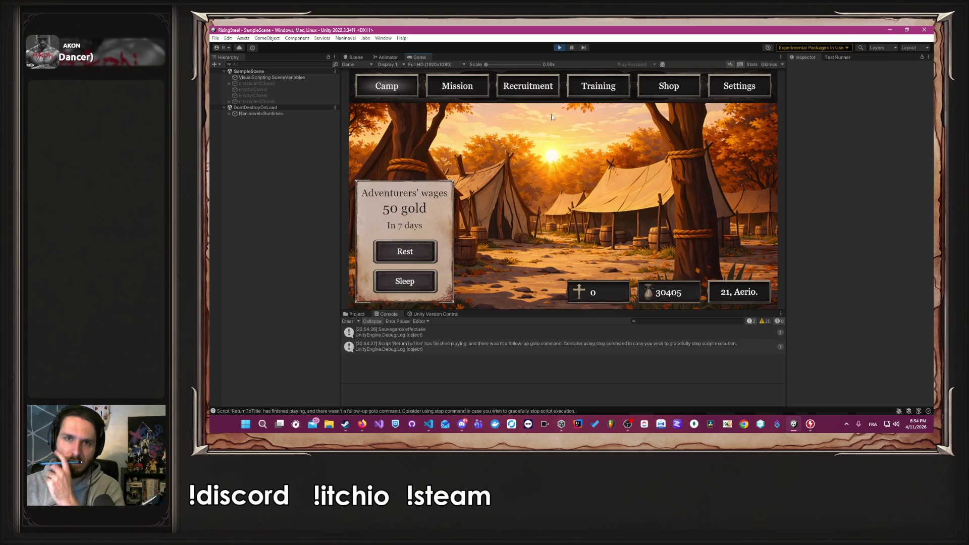
{"action": "left_click", "coordinate": [576, 91]}
{"action": "left_click", "coordinate": [437, 158]}
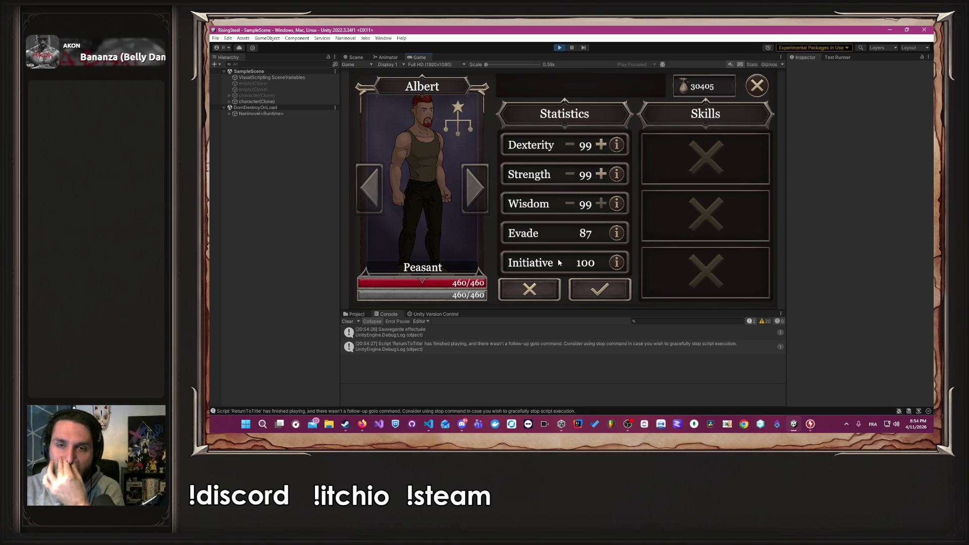
{"action": "left_click", "coordinate": [560, 48]}
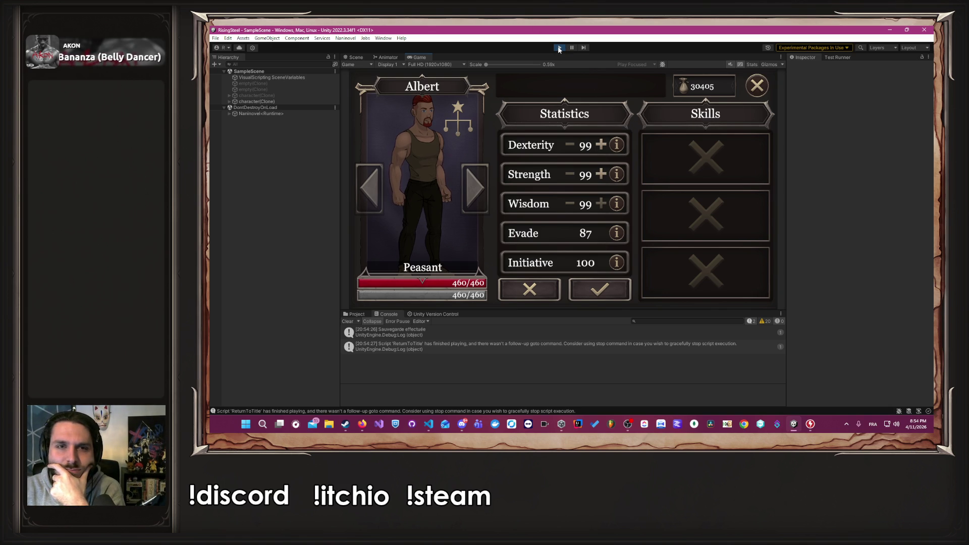
Bring up Unity's Project window showing the asset folders and enlarge the panel.
{"action": "left_click", "coordinate": [429, 424]}
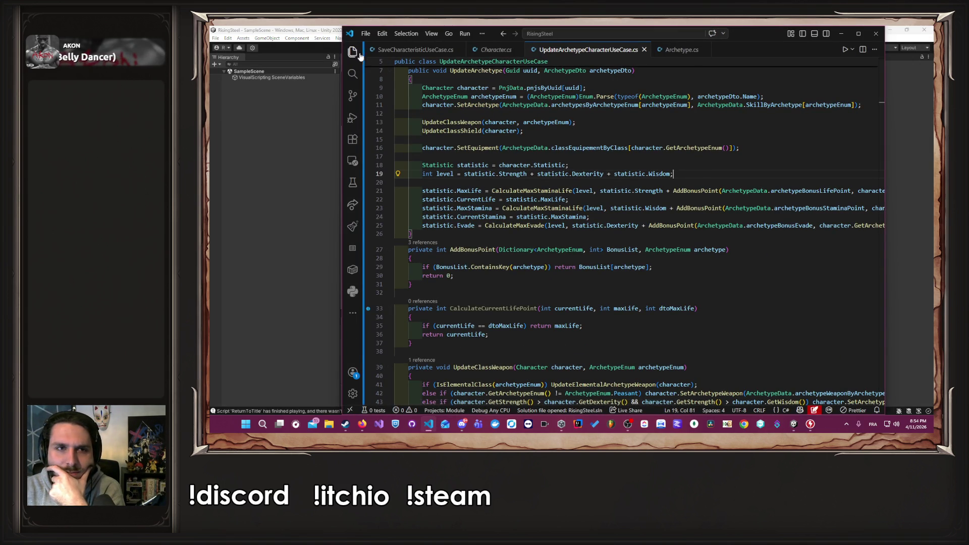
{"action": "left_click", "coordinate": [353, 51]}
{"action": "left_click", "coordinate": [257, 235]}
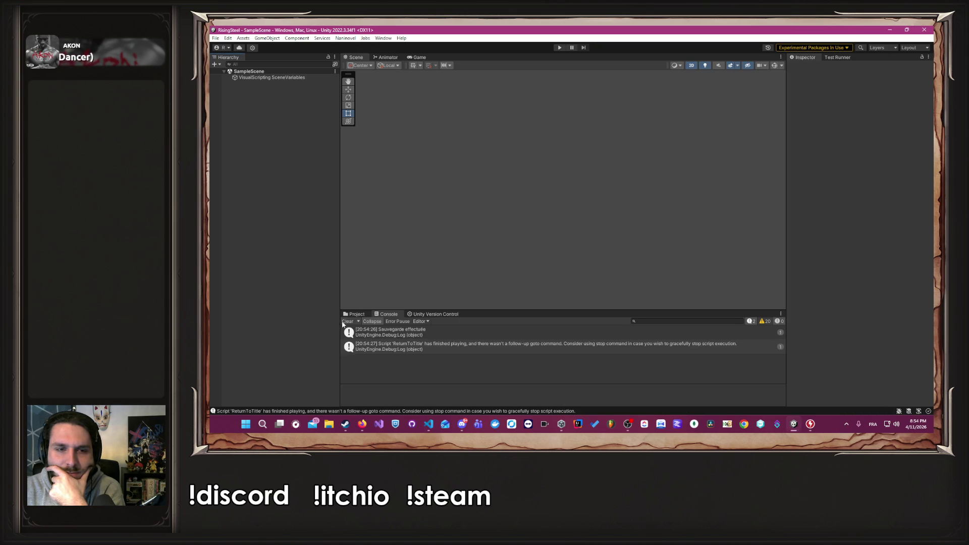
{"action": "left_click", "coordinate": [355, 314]}
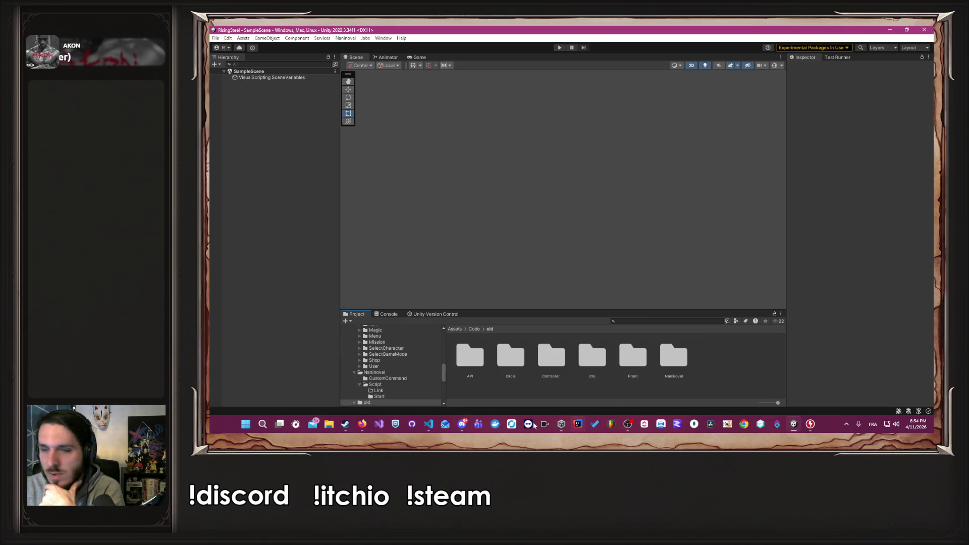
{"action": "left_click", "coordinate": [357, 425]}
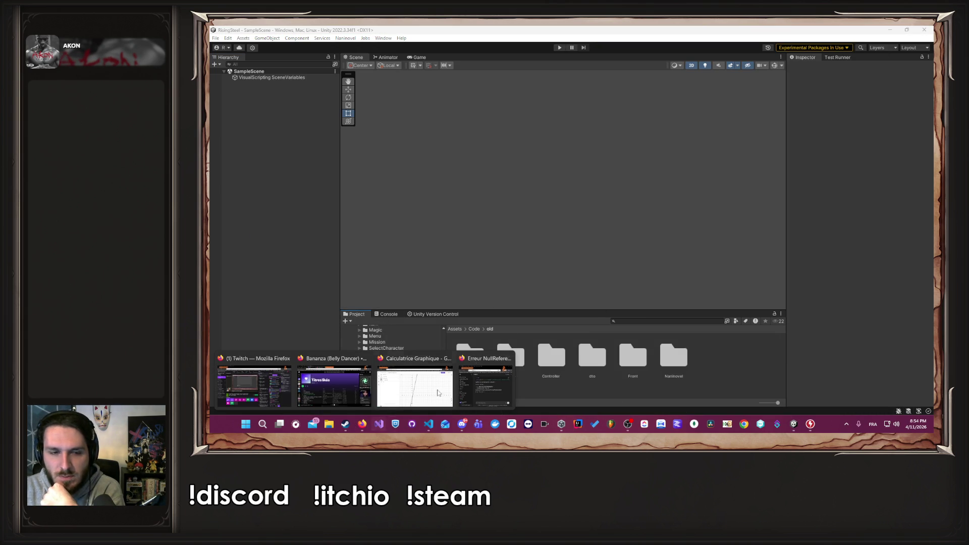
{"action": "left_click", "coordinate": [751, 372]}
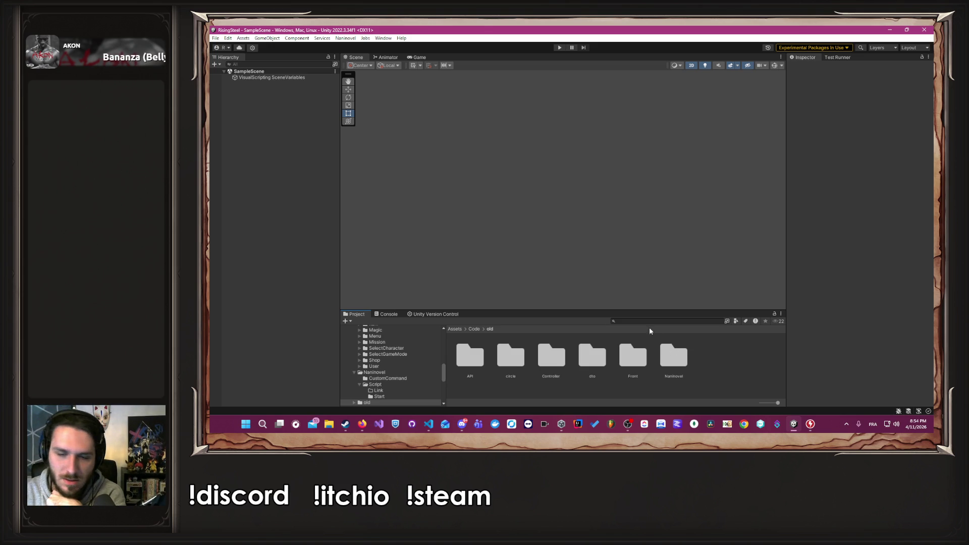
{"action": "left_click_drag", "start_coordinate": [633, 311], "coordinate": [535, 227]}
Browse InfoCharacter > UI > Scene > 05-pages and open the CharacterEditable prefab.
{"action": "scroll", "coordinate": [439, 351], "scroll_direction": "up", "scroll_amount": 10}
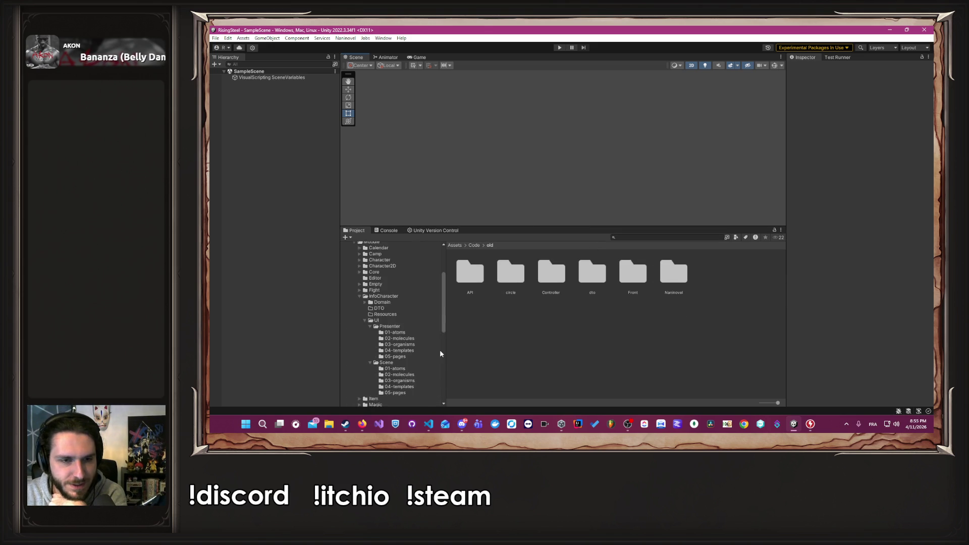
{"action": "scroll", "coordinate": [419, 350], "scroll_direction": "down", "scroll_amount": 3}
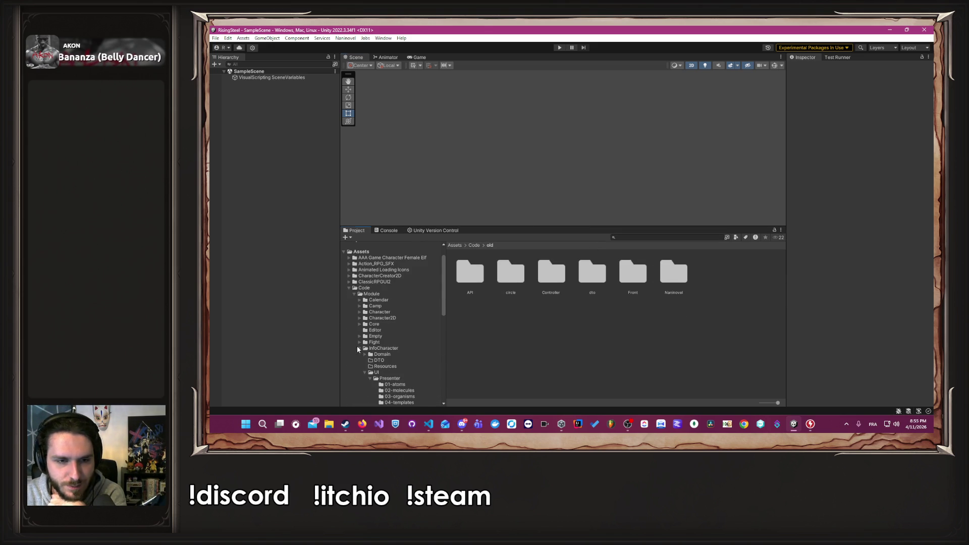
{"action": "left_click", "coordinate": [360, 347]}
{"action": "scroll", "coordinate": [360, 363], "scroll_direction": "down", "scroll_amount": 10}
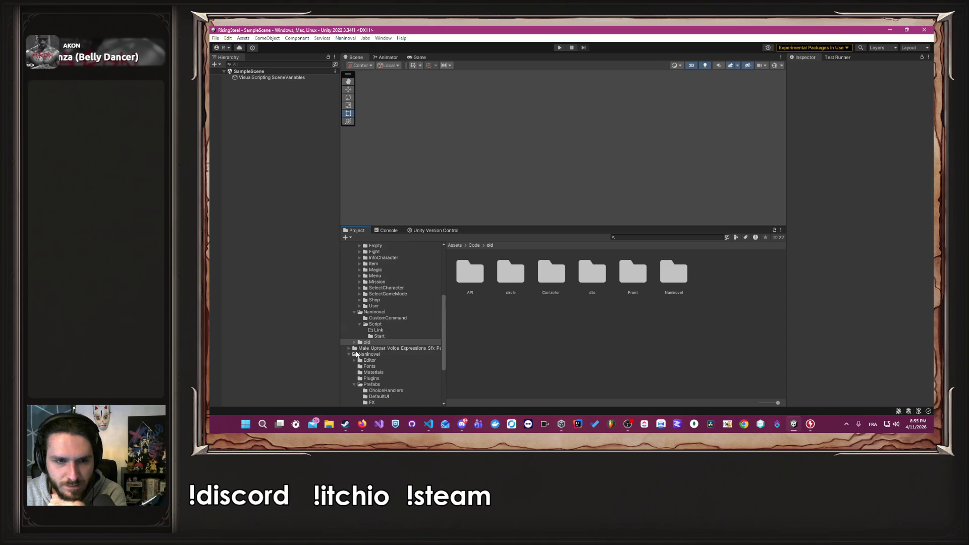
{"action": "scroll", "coordinate": [356, 355], "scroll_direction": "up", "scroll_amount": 5}
{"action": "left_click", "coordinate": [384, 303]}
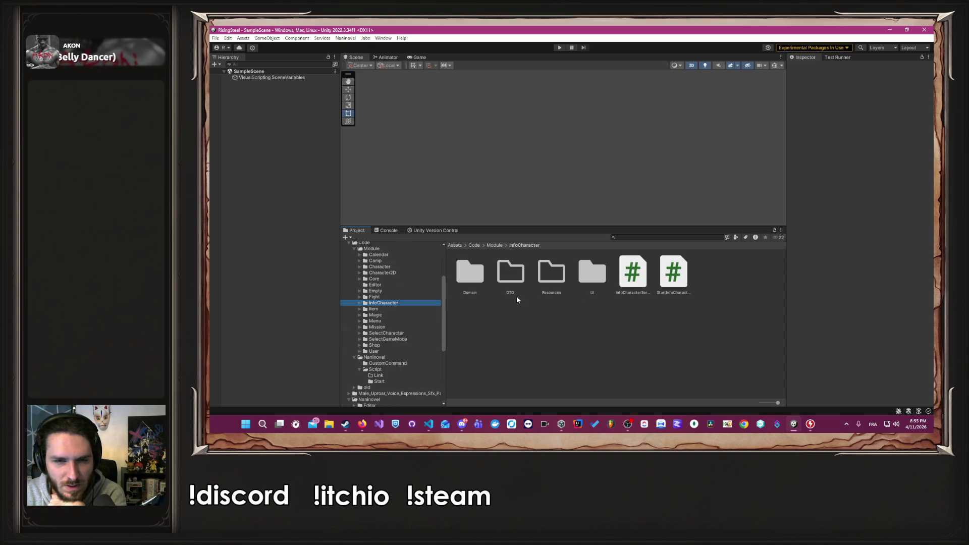
{"action": "left_click", "coordinate": [594, 275]}
{"action": "double_click", "coordinate": [594, 276]}
{"action": "left_click", "coordinate": [510, 279]}
{"action": "double_click", "coordinate": [509, 275]}
{"action": "double_click", "coordinate": [629, 278]}
{"action": "double_click", "coordinate": [478, 284]}
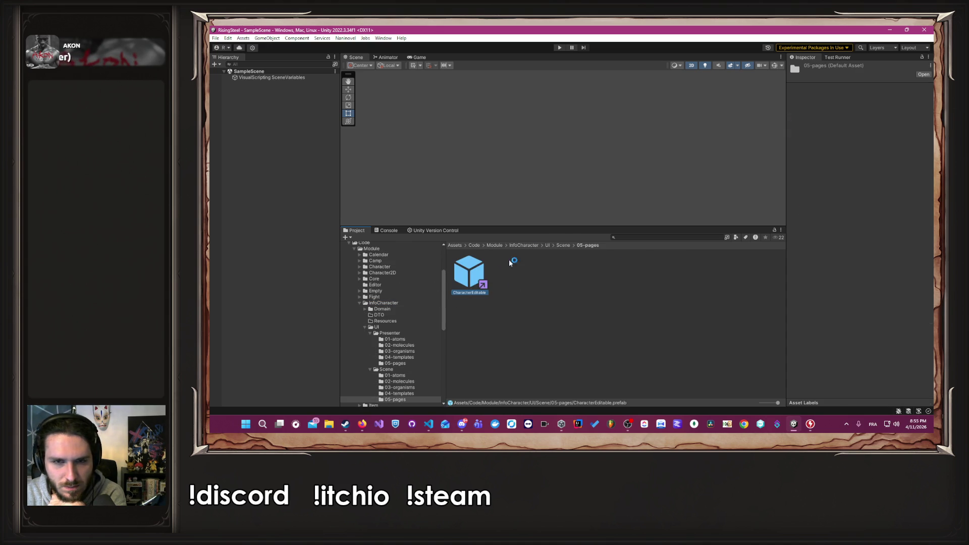
Find the prefab's PCharacterEditable script in the Inspector and open PCharacterEditable.cs in VS Code.
{"action": "left_click_drag", "start_coordinate": [569, 228], "coordinate": [569, 283]}
{"action": "scroll", "coordinate": [846, 289], "scroll_direction": "down", "scroll_amount": 5}
{"action": "scroll", "coordinate": [845, 289], "scroll_direction": "down", "scroll_amount": 2}
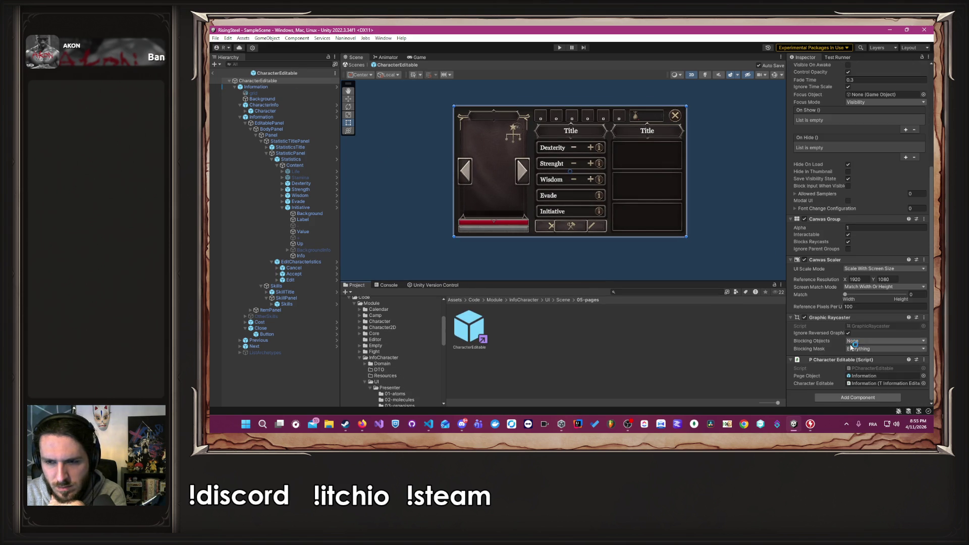
{"action": "left_click", "coordinate": [877, 371]}
{"action": "left_click", "coordinate": [484, 326]}
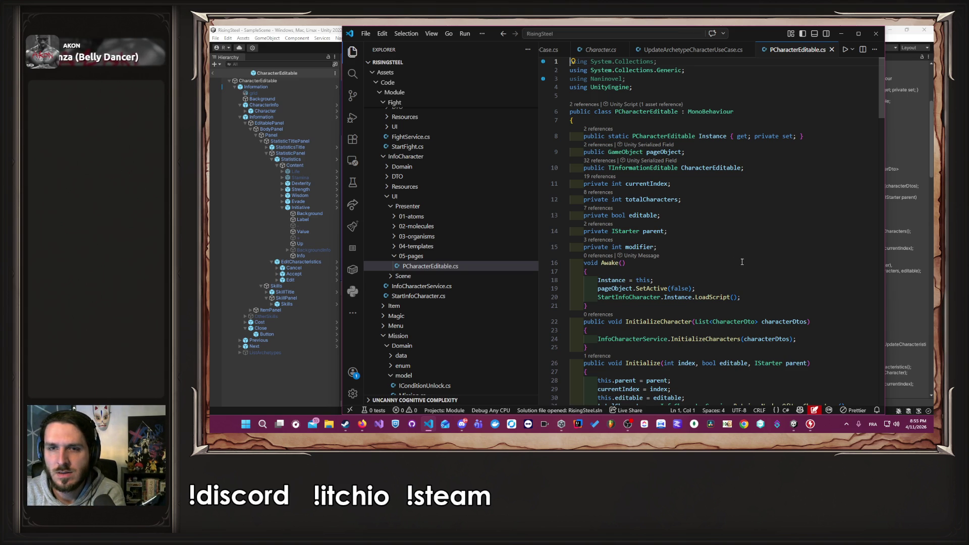
Follow Initialize through TInformationEditable, OInformationEditable and MEditCharacteristics to AButton, then step back.
{"action": "left_click", "coordinate": [653, 172], "text": "ctrl"}
{"action": "scroll", "coordinate": [706, 236], "scroll_direction": "down", "scroll_amount": 3}
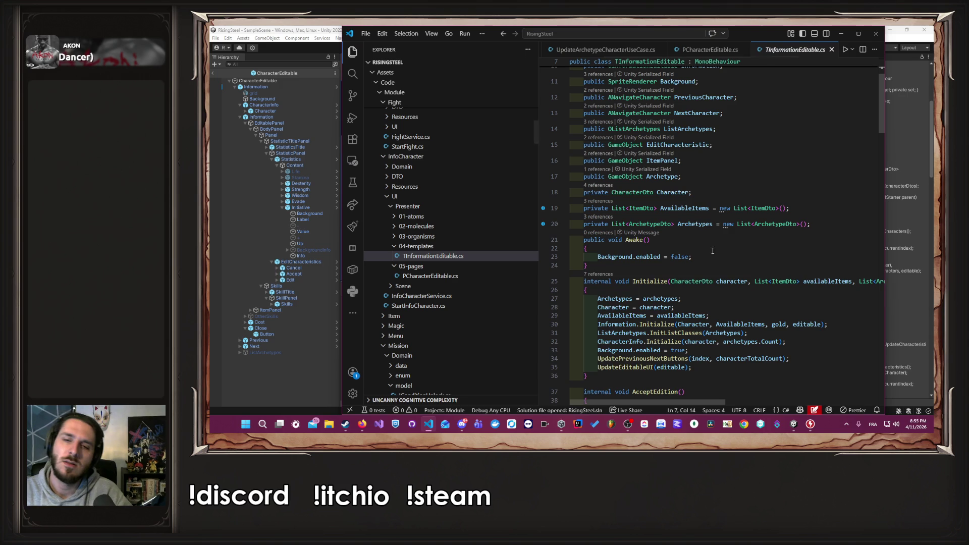
{"action": "scroll", "coordinate": [762, 253], "scroll_direction": "down", "scroll_amount": 1}
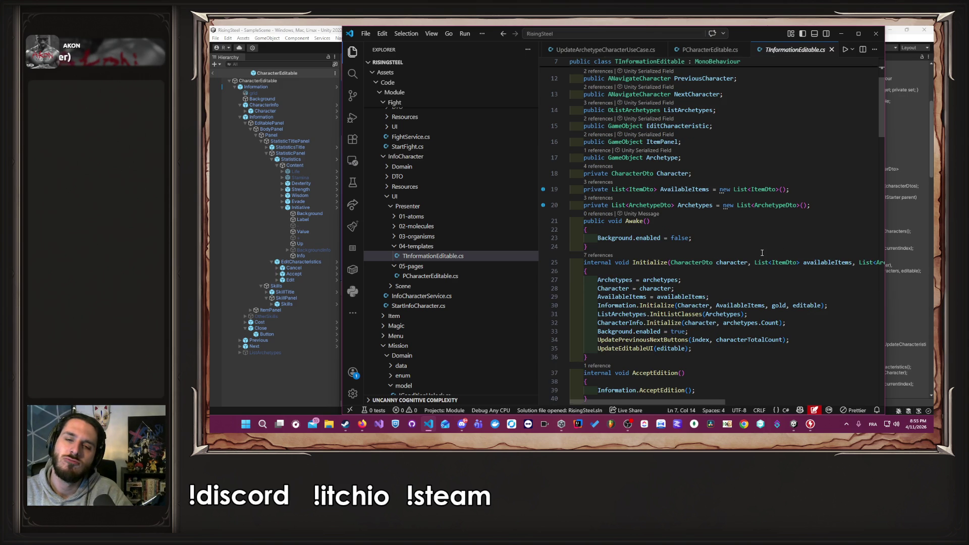
{"action": "left_click", "coordinate": [654, 306], "text": "ctrl"}
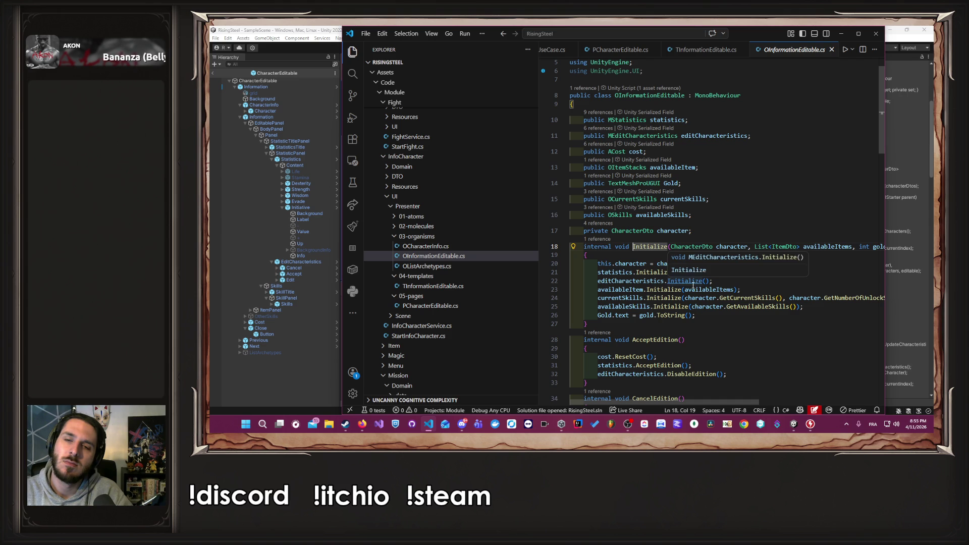
{"action": "left_click", "coordinate": [689, 282], "text": "ctrl"}
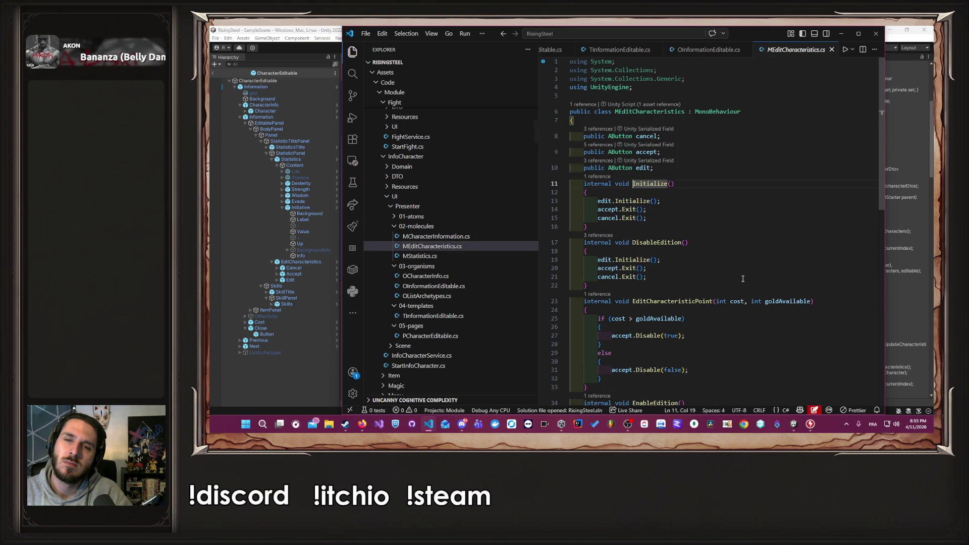
{"action": "left_click", "coordinate": [646, 259], "text": "ctrl"}
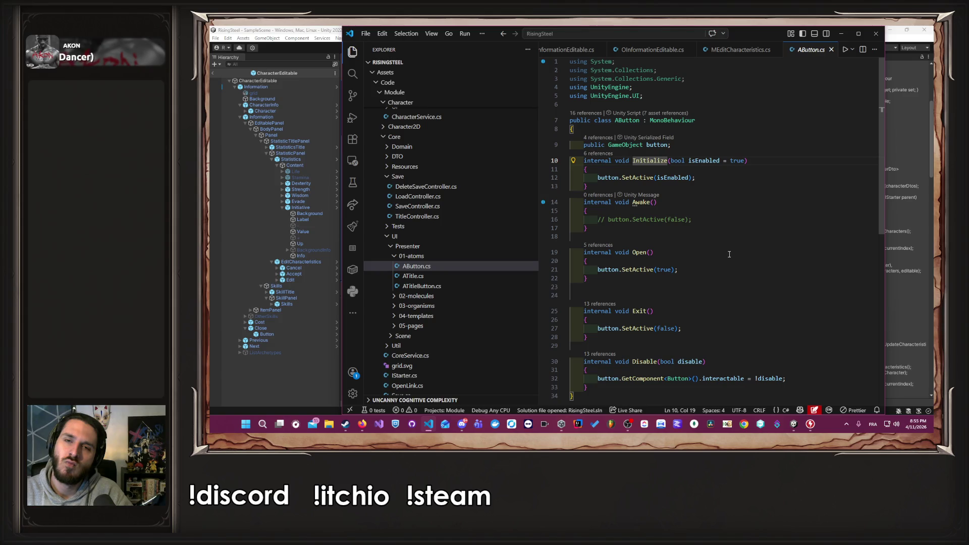
{"action": "key", "text": "alt+Left"}
{"action": "key", "text": "alt+Left"}
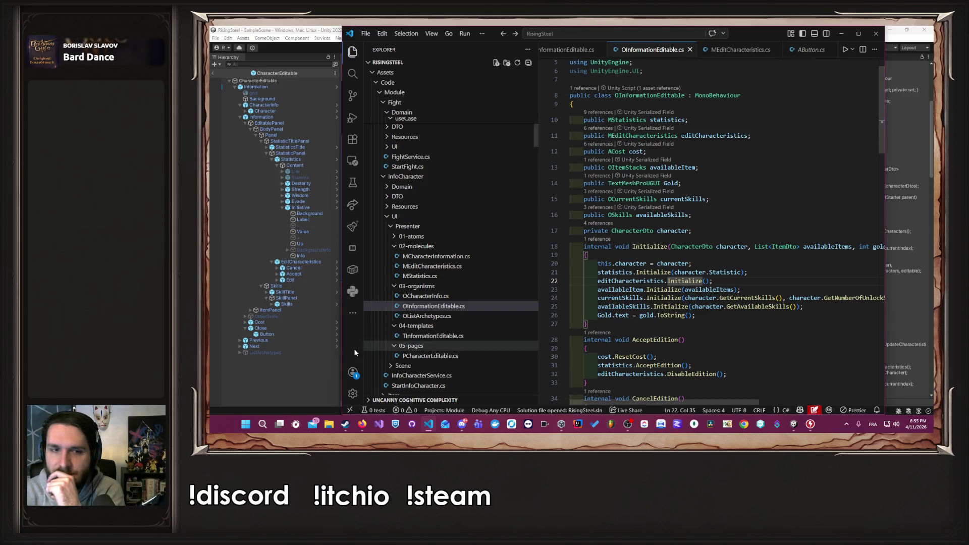
{"action": "left_click", "coordinate": [301, 355]}
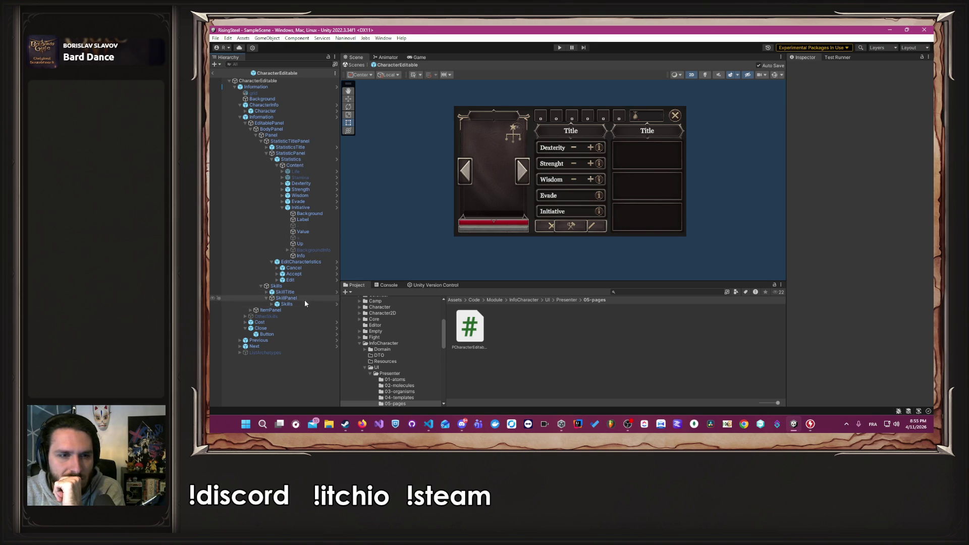
Inspect the prefab's Edit button and its PCharacterEditable.EnableEdition call, then return to Visual Studio Code.
{"action": "left_click", "coordinate": [288, 328]}
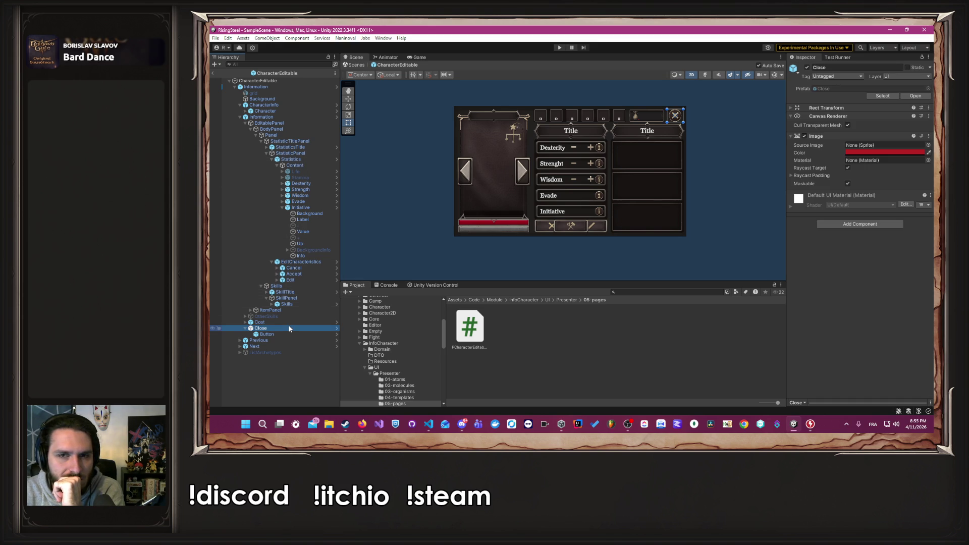
{"action": "left_click", "coordinate": [302, 159]}
{"action": "left_click", "coordinate": [272, 159]}
{"action": "left_click", "coordinate": [299, 165]}
{"action": "left_click", "coordinate": [301, 184]}
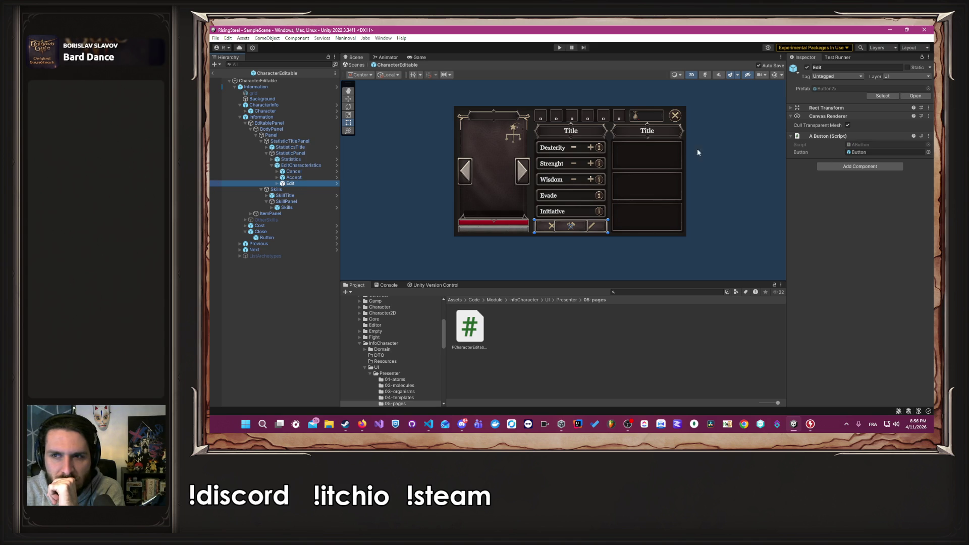
{"action": "left_click", "coordinate": [277, 183]}
{"action": "left_click", "coordinate": [292, 190]}
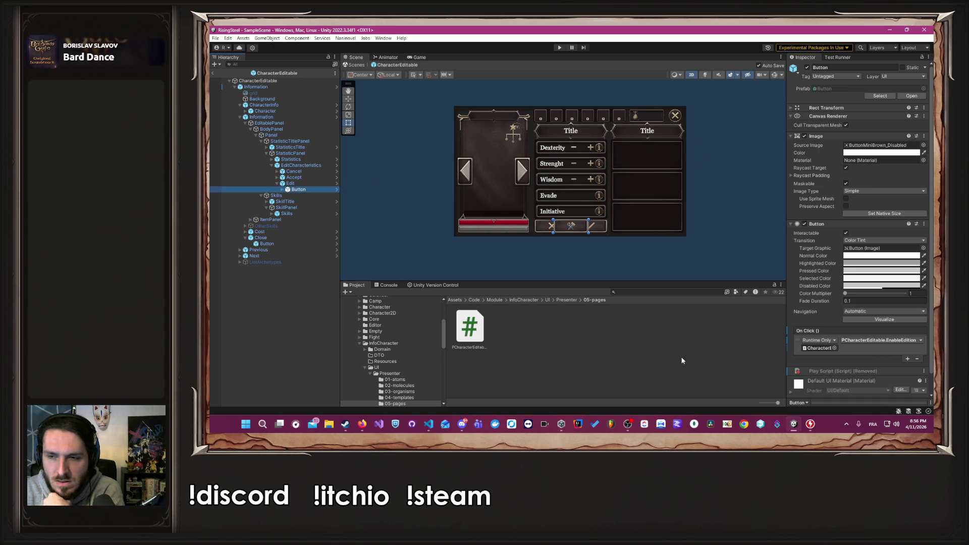
{"action": "left_click", "coordinate": [437, 424]}
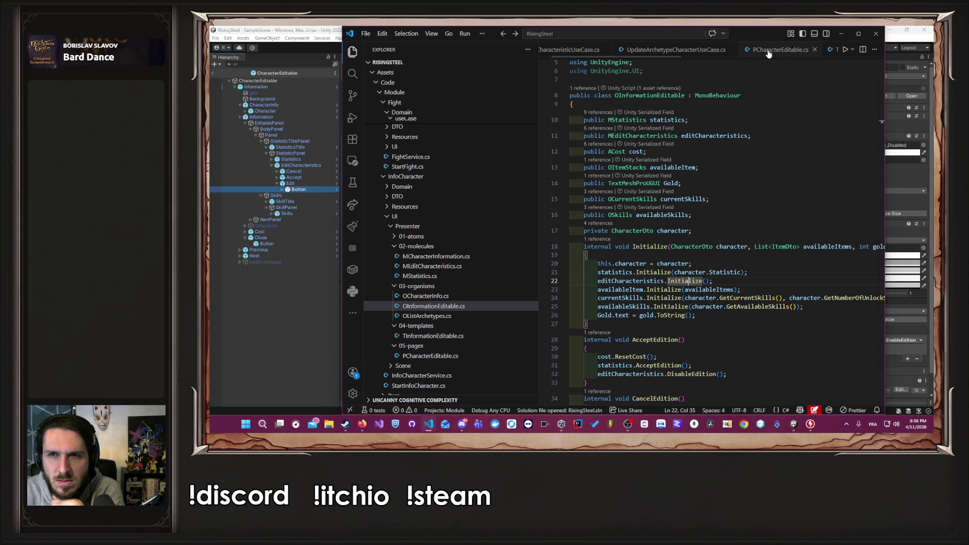
Follow EnableEdition from PCharacterEditable.cs through OInformationEditable and MStatistics to AStatistic.EnableButtons.
{"action": "left_click", "coordinate": [768, 49]}
{"action": "scroll", "coordinate": [702, 180], "scroll_direction": "down", "scroll_amount": 3}
{"action": "scroll", "coordinate": [713, 180], "scroll_direction": "down", "scroll_amount": 2}
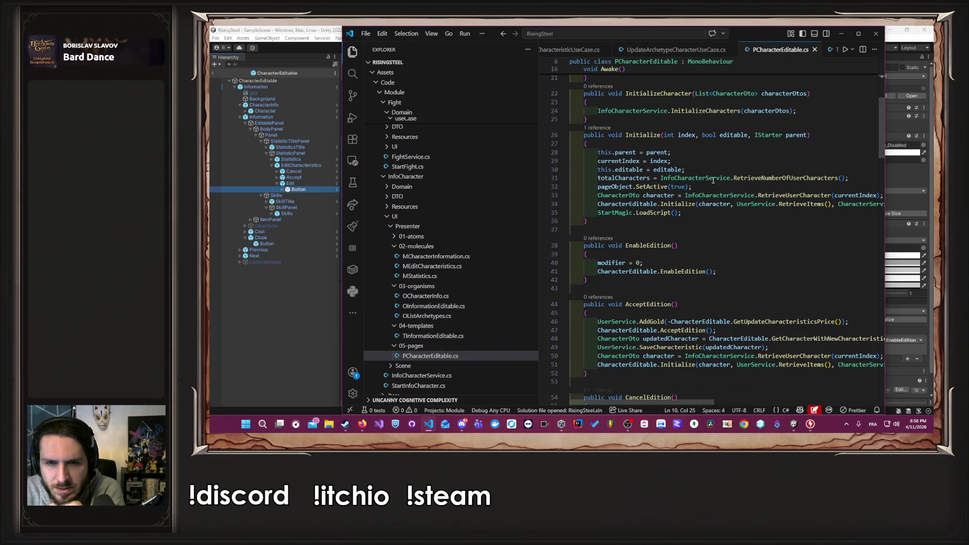
{"action": "left_click", "coordinate": [686, 273], "text": "ctrl"}
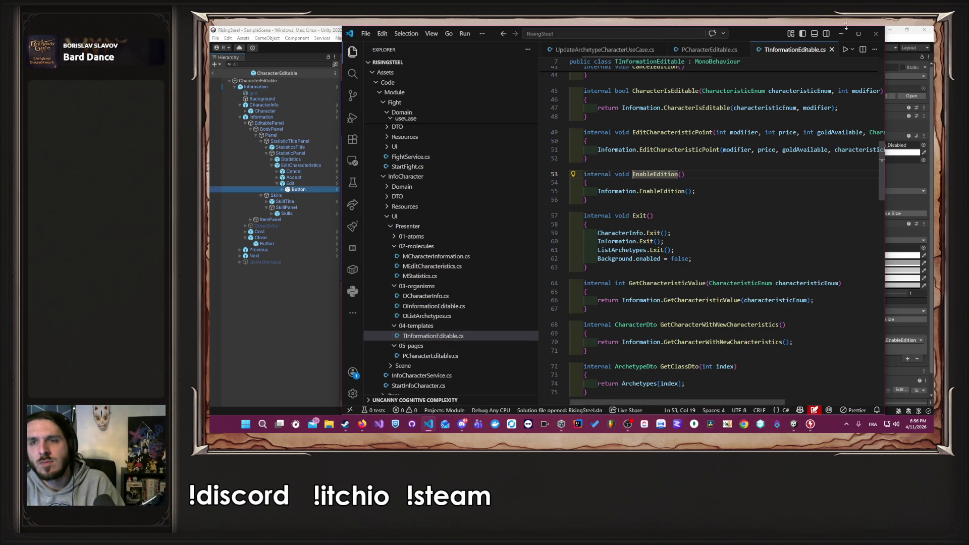
{"action": "left_click", "coordinate": [859, 34]}
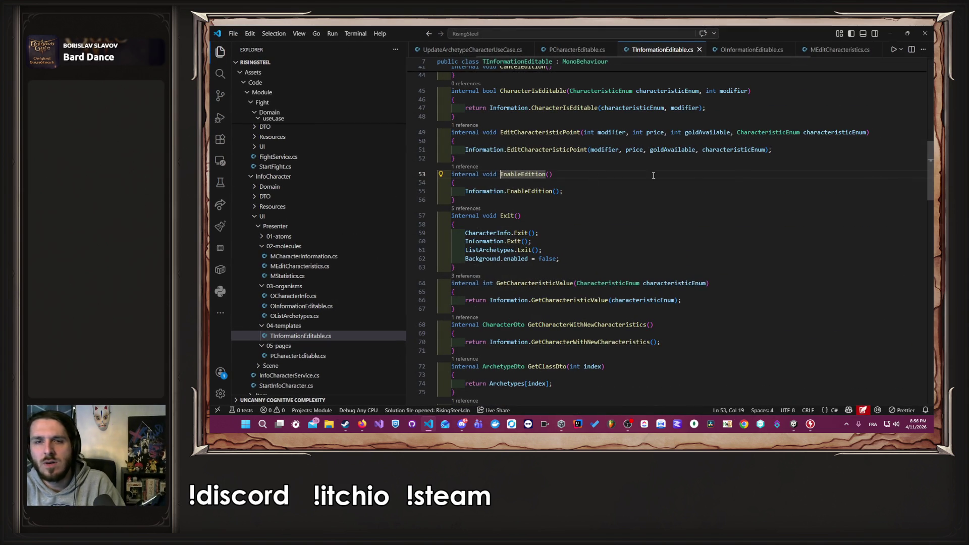
{"action": "left_click", "coordinate": [535, 190], "text": "ctrl"}
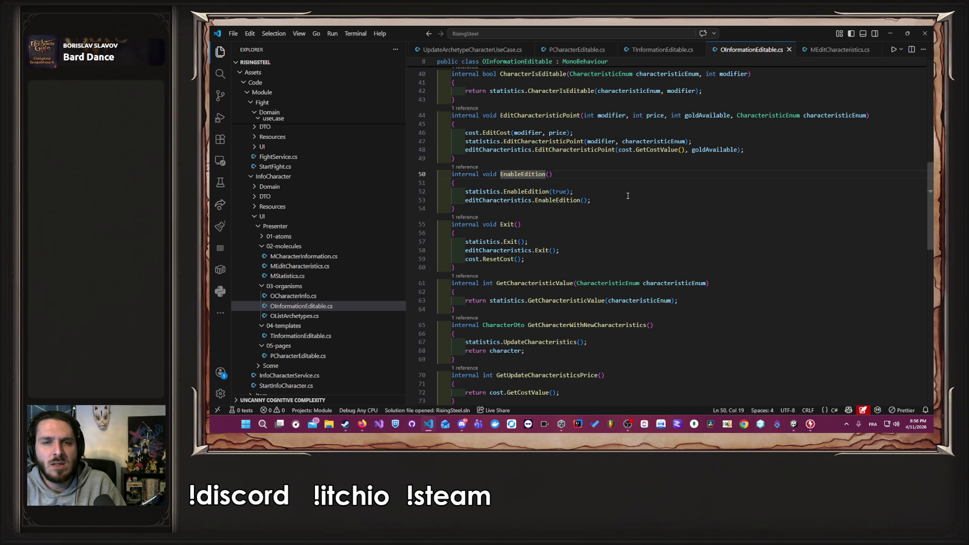
{"action": "left_click", "coordinate": [528, 192], "text": "ctrl"}
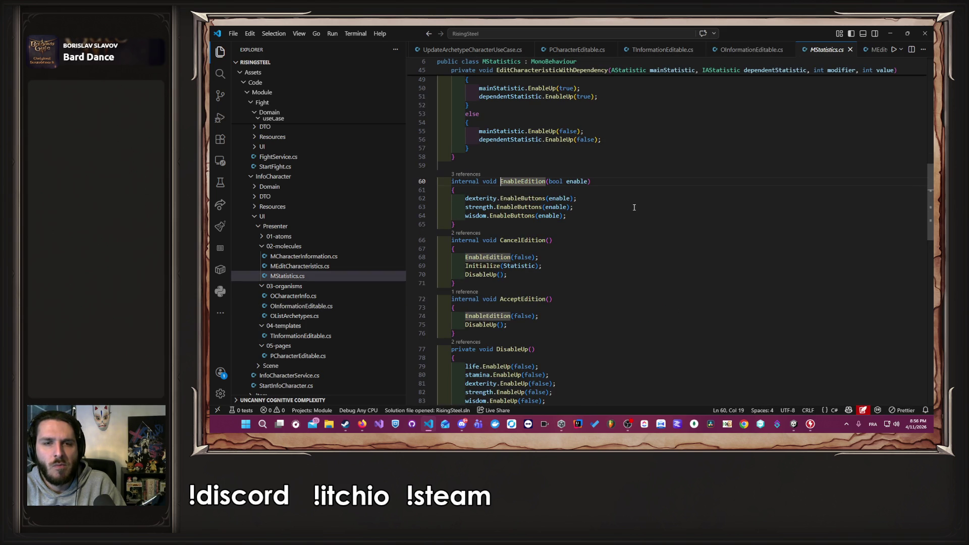
{"action": "left_click", "coordinate": [523, 198], "text": "ctrl"}
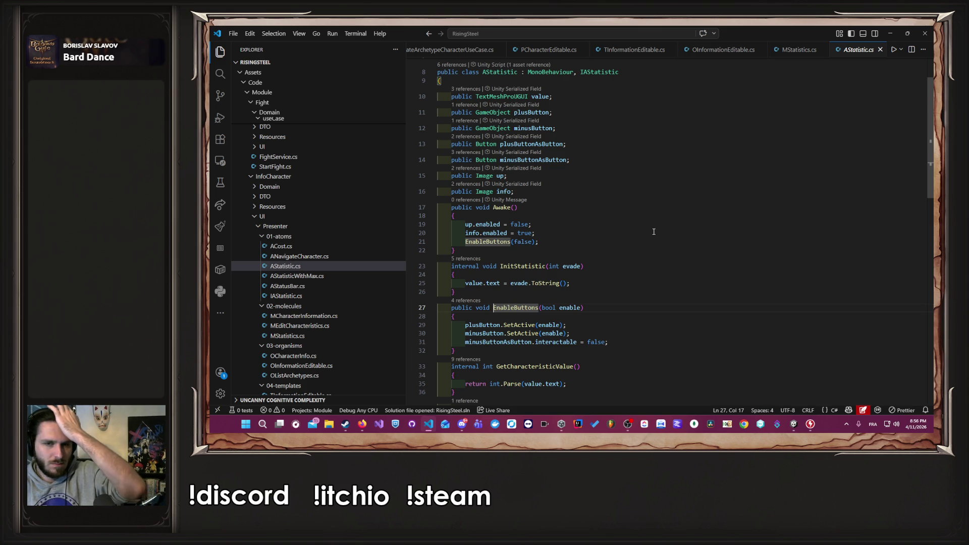
Check SetActive's definition, then start adding an && condition to line 29's plusButton.SetActive(enable).
{"action": "left_click", "coordinate": [521, 325]}
{"action": "left_click", "coordinate": [522, 325], "text": "ctrl"}
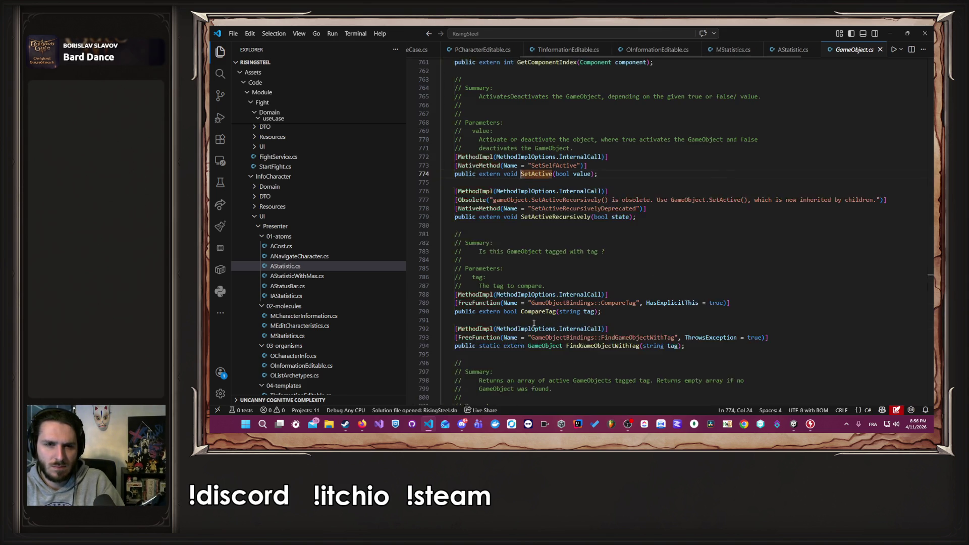
{"action": "key", "text": "alt+Left"}
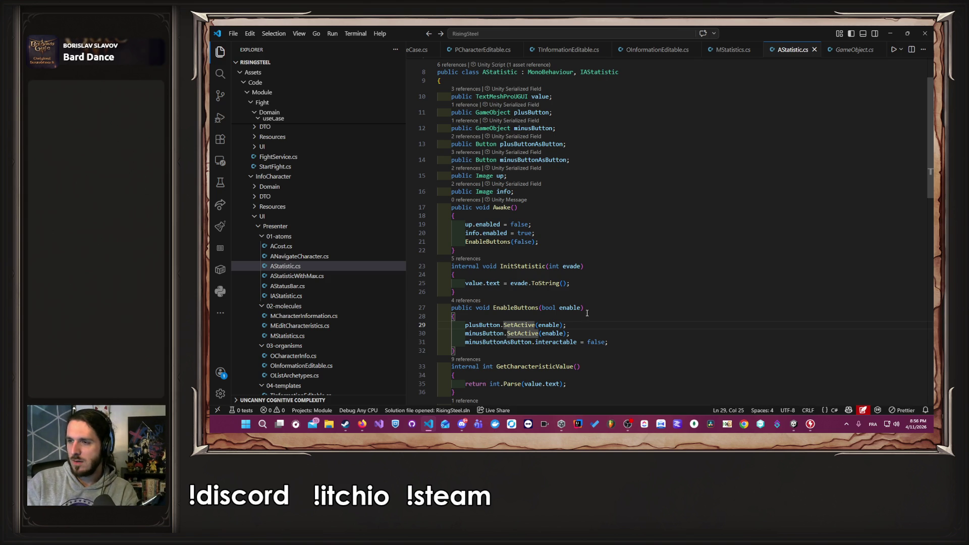
{"action": "key", "text": "ctrl+Right"}
{"action": "key", "text": "ctrl+Right"}
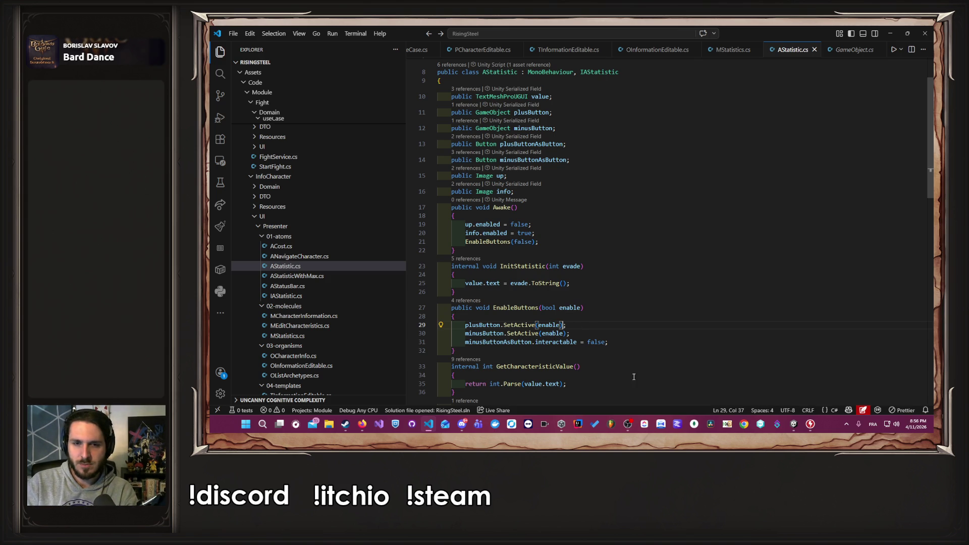
{"action": "key", "text": "Left"}
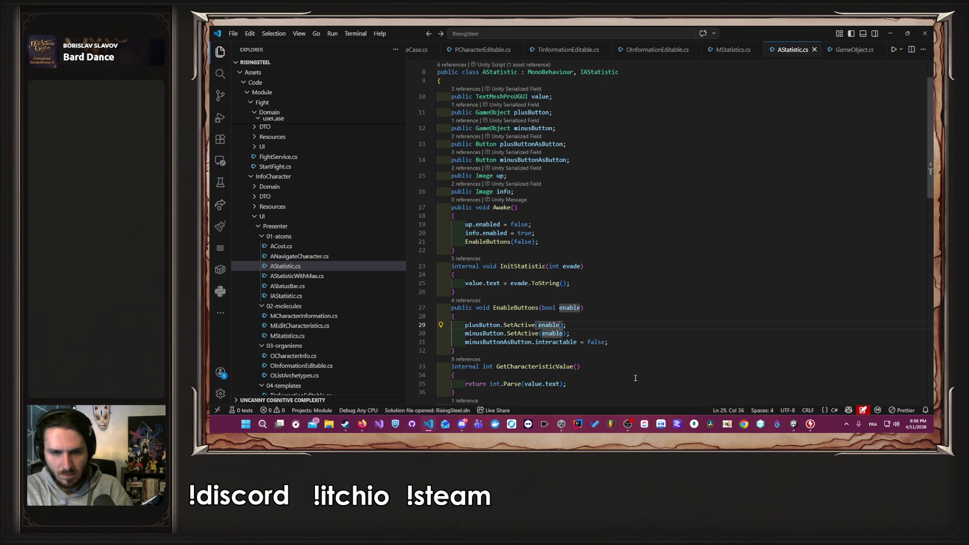
{"action": "type", "text": "&&"}
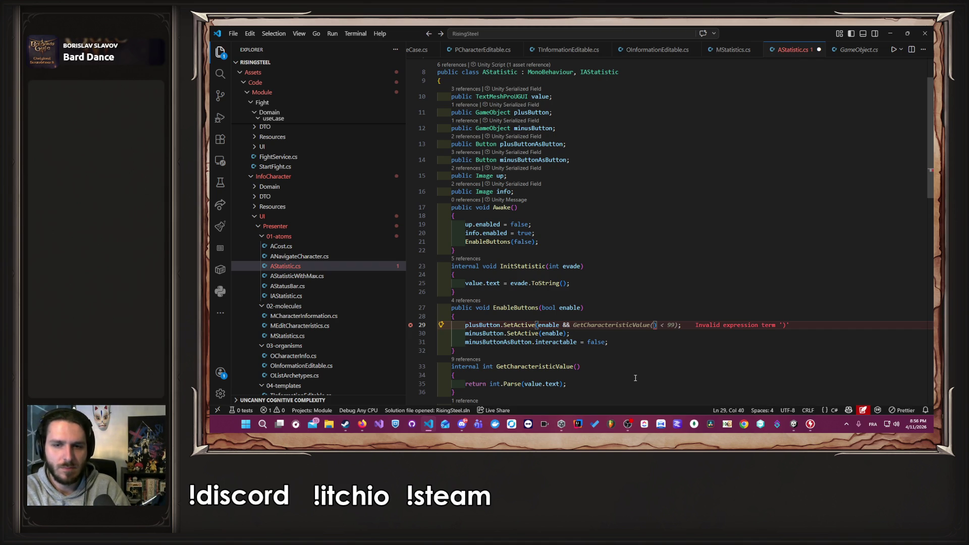
Complete the call as SetActive(enable && GetCharacteristicValue() < 99), save, and review GetCharacteristicValue.
{"action": "key", "text": "Tab"}
{"action": "key", "text": "ctrl+s"}
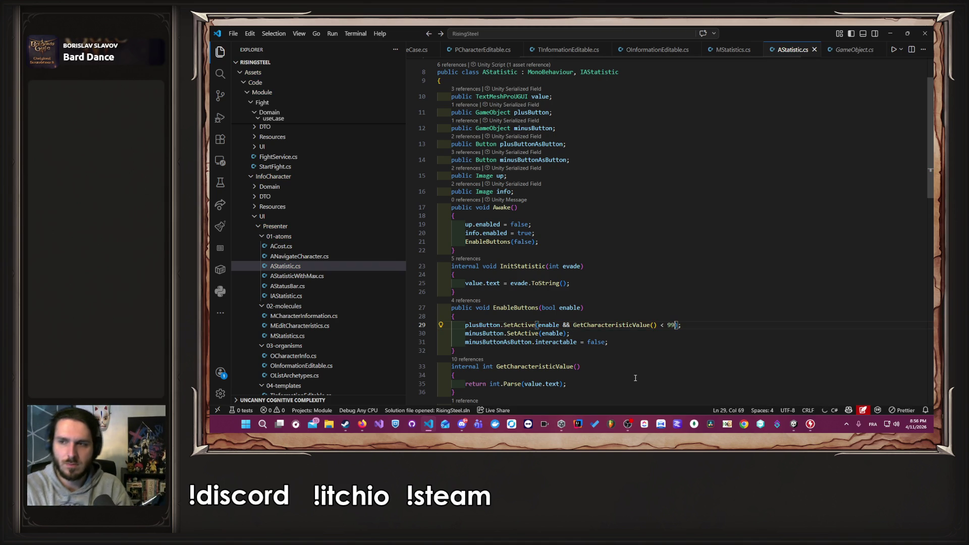
{"action": "left_click", "coordinate": [635, 324], "text": "ctrl"}
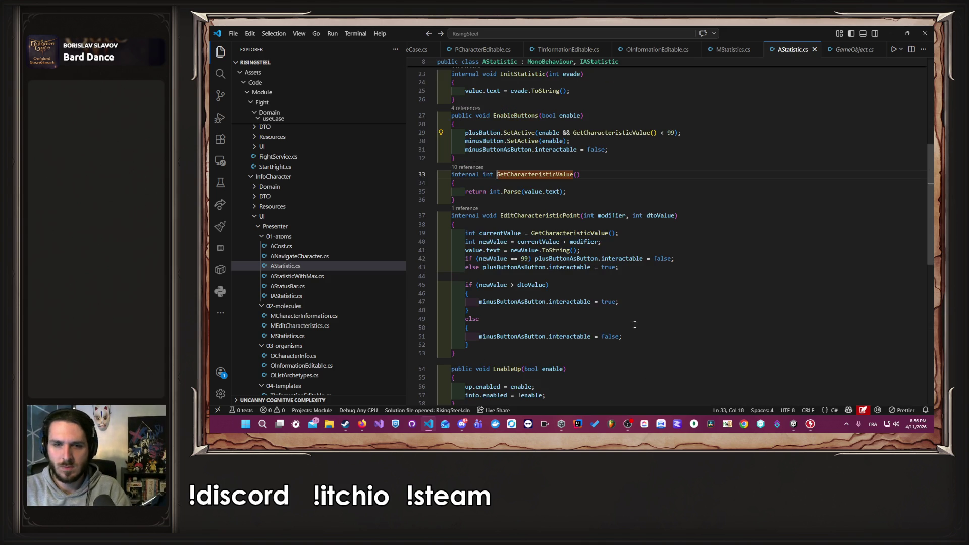
{"action": "key", "text": "alt+Left"}
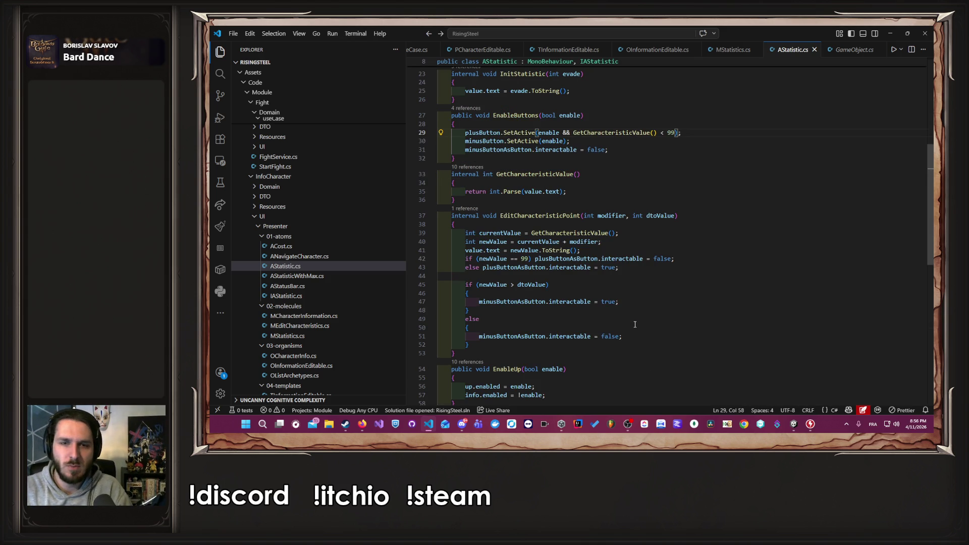
{"action": "key", "text": "alt"}
{"action": "scroll", "coordinate": [637, 314], "scroll_direction": "up", "scroll_amount": 4}
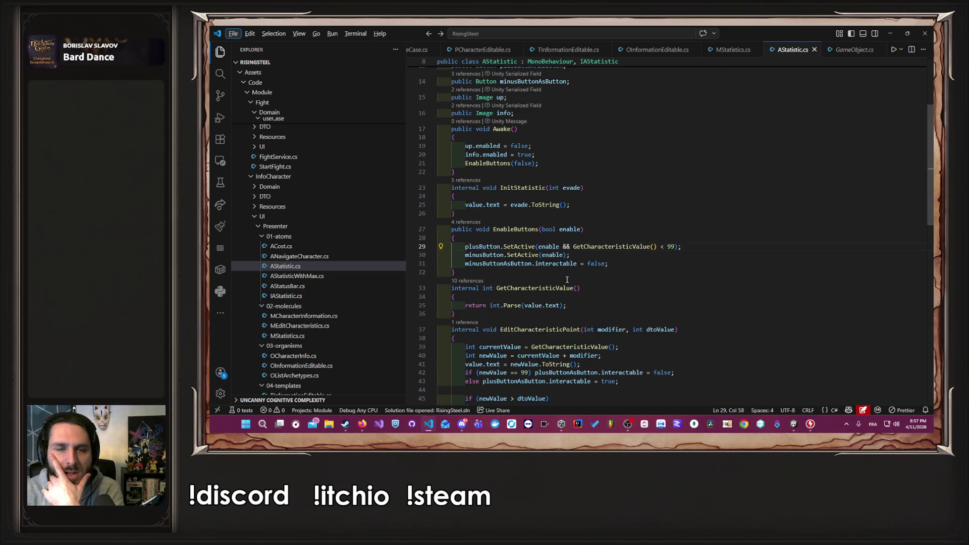
{"action": "scroll", "coordinate": [575, 283], "scroll_direction": "down", "scroll_amount": 2}
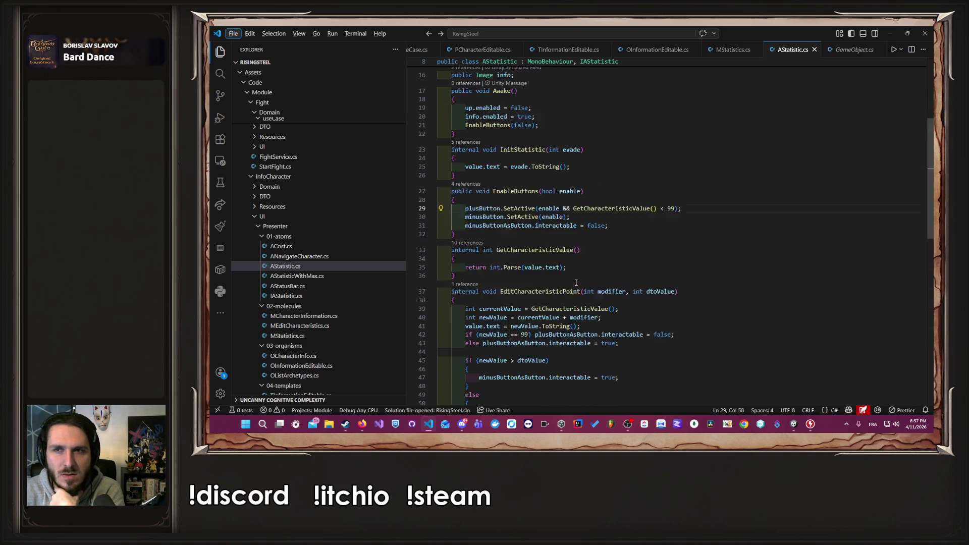
{"action": "scroll", "coordinate": [645, 241], "scroll_direction": "up", "scroll_amount": 3}
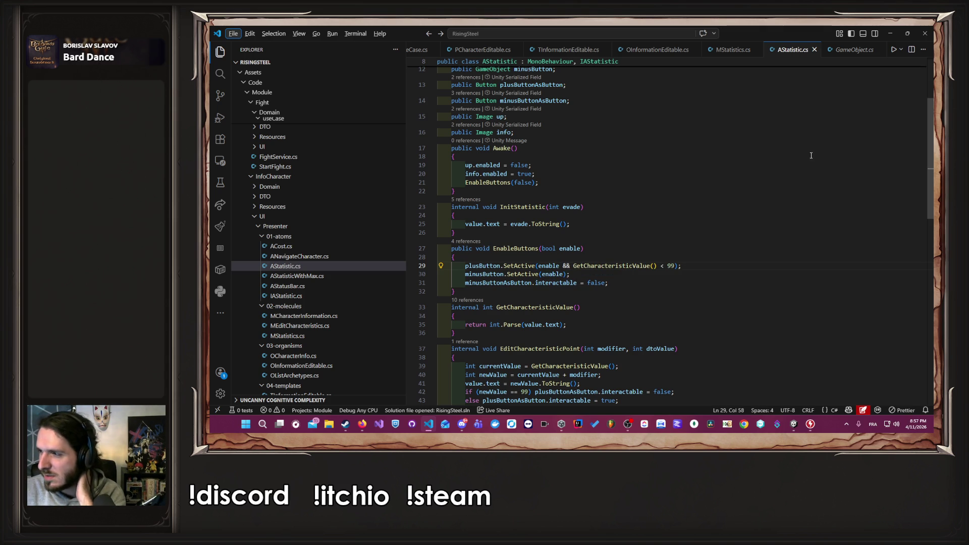
Play the game, continue the save, and open the character's stat editing to check 99-value stats.
{"action": "left_click", "coordinate": [889, 34]}
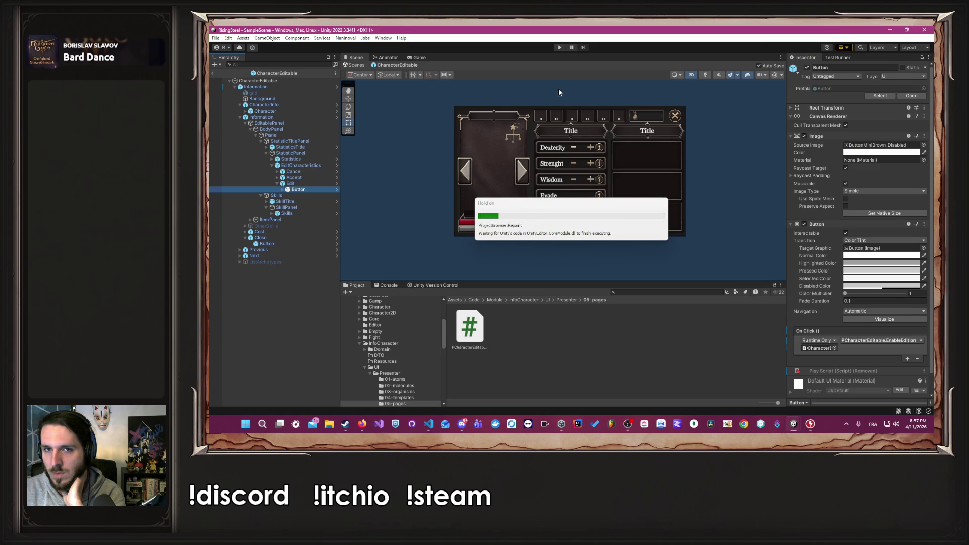
{"action": "left_click", "coordinate": [558, 47]}
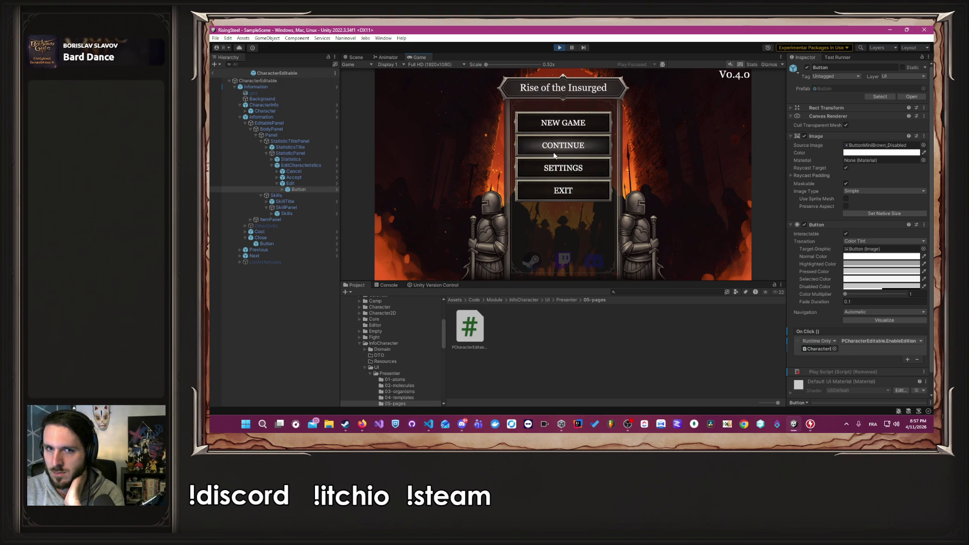
{"action": "left_click", "coordinate": [567, 147]}
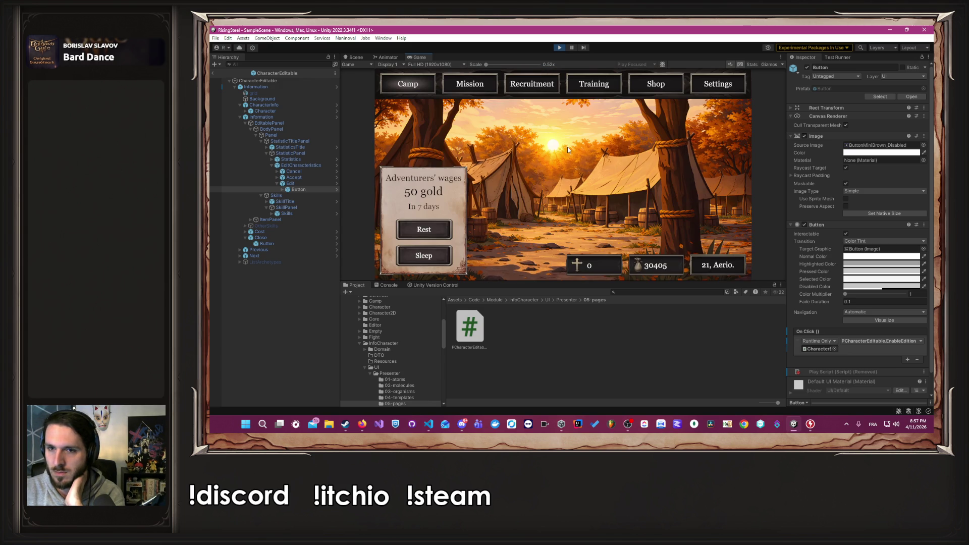
{"action": "left_click", "coordinate": [590, 87]}
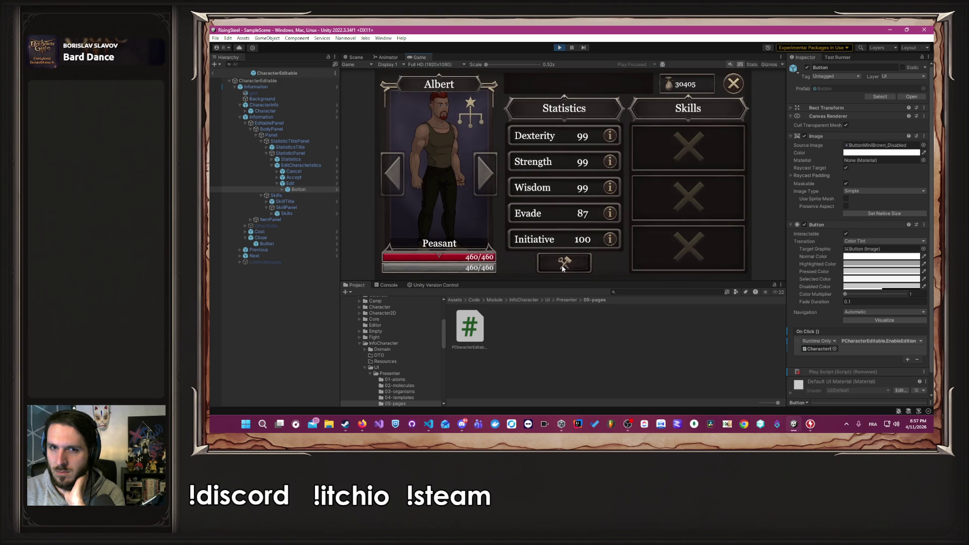
{"action": "left_click", "coordinate": [563, 268]}
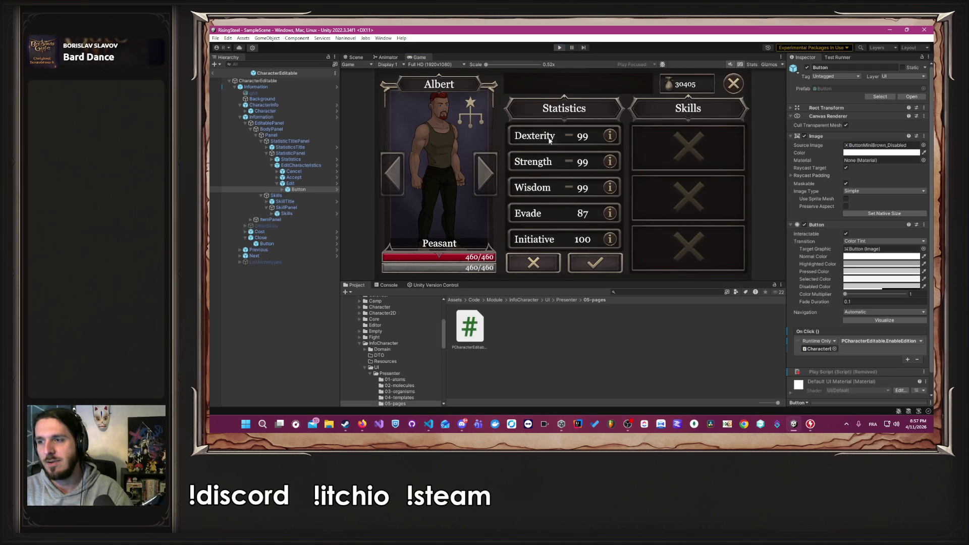
{"action": "key", "text": "alt+Tab"}
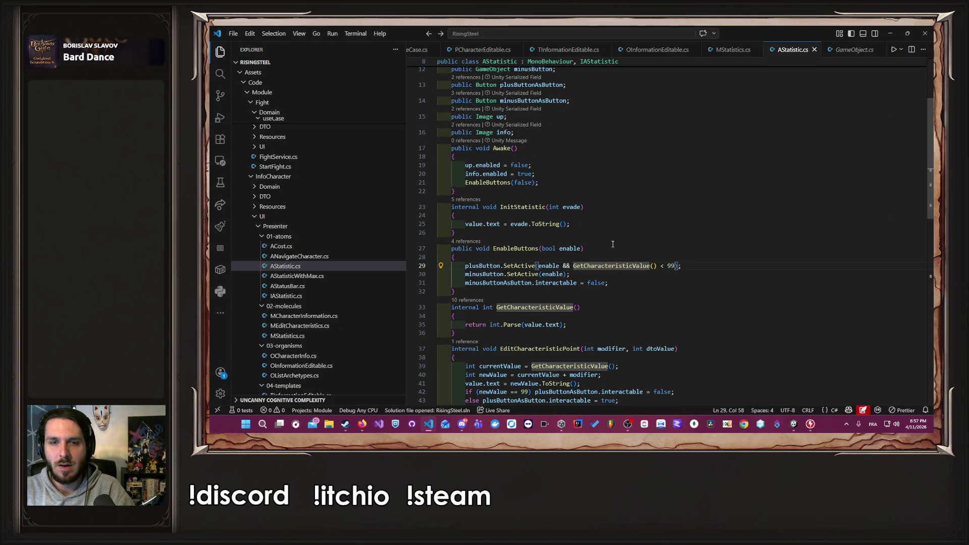
Remove the < 99 condition from line 29's SetActive call and save AStatistic.cs.
{"action": "key", "text": "BackSpace"}
{"action": "key", "text": "BackSpace"}
{"action": "key", "text": "BackSpace"}
{"action": "key", "text": "ctrl+s"}
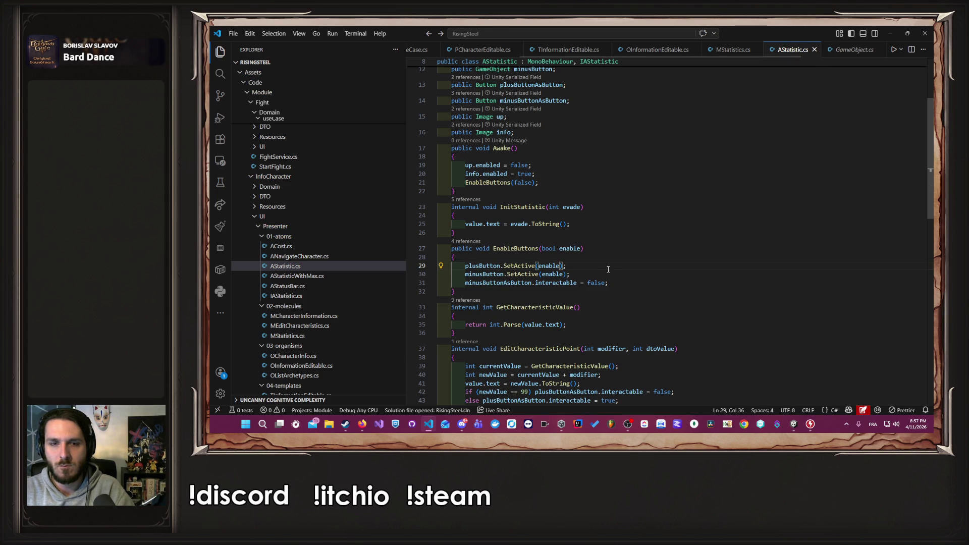
{"action": "double_click", "coordinate": [485, 266]}
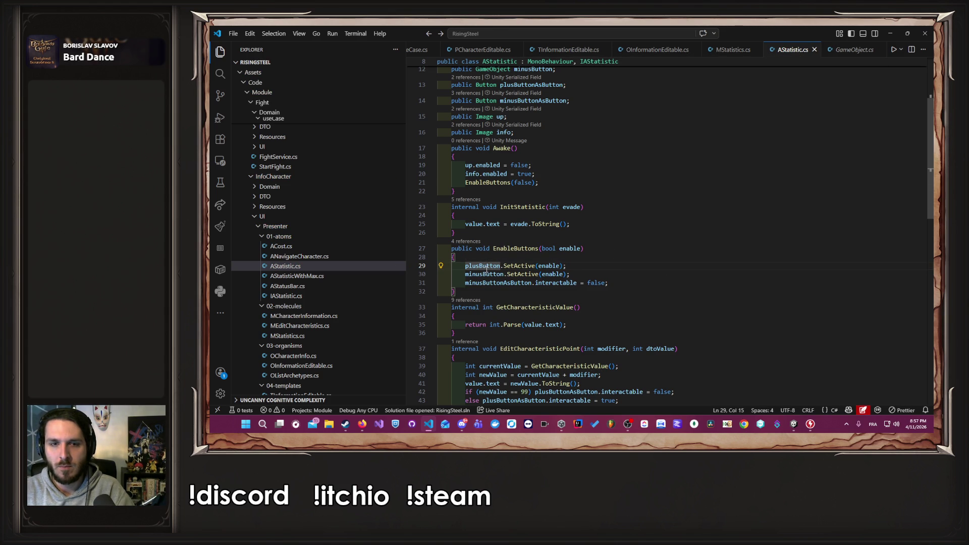
{"action": "scroll", "coordinate": [596, 268], "scroll_direction": "down", "scroll_amount": 2}
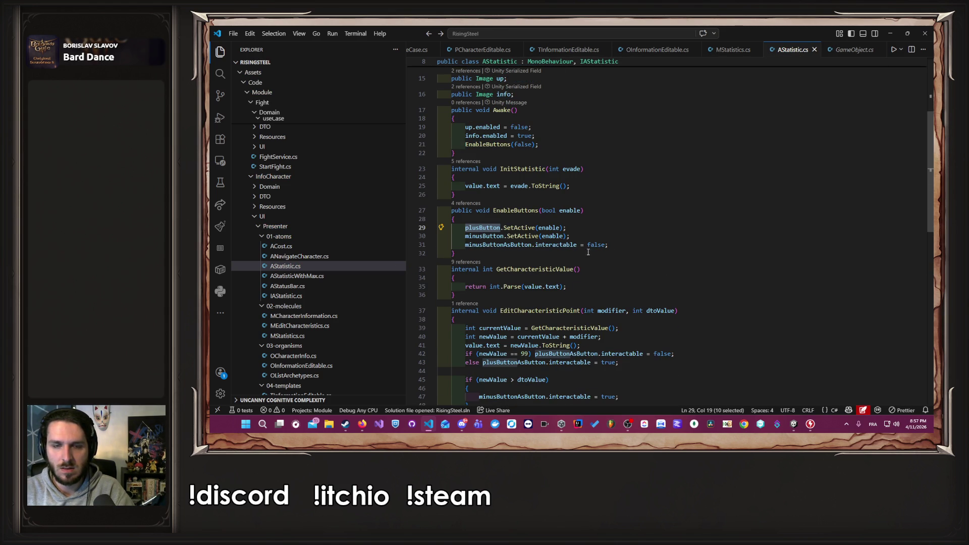
Add a new line 30 setting plusButtonAsButton.interactable = false.
{"action": "mouse_move", "coordinate": [582, 366]}
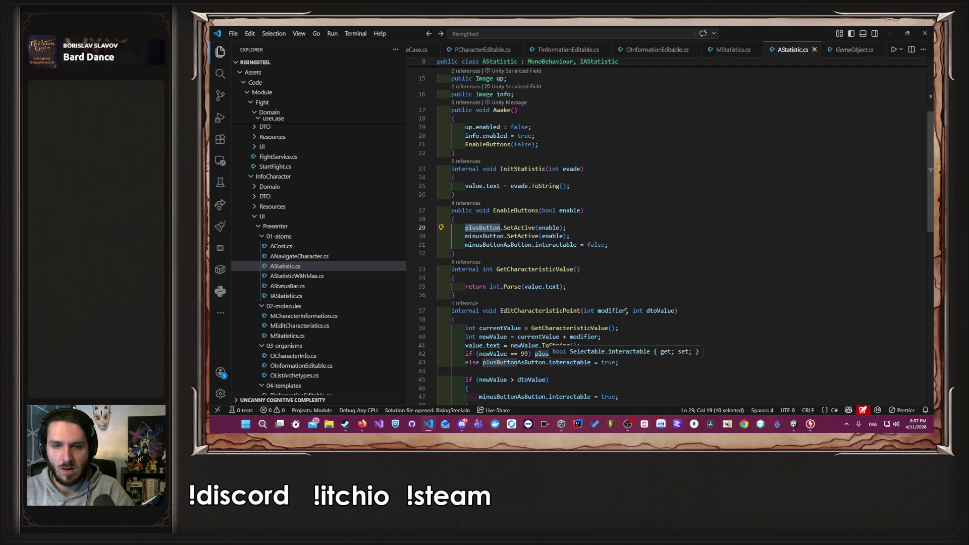
{"action": "left_click", "coordinate": [602, 229]}
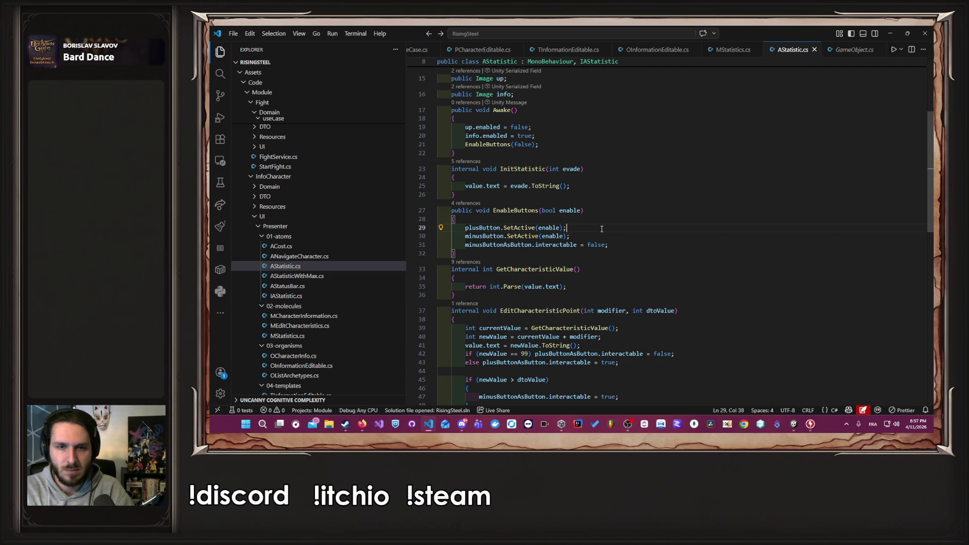
{"action": "key", "text": "Return"}
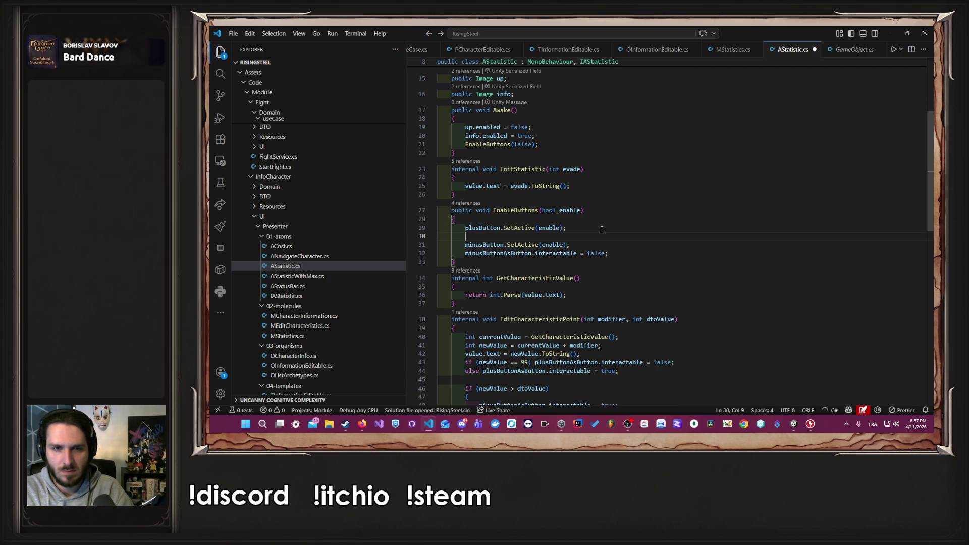
{"action": "type", "text": "plusButton"}
{"action": "key", "text": "Tab"}
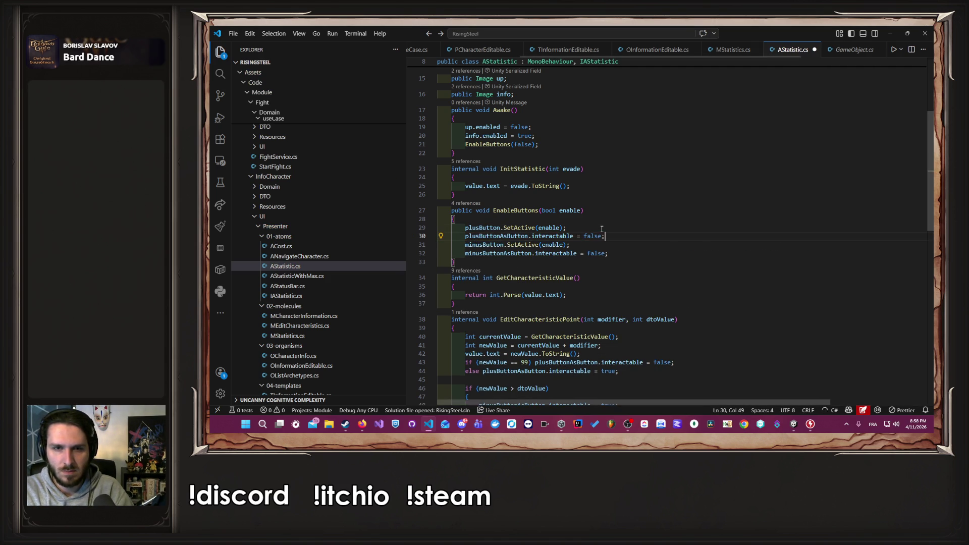
{"action": "key", "text": "ctrl+shift+Right"}
{"action": "type", "text": "plusButton"}
{"action": "key", "text": "ctrl+z"}
{"action": "key", "text": "ctrl+z"}
{"action": "key", "text": "ctrl+z"}
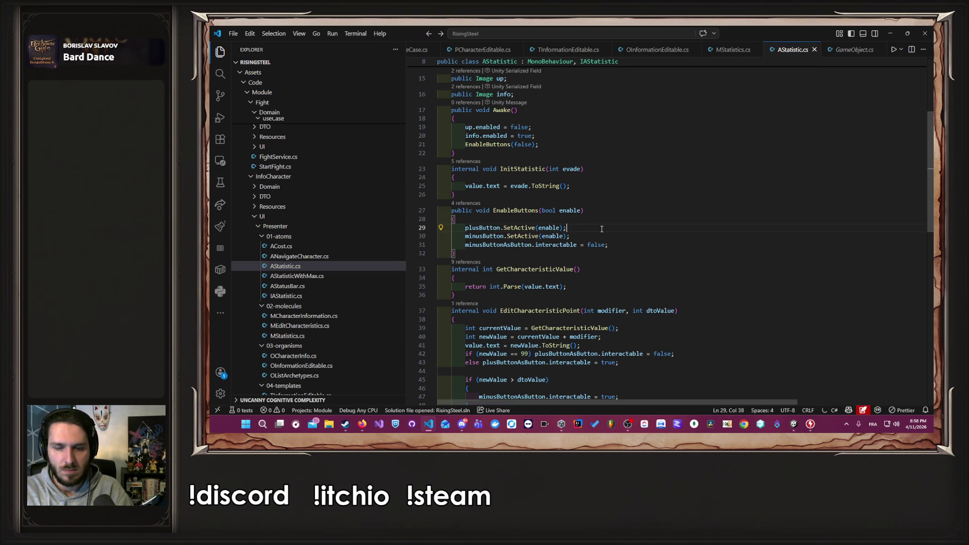
{"action": "key", "text": "ctrl+y"}
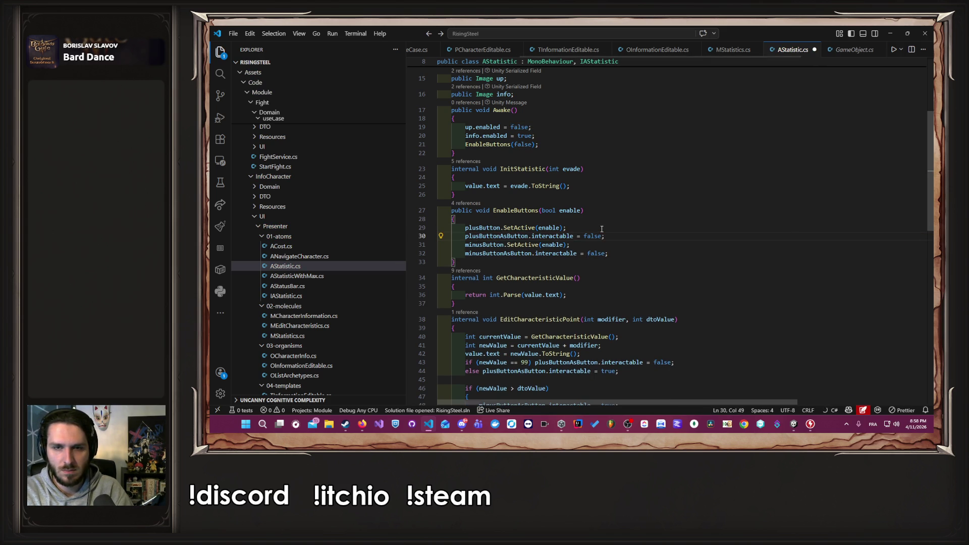
Replace false on line 30 with GetCharacteristicValue() < 99 and save AStatistic.cs.
{"action": "key", "text": "Left"}
{"action": "key", "text": "ctrl+shift+Left"}
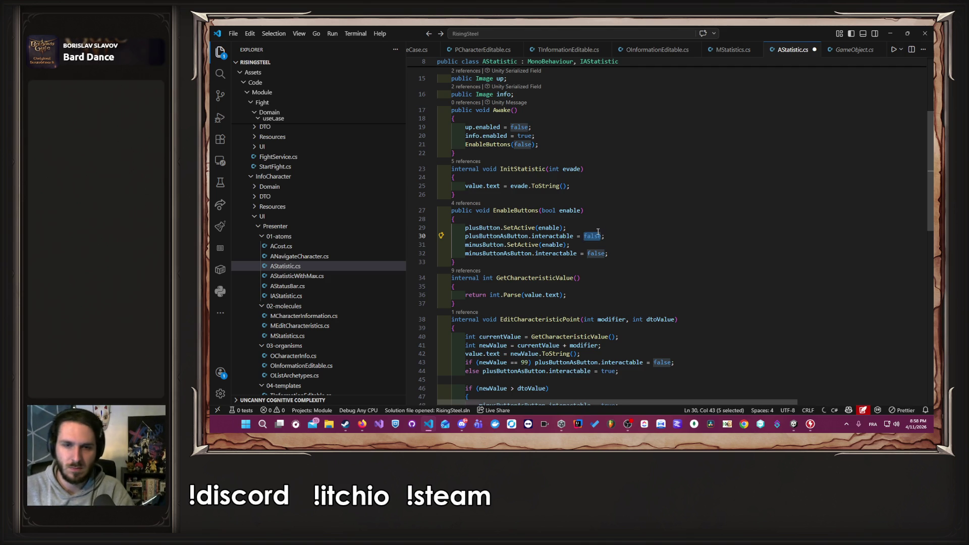
{"action": "scroll", "coordinate": [600, 230], "scroll_direction": "down", "scroll_amount": 2}
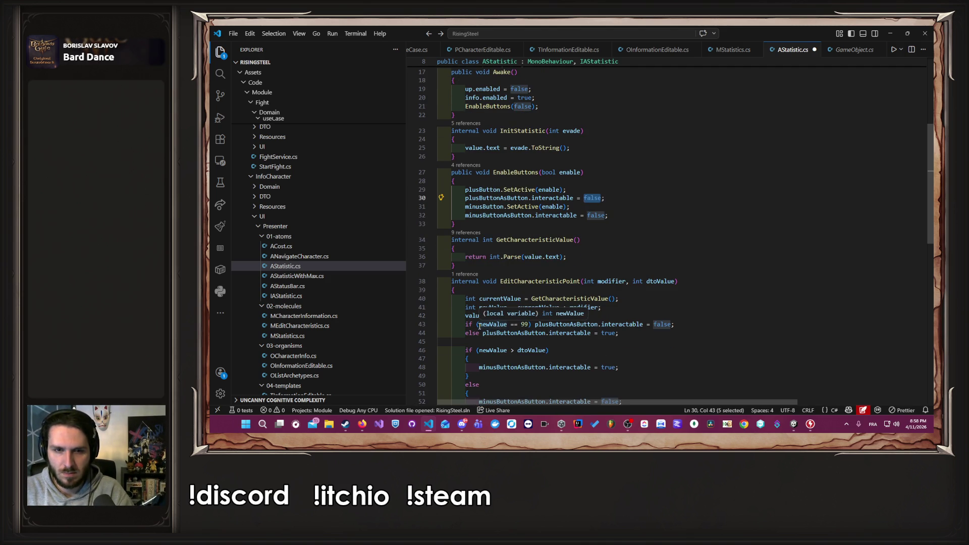
{"action": "scroll", "coordinate": [639, 292], "scroll_direction": "down", "scroll_amount": 6}
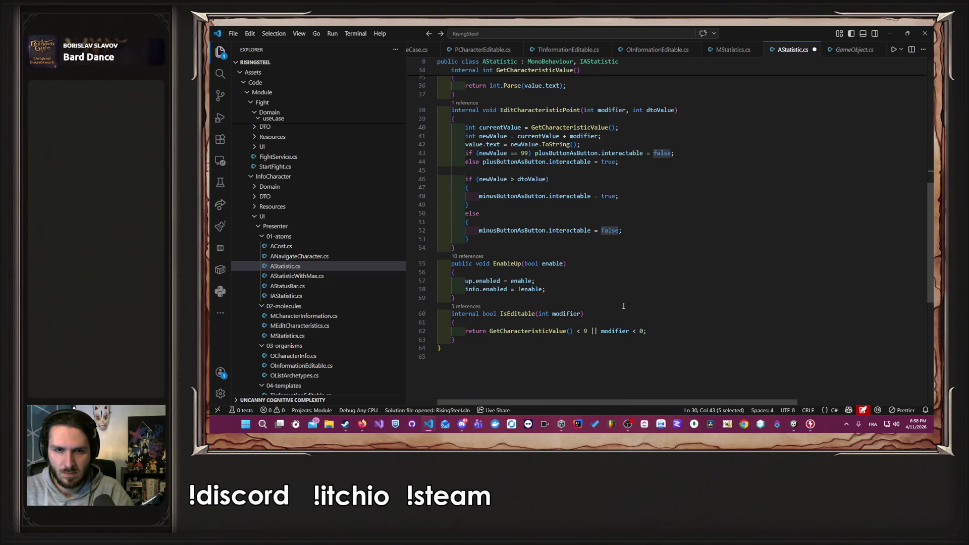
{"action": "scroll", "coordinate": [625, 306], "scroll_direction": "up", "scroll_amount": 8}
{"action": "scroll", "coordinate": [621, 303], "scroll_direction": "down", "scroll_amount": 5}
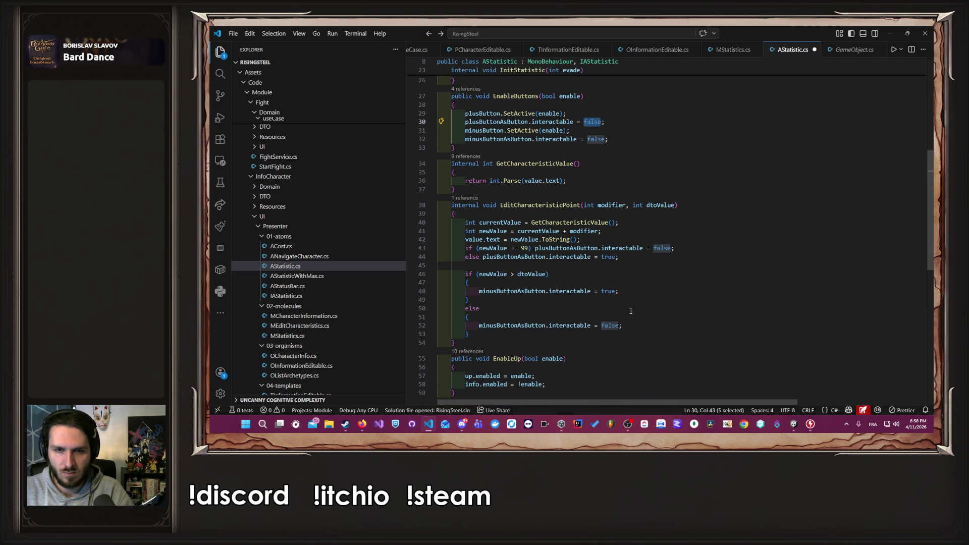
{"action": "scroll", "coordinate": [596, 253], "scroll_direction": "up", "scroll_amount": 3}
{"action": "left_click_drag", "start_coordinate": [588, 243], "coordinate": [494, 239]}
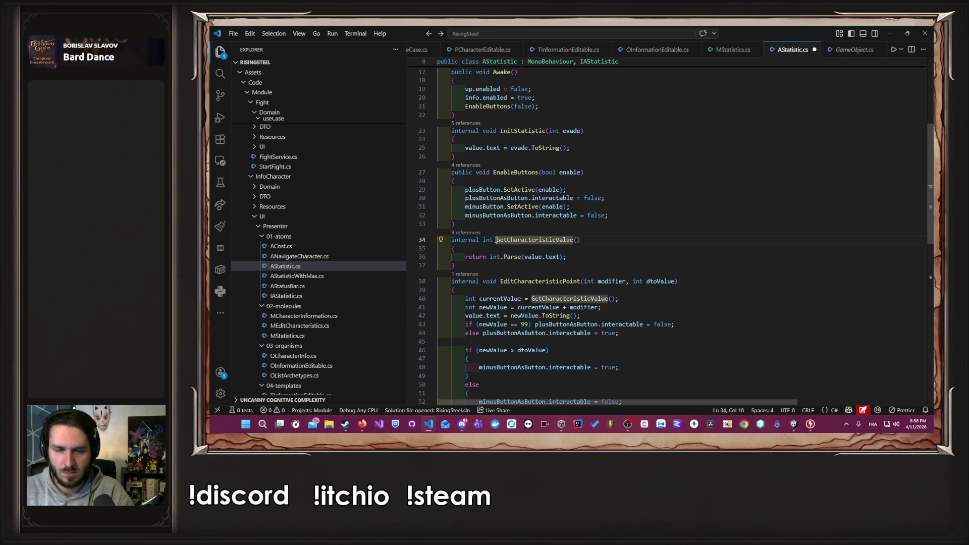
{"action": "double_click", "coordinate": [593, 198]}
{"action": "type", "text": "GetCharacteristicValue() < 9"}
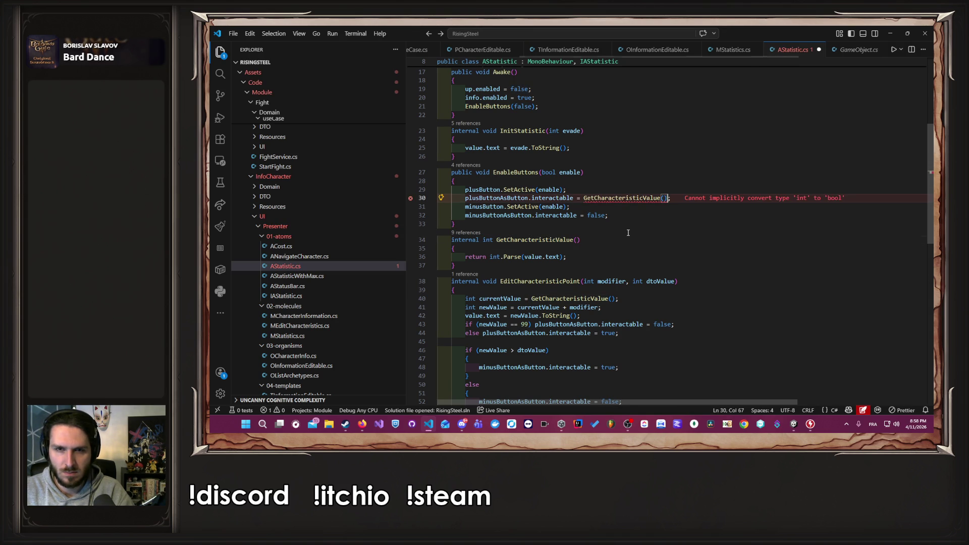
{"action": "type", "text": "9"}
{"action": "key", "text": "ctrl+s"}
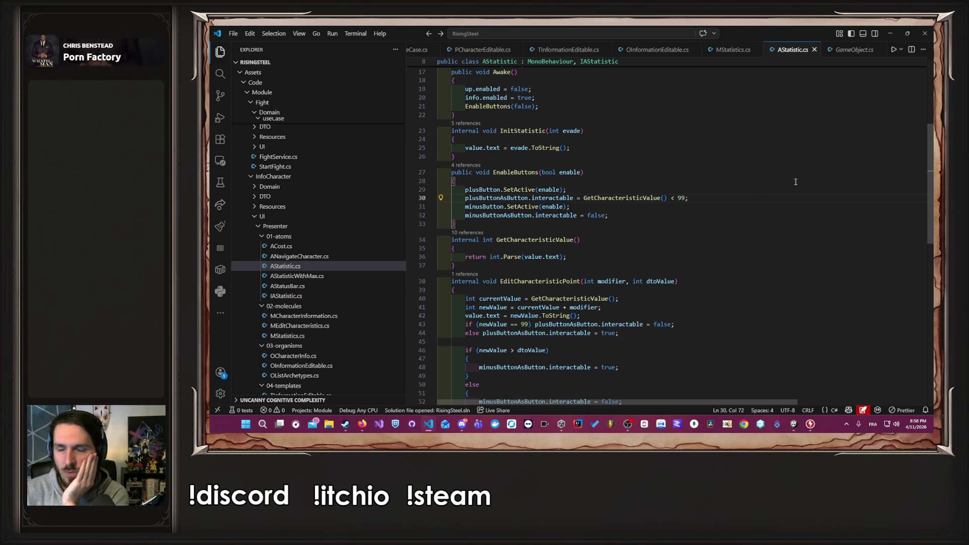
Play the game, continue the save, and put Albert's statistics into edit mode.
{"action": "left_click", "coordinate": [890, 34]}
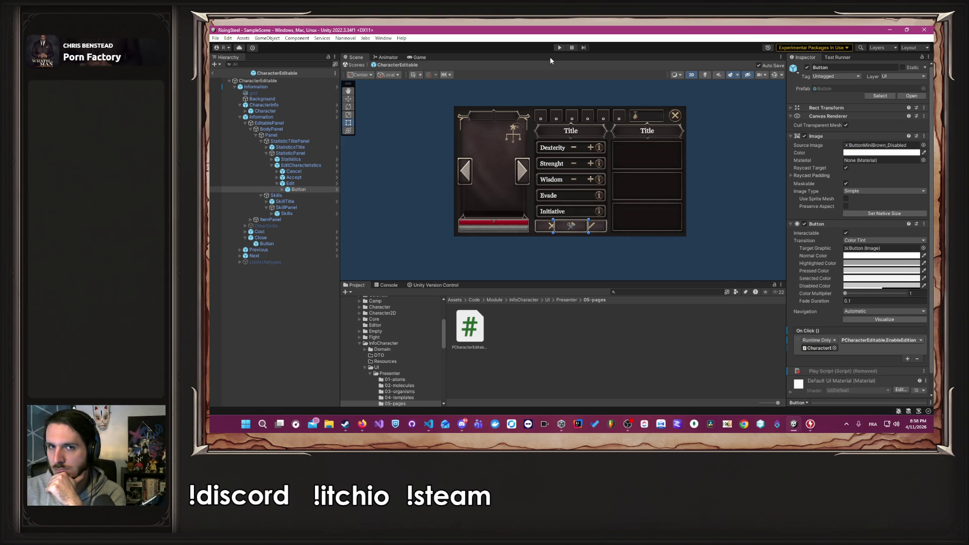
{"action": "left_click", "coordinate": [560, 48]}
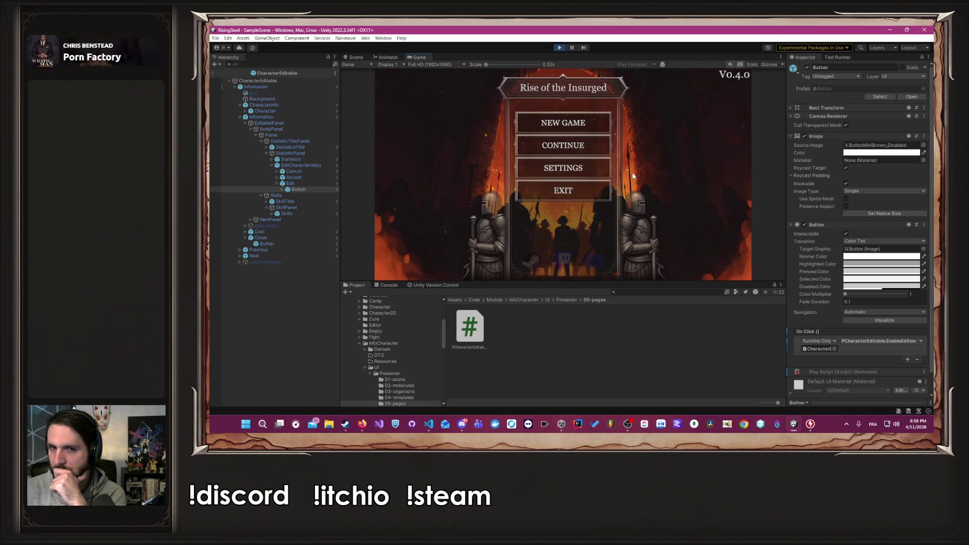
{"action": "left_click", "coordinate": [599, 146]}
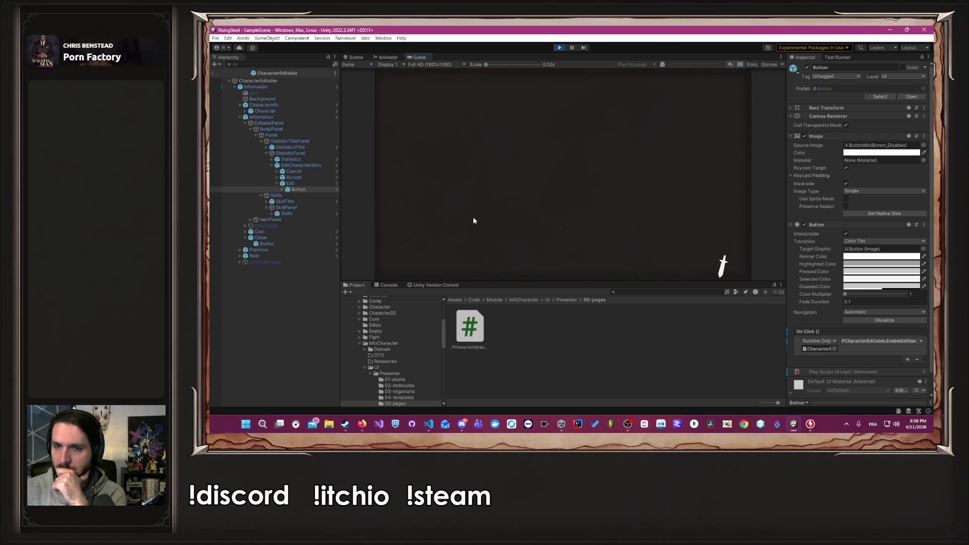
{"action": "left_click", "coordinate": [427, 199]}
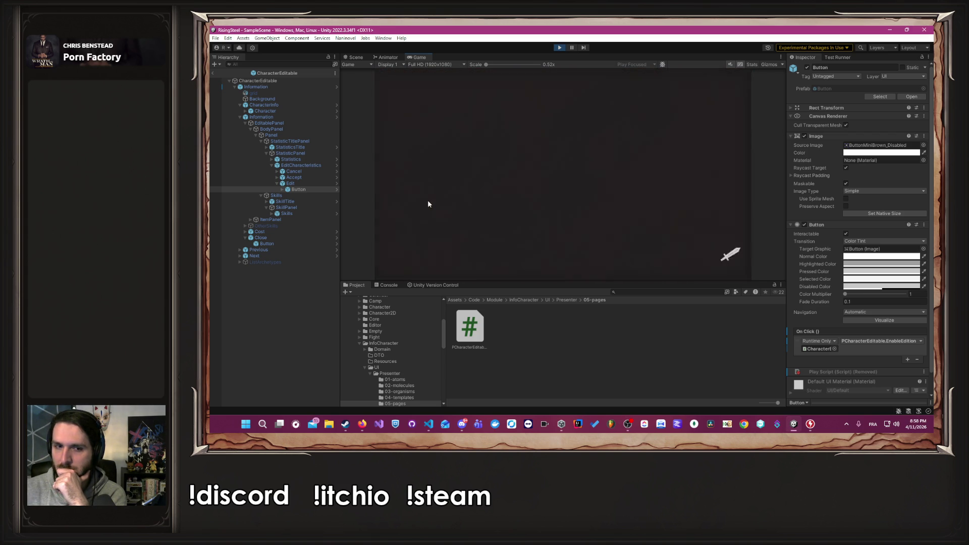
{"action": "left_click", "coordinate": [541, 267]}
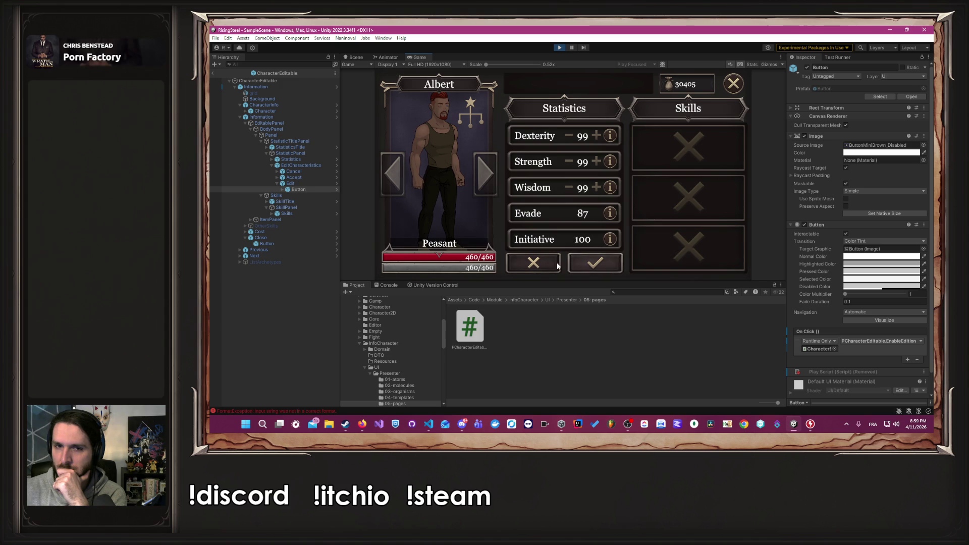
{"action": "left_click", "coordinate": [542, 268]}
{"action": "left_click", "coordinate": [560, 267]}
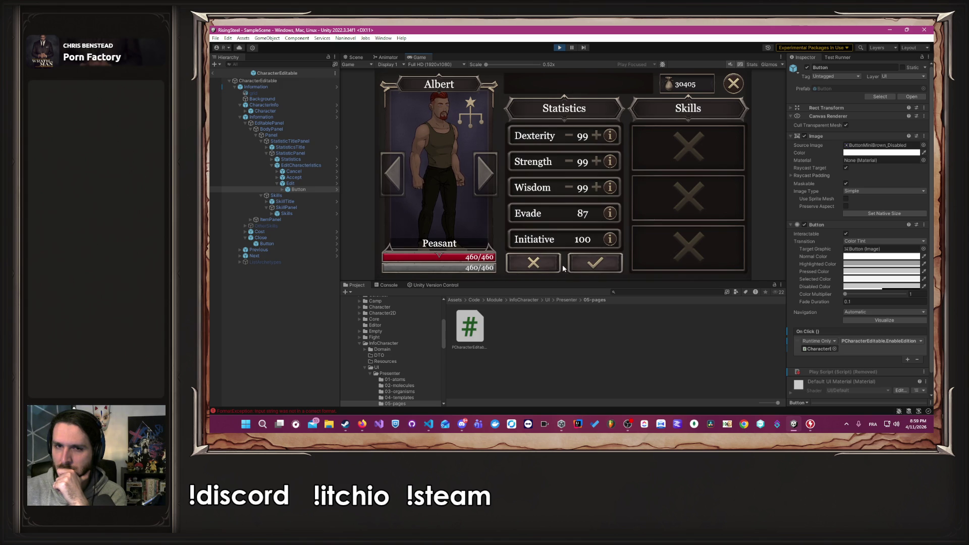
Review the FormatException errors in the Console, stop play mode, and return to the code editor.
{"action": "left_click", "coordinate": [293, 412]}
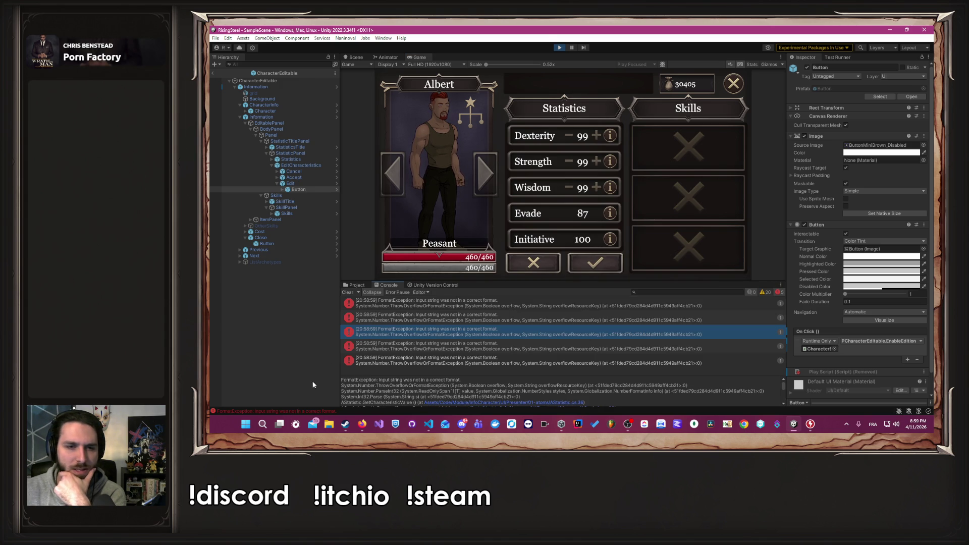
{"action": "left_click", "coordinate": [559, 49]}
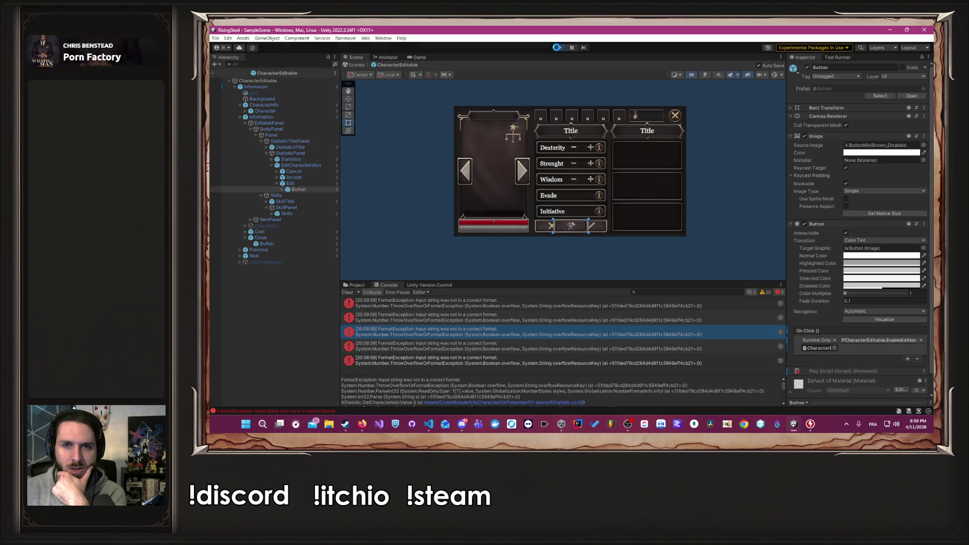
{"action": "left_click", "coordinate": [433, 427]}
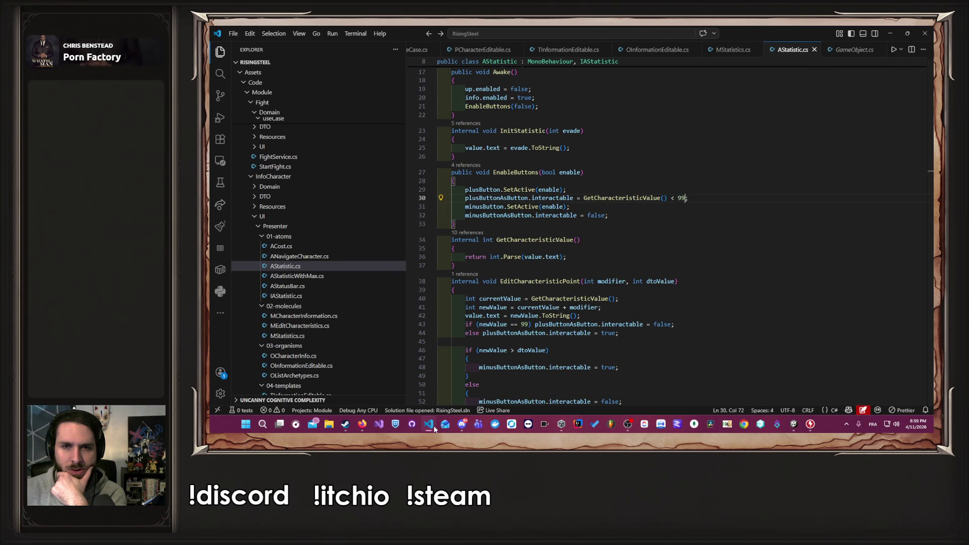
Move the plus and minus interactable lines above the SetActive calls, then start Play in Unity.
{"action": "left_click", "coordinate": [633, 197]}
{"action": "key", "text": "alt+Up"}
{"action": "left_click", "coordinate": [633, 222]}
{"action": "key", "text": "Up"}
{"action": "key", "text": "alt+Up"}
{"action": "key", "text": "alt+Up"}
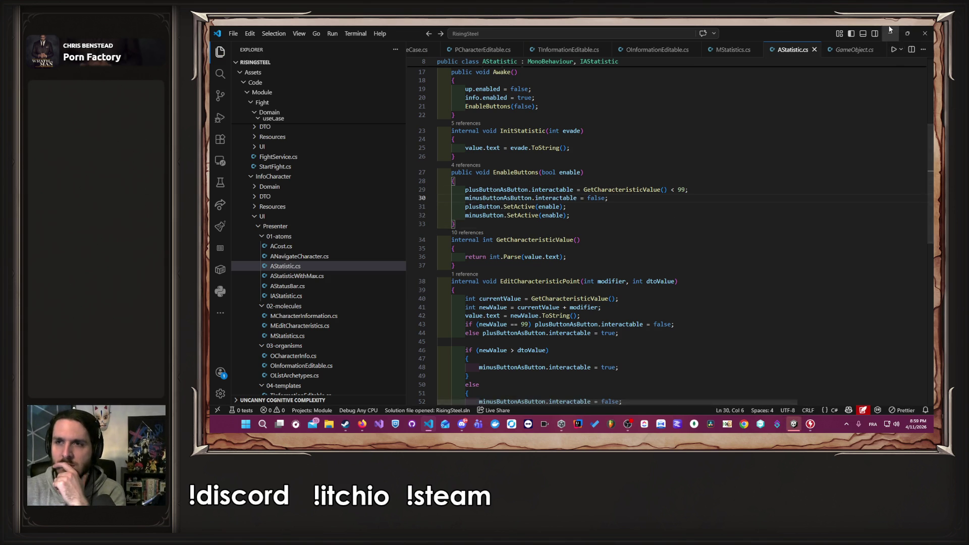
{"action": "key", "text": "alt+Tab"}
{"action": "left_click", "coordinate": [560, 47]}
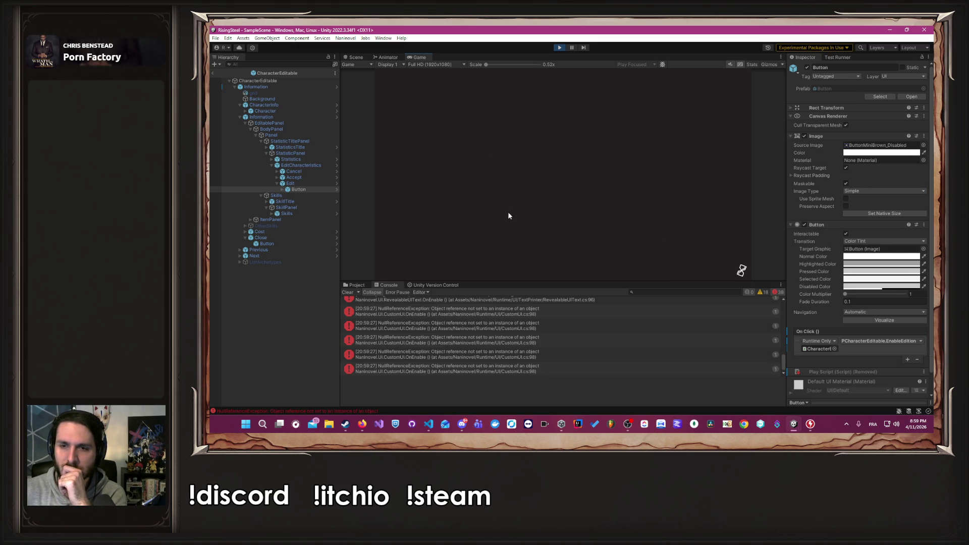
Restart play, go to Albert's Training card, and open the first FormatException error's script.
{"action": "left_click", "coordinate": [345, 294]}
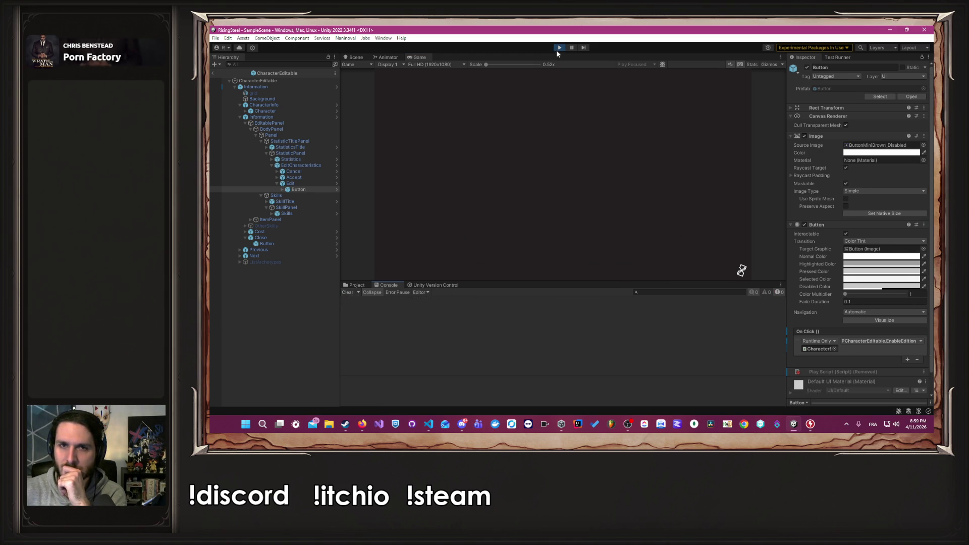
{"action": "left_click", "coordinate": [558, 49]}
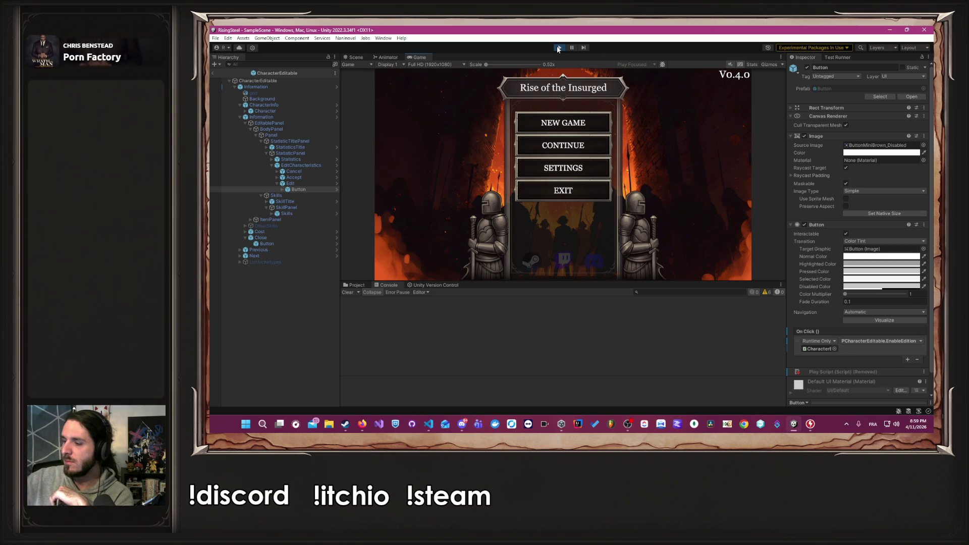
{"action": "left_click", "coordinate": [586, 150]}
{"action": "left_click", "coordinate": [597, 89]}
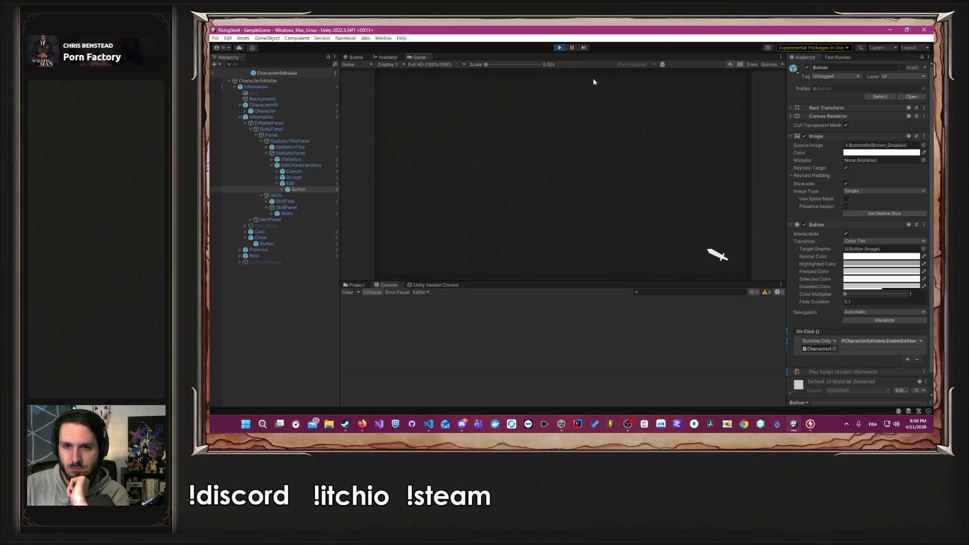
{"action": "left_click", "coordinate": [464, 184]}
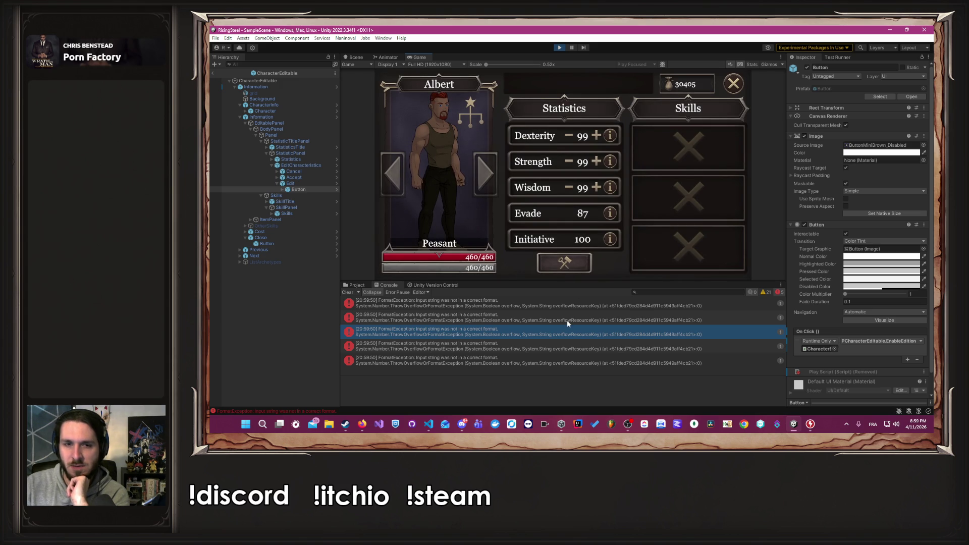
{"action": "left_click", "coordinate": [501, 305]}
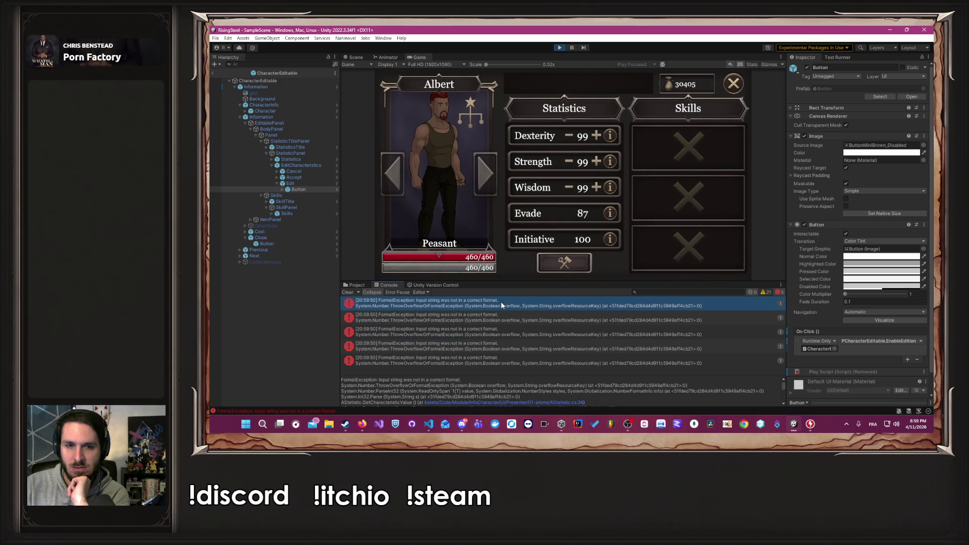
{"action": "double_click", "coordinate": [501, 303]}
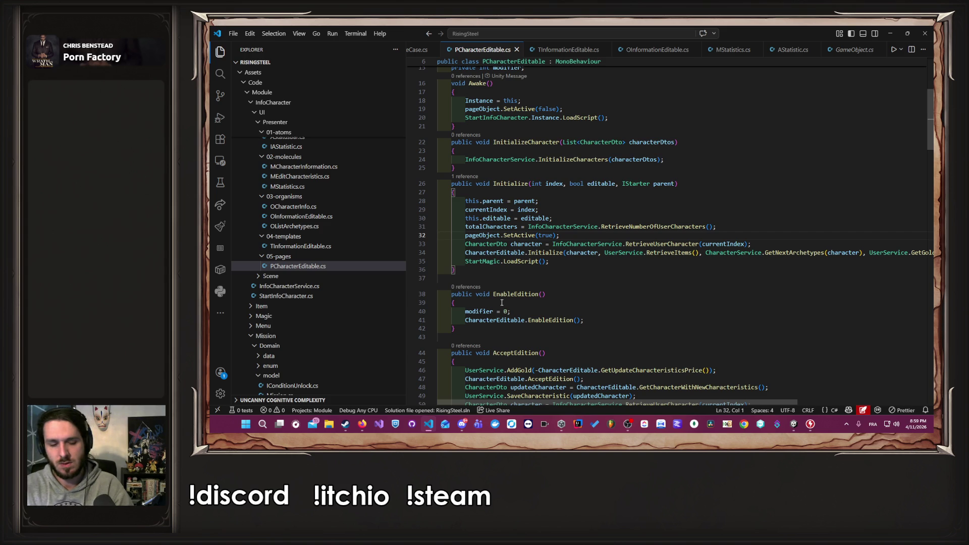
Comment out the plusButtonAsButton.interactable line on line 29 and return to Unity.
{"action": "key", "text": "ctrl+slash"}
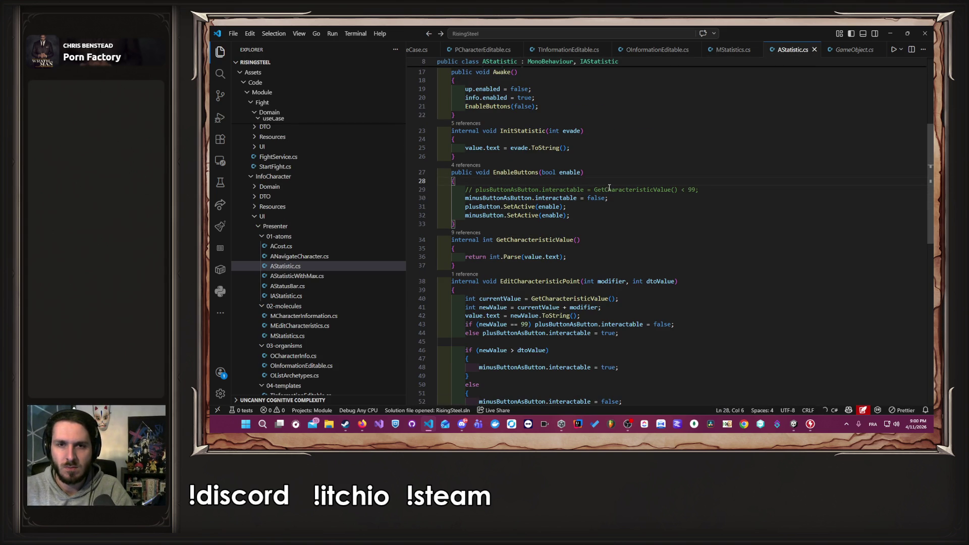
{"action": "double_click", "coordinate": [644, 191]}
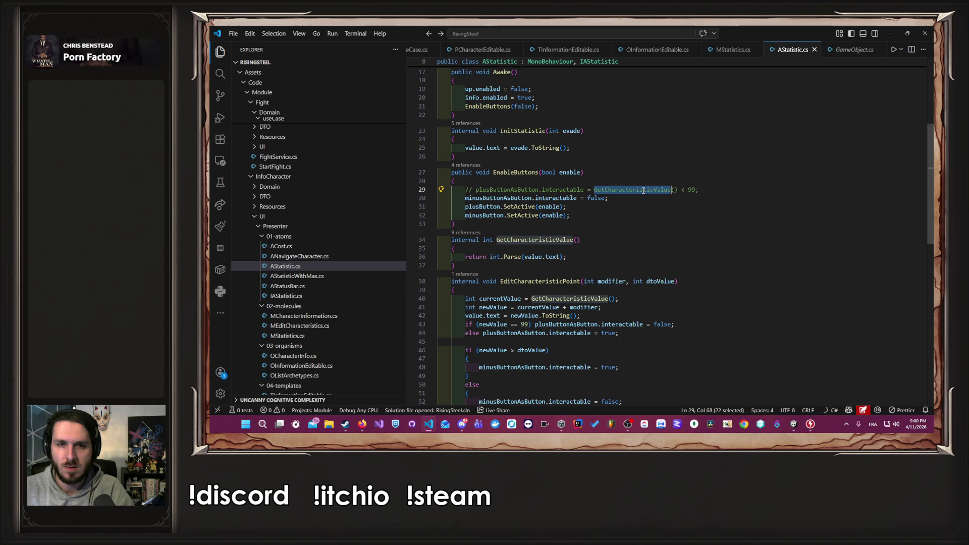
{"action": "left_click", "coordinate": [890, 33]}
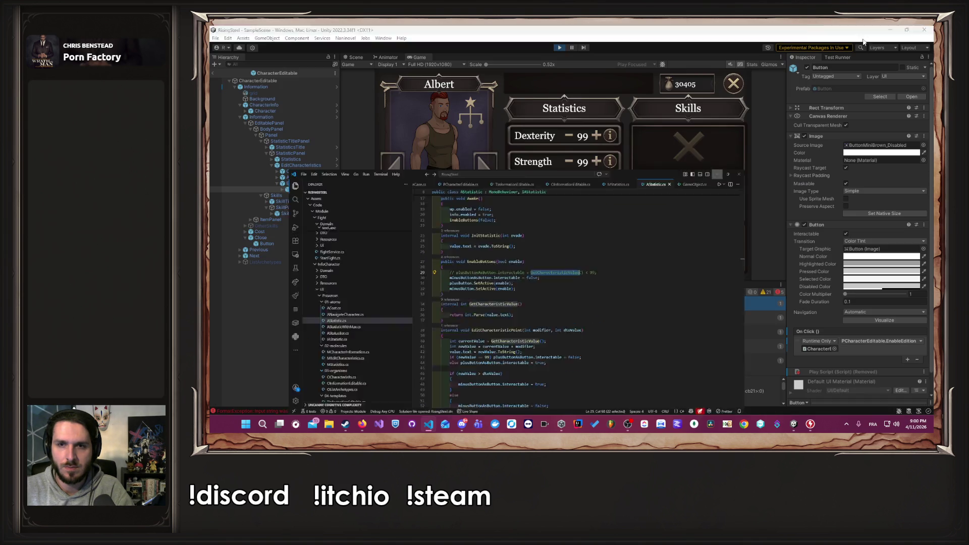
Restart play and open Albert's stats from Training to check the 99-value stats, then stop.
{"action": "left_click", "coordinate": [556, 48]}
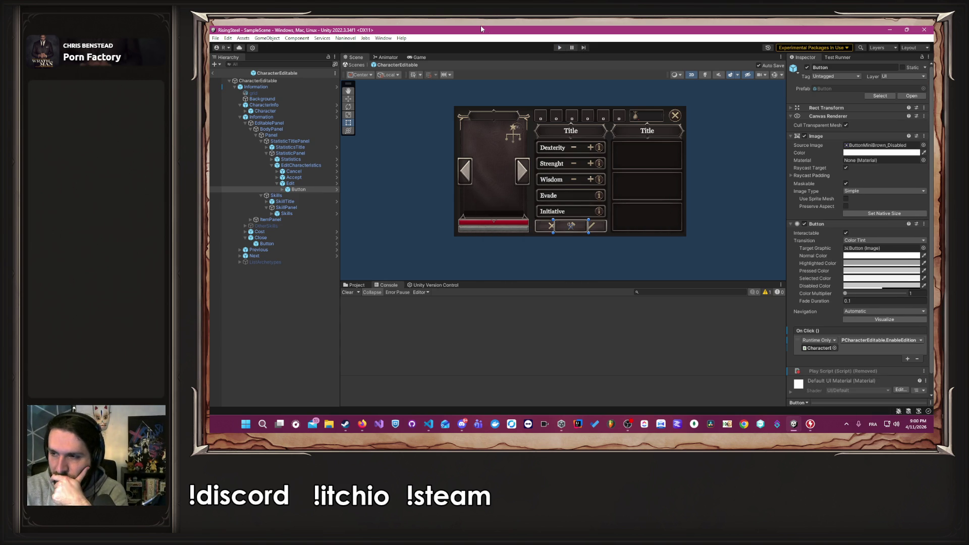
{"action": "left_click", "coordinate": [559, 48]}
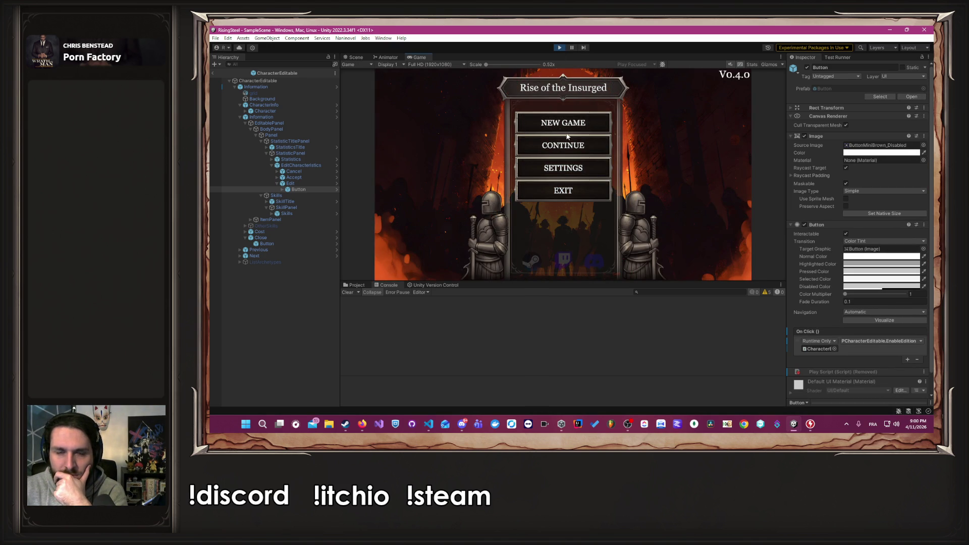
{"action": "left_click", "coordinate": [567, 141]}
{"action": "left_click", "coordinate": [561, 47]}
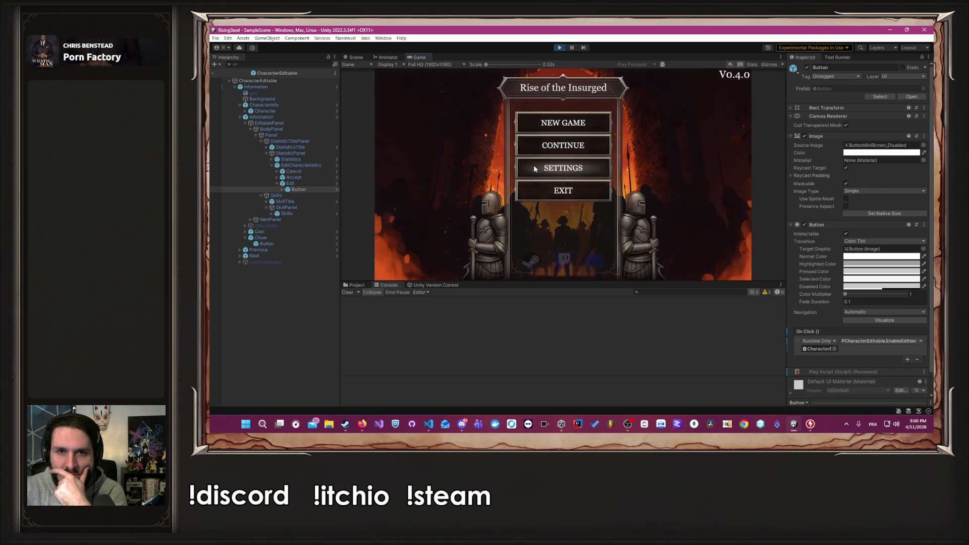
{"action": "left_click", "coordinate": [539, 148]}
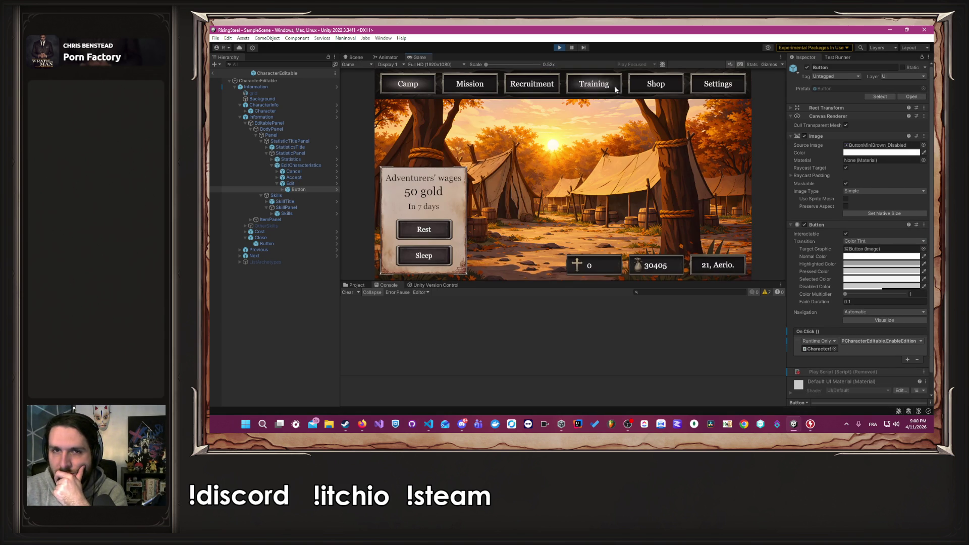
{"action": "left_click", "coordinate": [612, 83]}
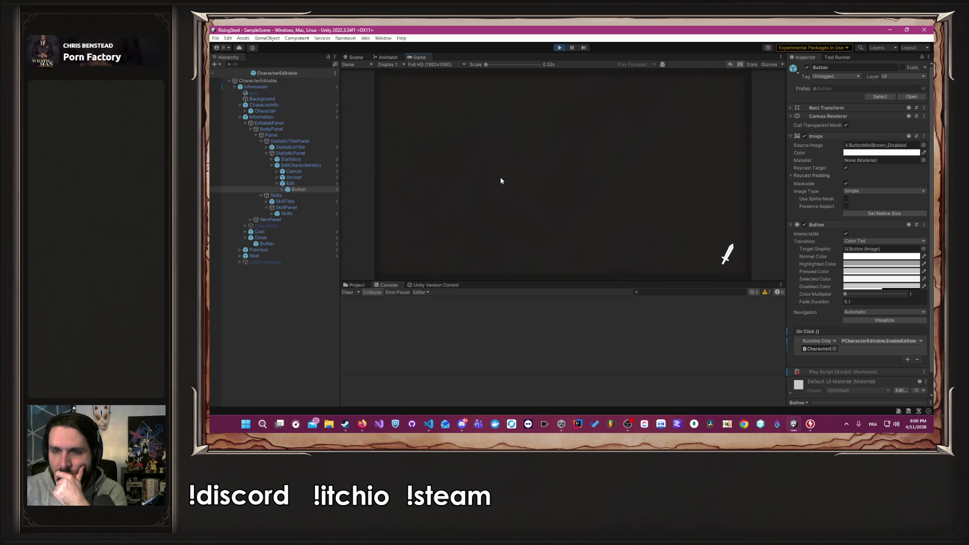
{"action": "left_click", "coordinate": [481, 172]}
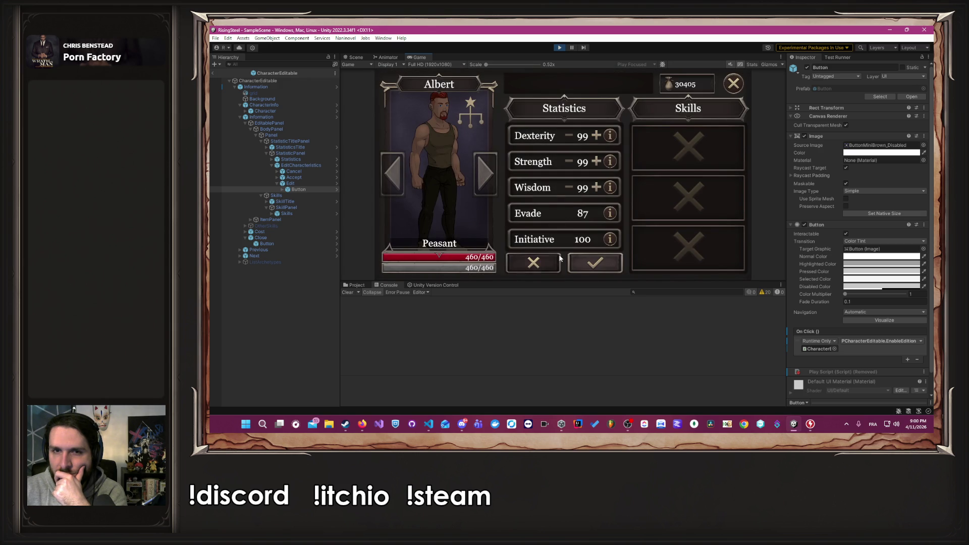
{"action": "left_click", "coordinate": [562, 48]}
{"action": "key", "text": "alt+Tab"}
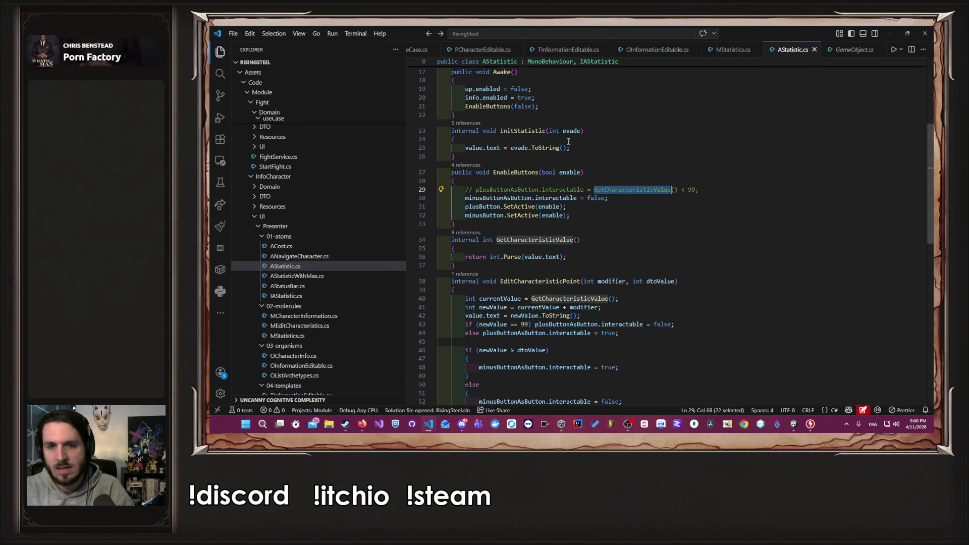
Move the interactable lines below the SetActive calls and uncomment the plus-button interactable line.
{"action": "double_click", "coordinate": [563, 190]}
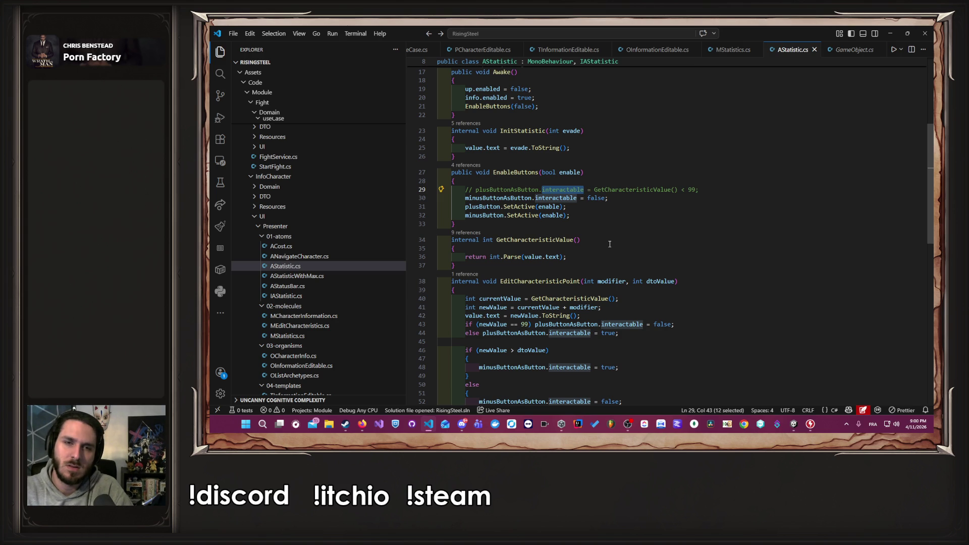
{"action": "key", "text": "Down"}
{"action": "key", "text": "alt+Down"}
{"action": "key", "text": "alt+Down"}
{"action": "key", "text": "Up"}
{"action": "key", "text": "alt+Down"}
{"action": "key", "text": "alt+Down"}
{"action": "key", "text": "ctrl+slash"}
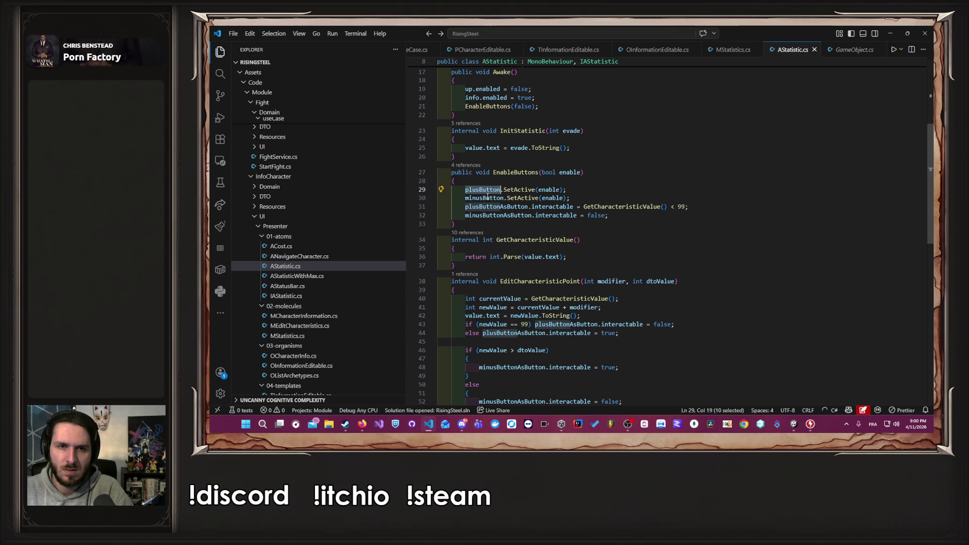
Inspect GetCharacteristicValue and the existing newValue == 99 if/else check.
{"action": "double_click", "coordinate": [496, 207]}
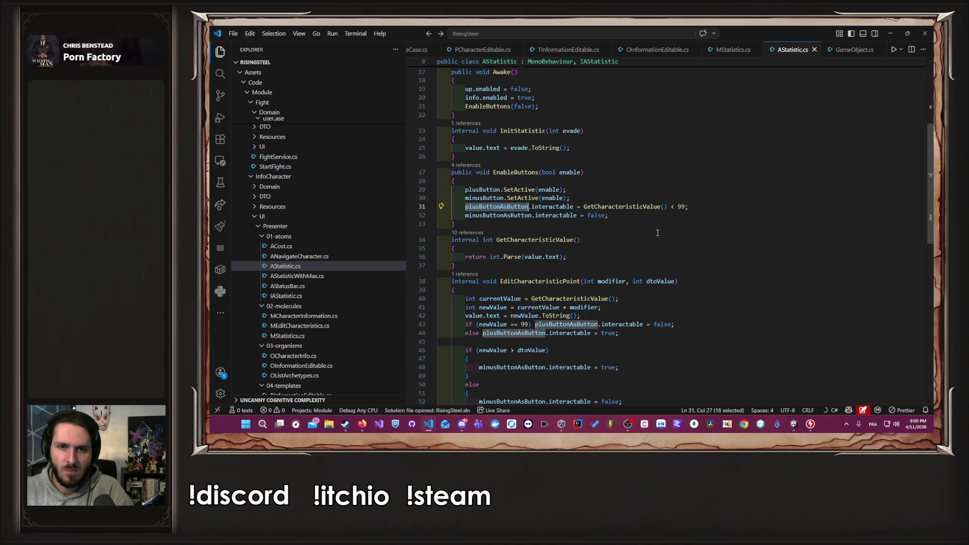
{"action": "left_click", "coordinate": [497, 240]}
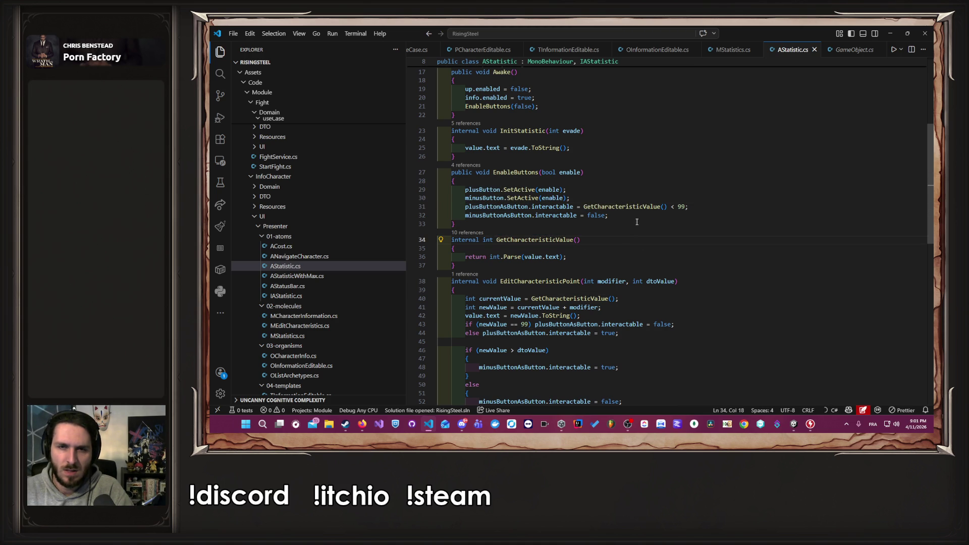
{"action": "left_click_drag", "start_coordinate": [545, 239], "coordinate": [591, 240]}
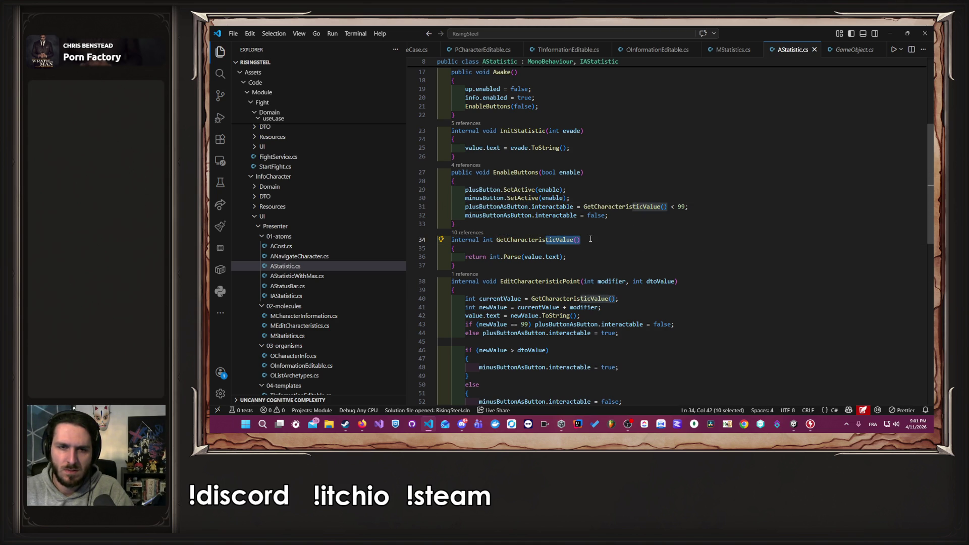
{"action": "left_click", "coordinate": [603, 244]}
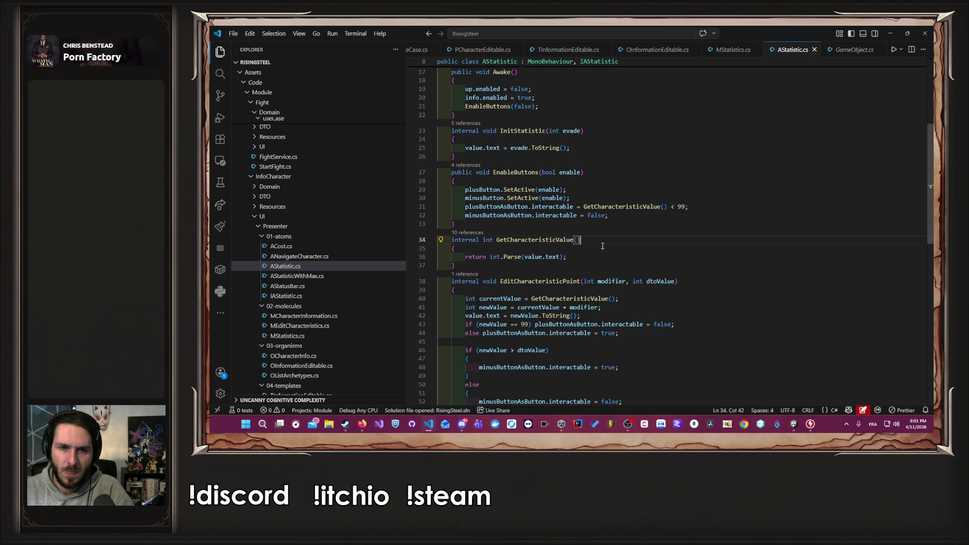
{"action": "left_click", "coordinate": [700, 323]}
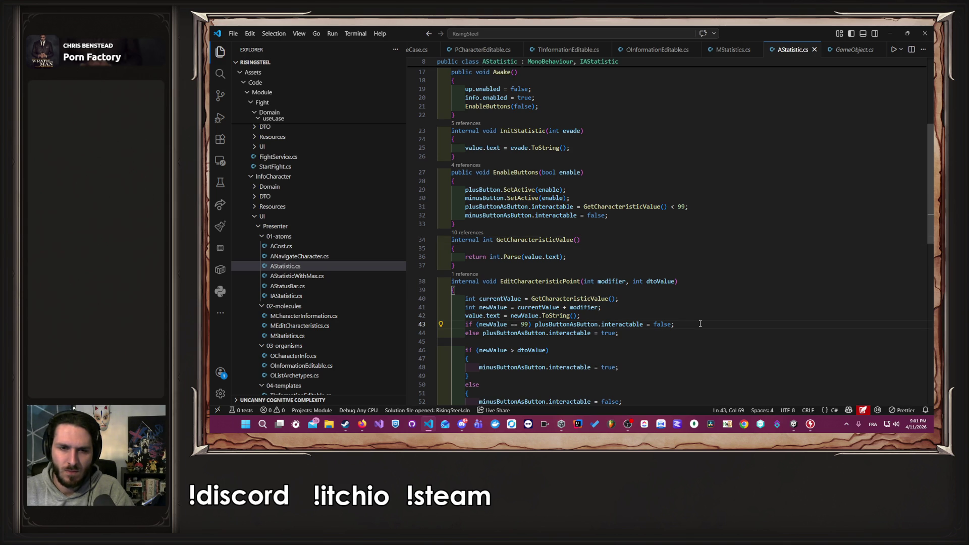
{"action": "double_click", "coordinate": [672, 208]}
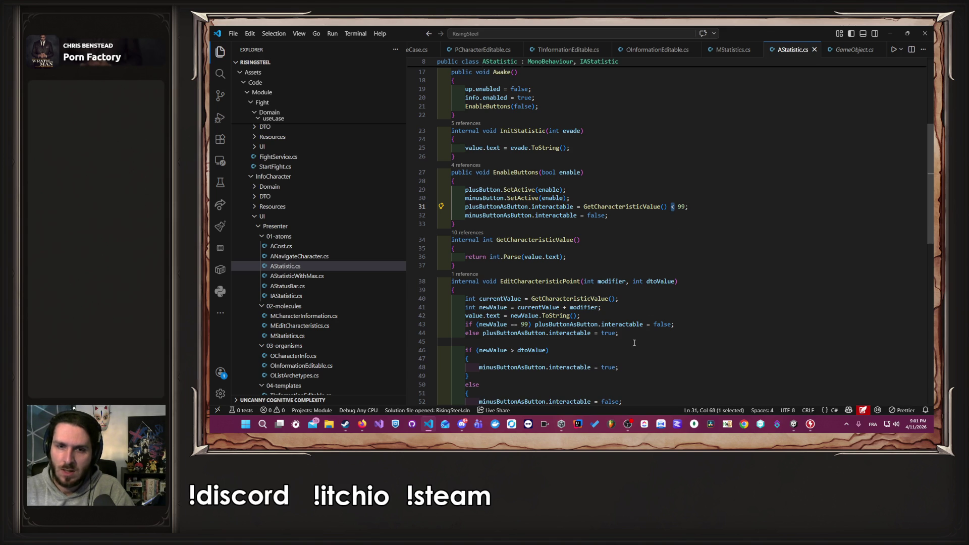
{"action": "left_click_drag", "start_coordinate": [620, 333], "coordinate": [439, 325]}
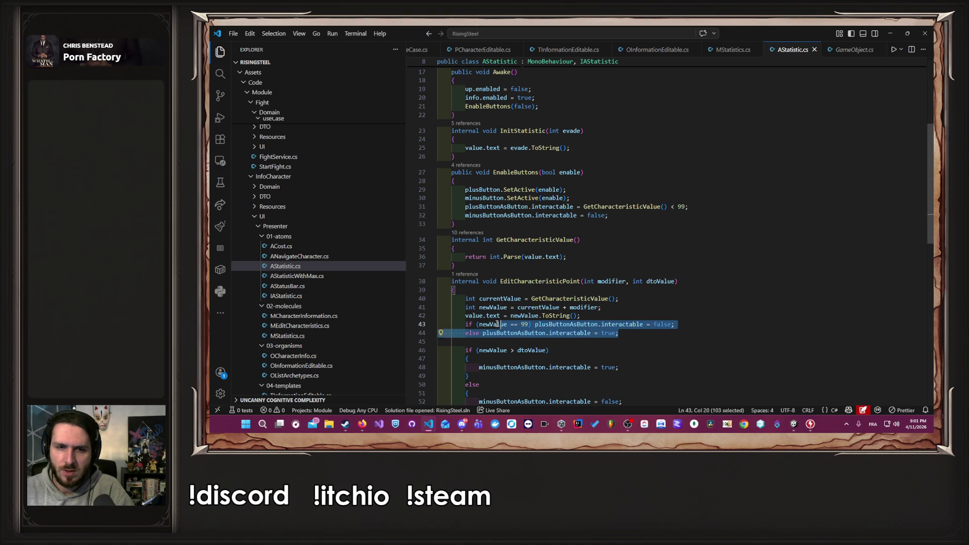
{"action": "left_click", "coordinate": [630, 329]}
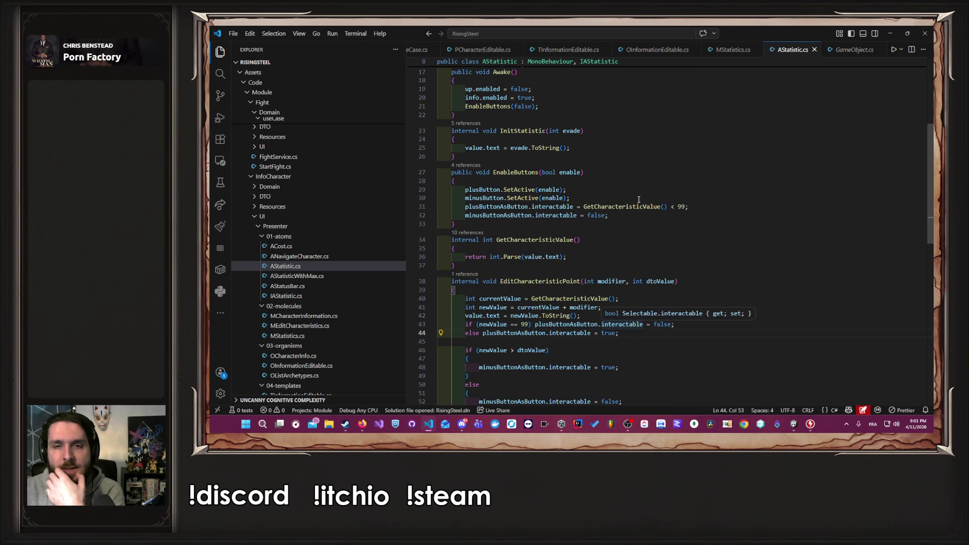
{"action": "left_click", "coordinate": [659, 206]}
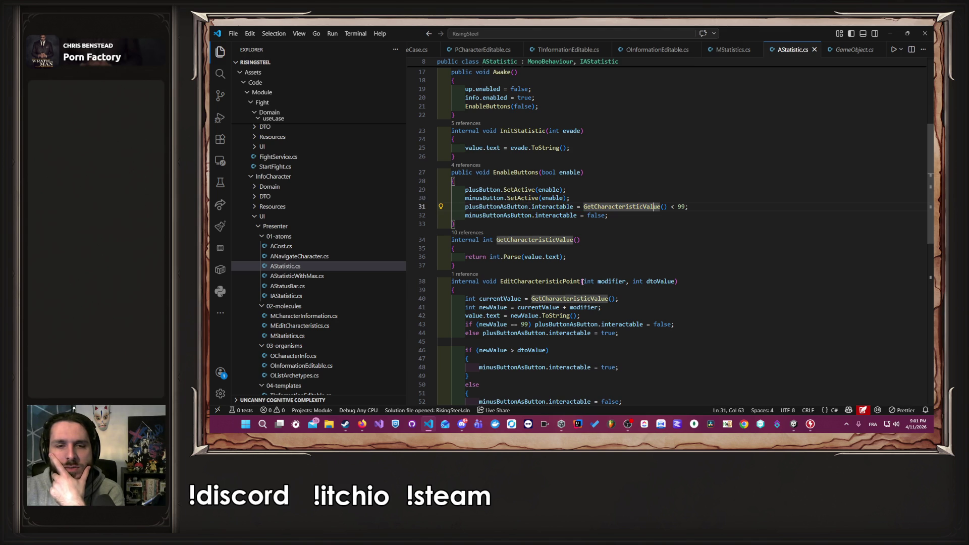
Replace the plus-button line with the 99 if/else check and add int currentValue = GetCharacteristicValue();.
{"action": "left_click_drag", "start_coordinate": [620, 333], "coordinate": [438, 325]}
{"action": "key", "text": "ctrl+c"}
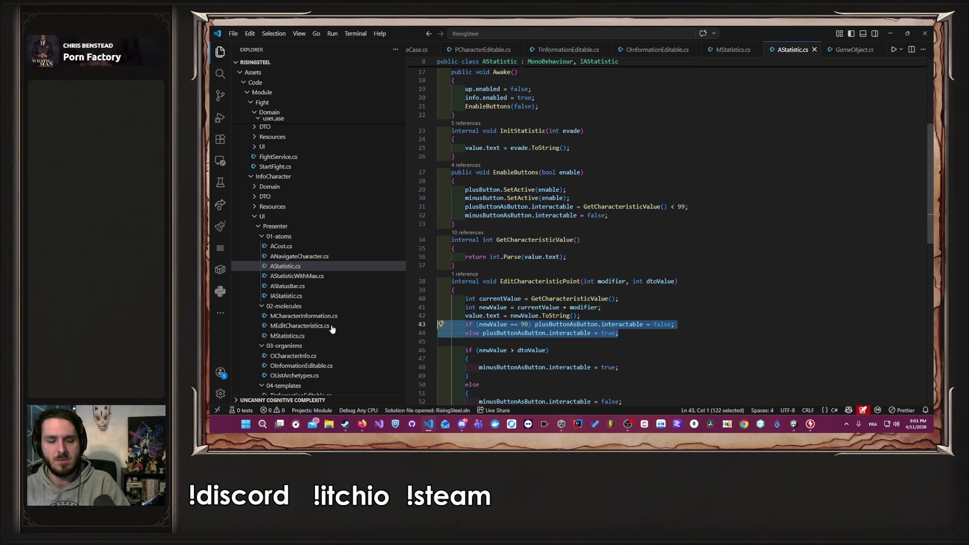
{"action": "left_click_drag", "start_coordinate": [688, 206], "coordinate": [465, 210]}
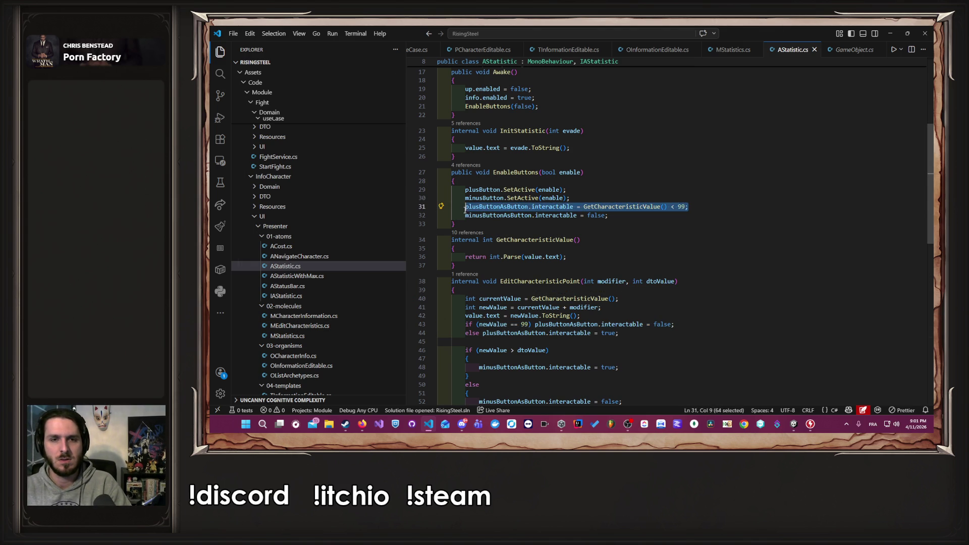
{"action": "key", "text": "ctrl+v"}
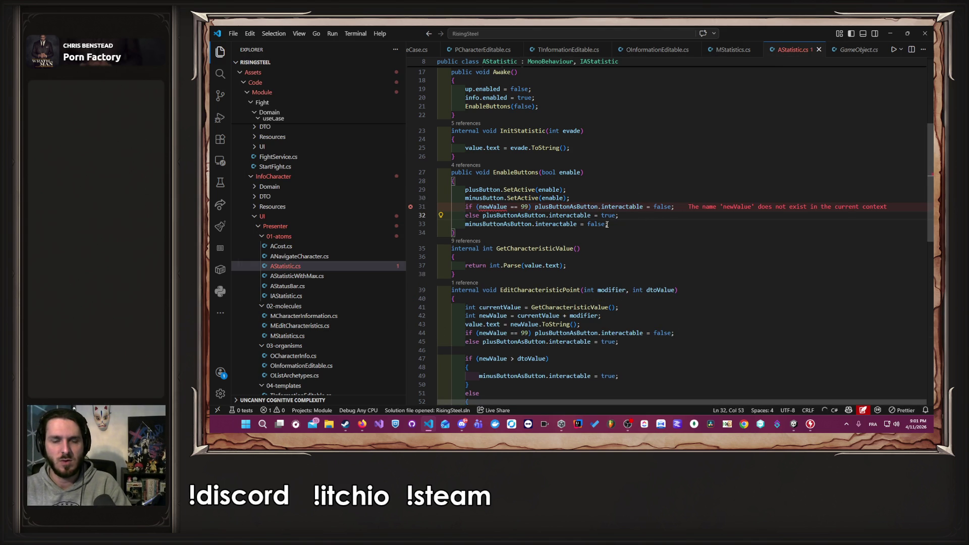
{"action": "mouse_move", "coordinate": [597, 320]}
{"action": "left_mouse_down"}
{"action": "mouse_move", "coordinate": [588, 316]}
{"action": "mouse_move", "coordinate": [597, 307]}
{"action": "mouse_move", "coordinate": [511, 315]}
{"action": "mouse_move", "coordinate": [463, 307]}
{"action": "left_mouse_up"}
{"action": "key", "text": "ctrl+c"}
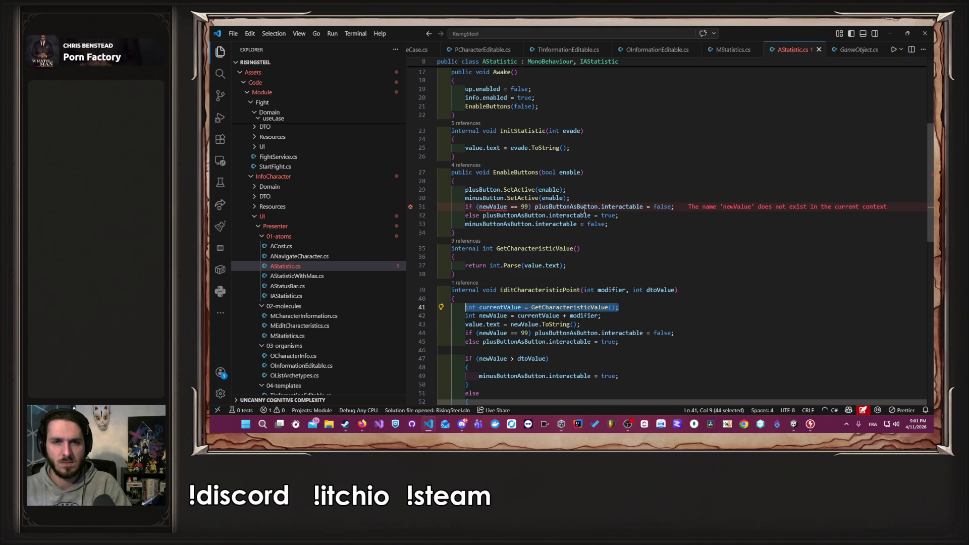
{"action": "left_click", "coordinate": [589, 201]}
{"action": "key", "text": "Return"}
{"action": "key", "text": "Return"}
{"action": "key", "text": "ctrl+v"}
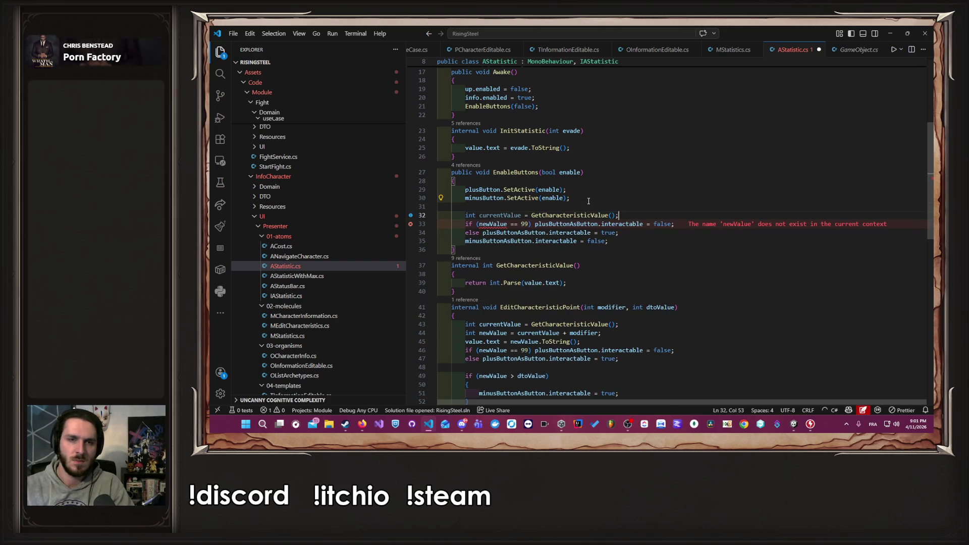
Rename newValue to currentValue in the pasted 99 check, then return to Unity.
{"action": "double_click", "coordinate": [500, 215]}
{"action": "key", "text": "ctrl+c"}
{"action": "double_click", "coordinate": [492, 224]}
{"action": "key", "text": "ctrl+v"}
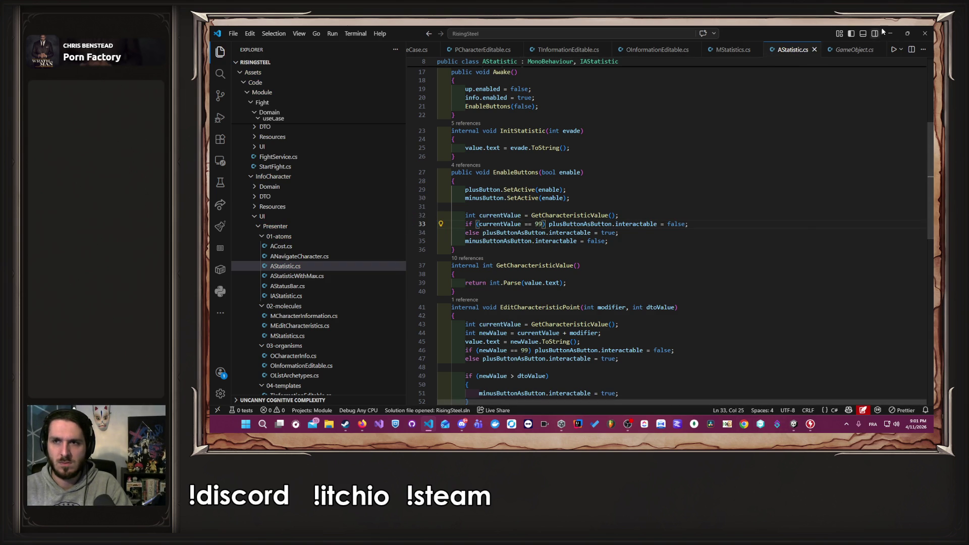
{"action": "key", "text": "alt+Tab"}
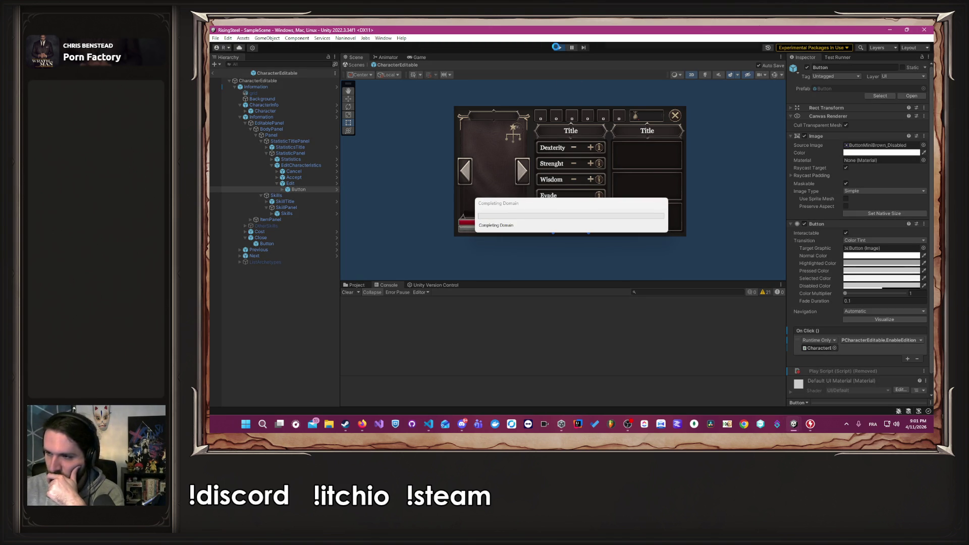
Replay to Albert's character edit screen and open PCharacterEditable.cs from the FormatException error.
{"action": "mouse_move", "coordinate": [367, 425]}
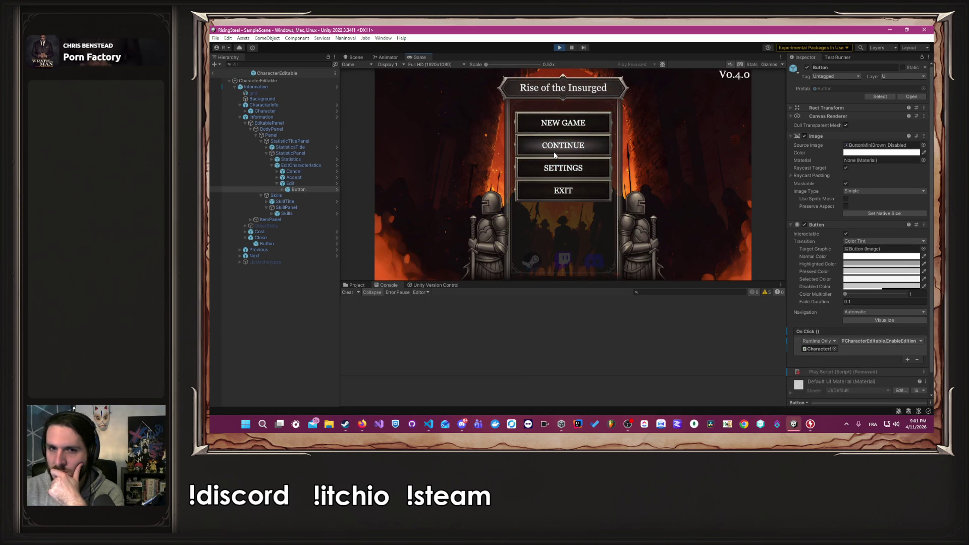
{"action": "left_click", "coordinate": [554, 151]}
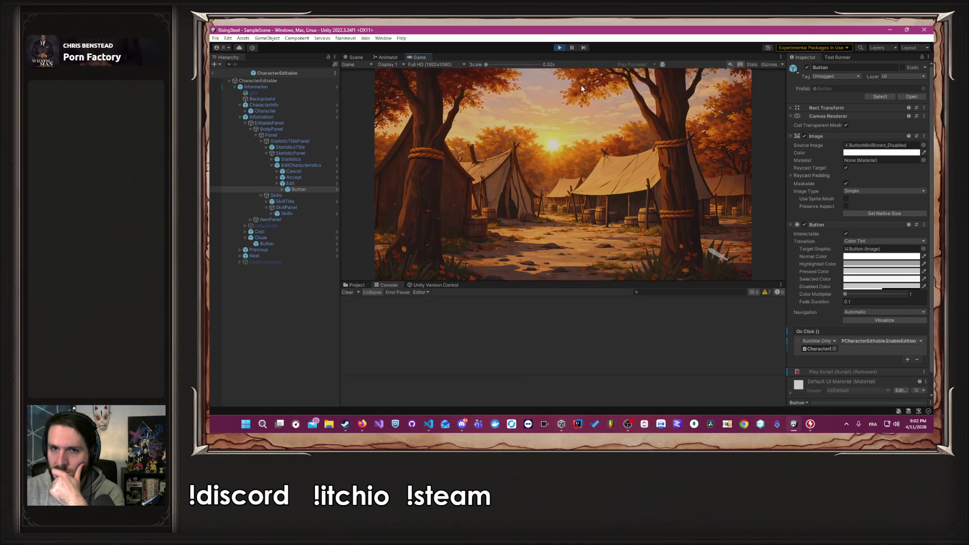
{"action": "left_click", "coordinate": [451, 159]}
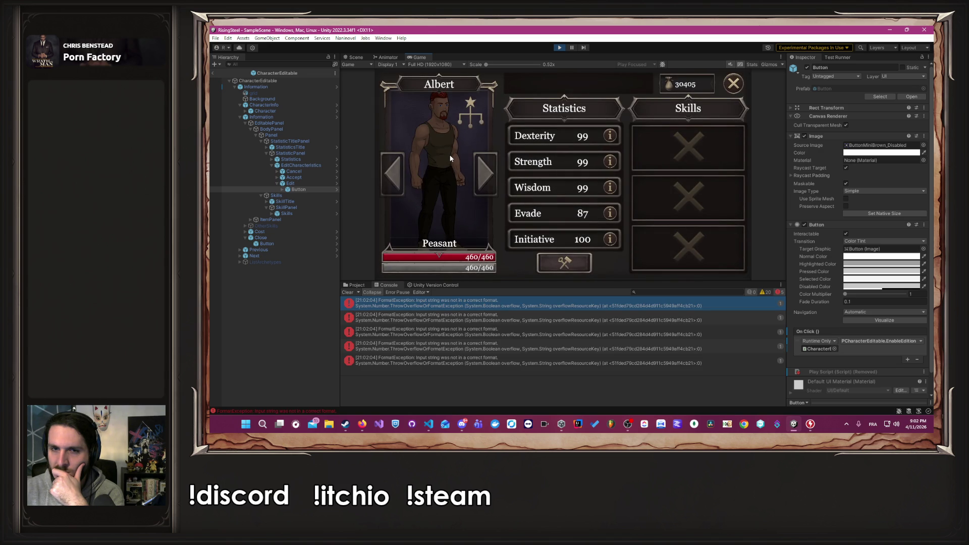
{"action": "left_click", "coordinate": [497, 309]}
{"action": "double_click", "coordinate": [498, 305]}
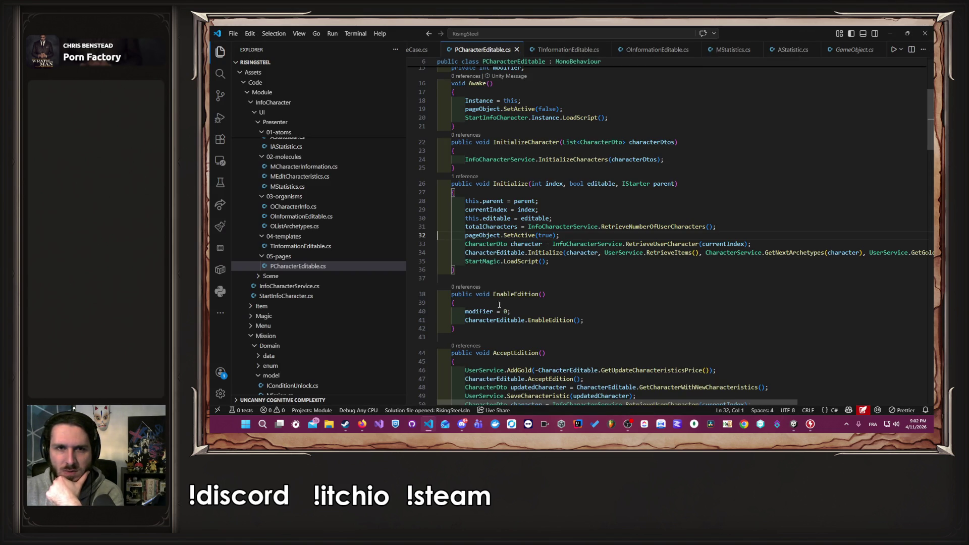
Look through the use-case, information and MStatistics scripts, ending in AStatistic.cs.
{"action": "scroll", "coordinate": [500, 212], "scroll_direction": "up", "scroll_amount": 2}
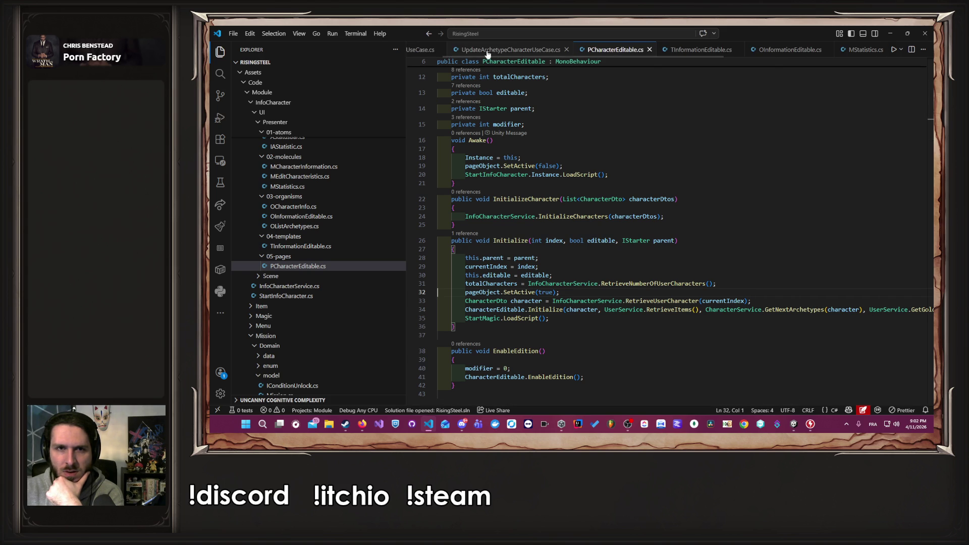
{"action": "left_click", "coordinate": [489, 54]}
{"action": "scroll", "coordinate": [490, 50], "scroll_direction": "up", "scroll_amount": 2}
{"action": "left_click", "coordinate": [473, 50]}
{"action": "scroll", "coordinate": [473, 50], "scroll_direction": "down", "scroll_amount": 2}
{"action": "left_click", "coordinate": [573, 49]}
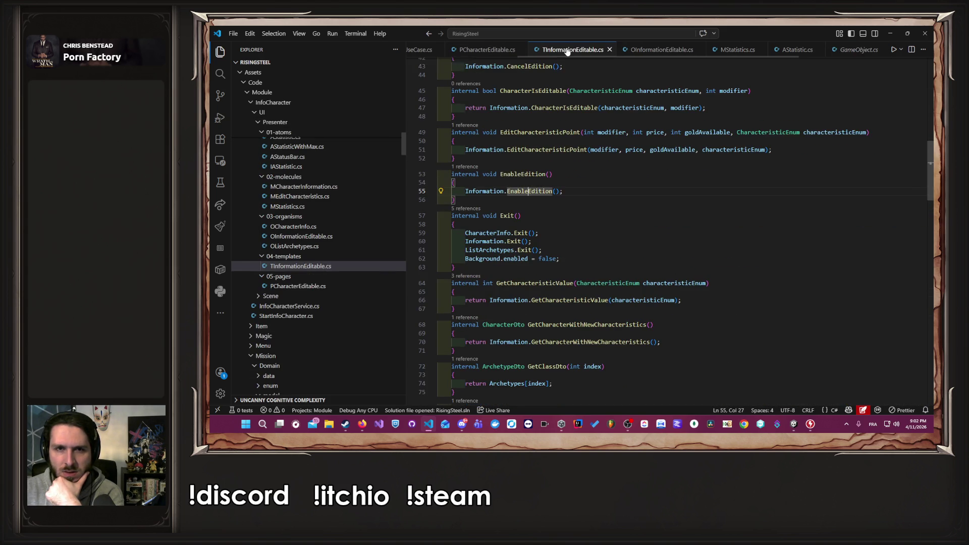
{"action": "left_click", "coordinate": [657, 51]}
{"action": "left_click", "coordinate": [737, 49]}
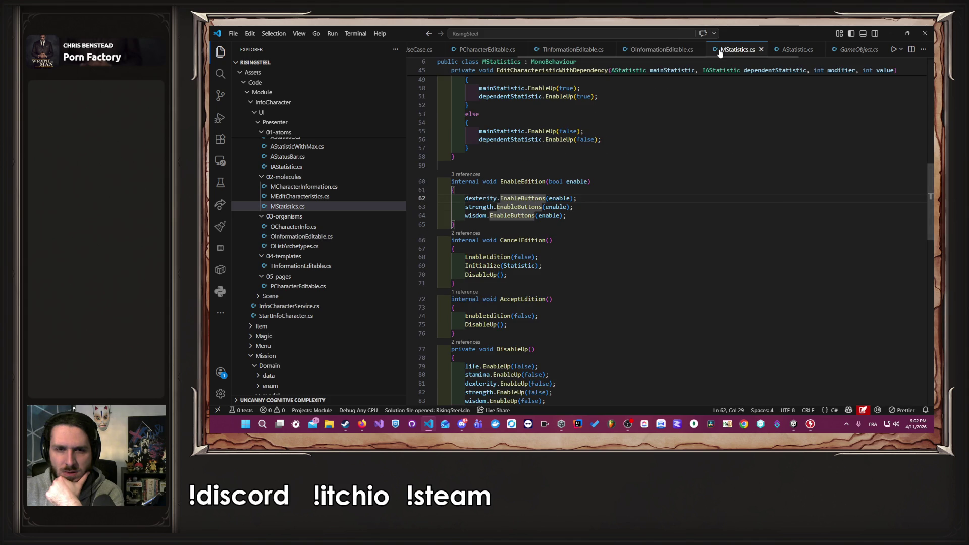
{"action": "left_click", "coordinate": [783, 52]}
Add a Debug.Log line above the currentValue declaration in EnableButtons.
{"action": "double_click", "coordinate": [514, 225]}
{"action": "left_click", "coordinate": [671, 216]}
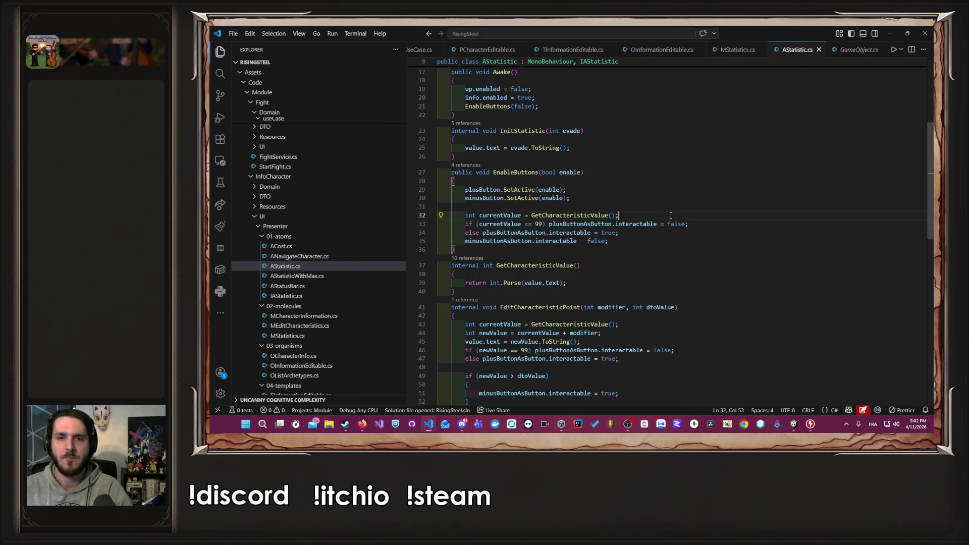
{"action": "key", "text": "Home"}
{"action": "key", "text": "Return"}
{"action": "key", "text": "Up"}
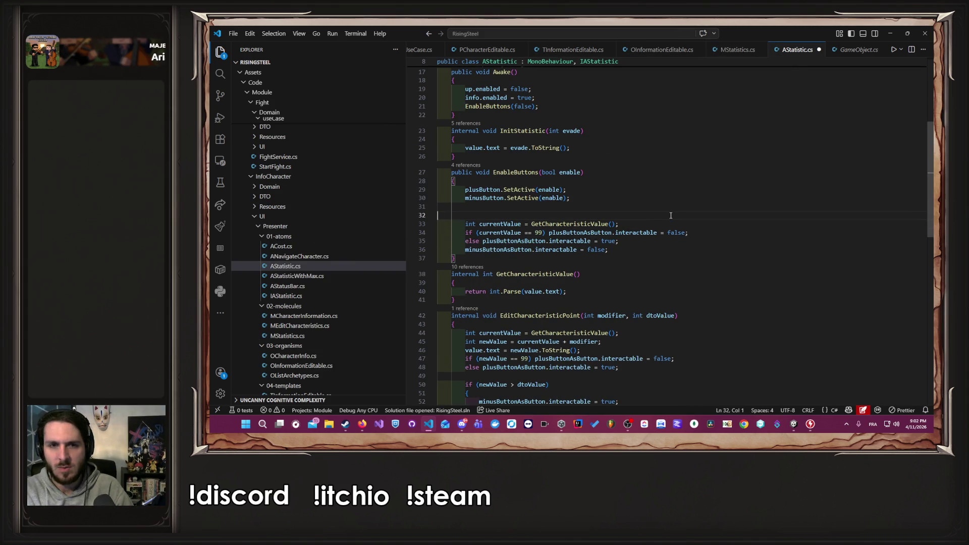
{"action": "key", "text": "End"}
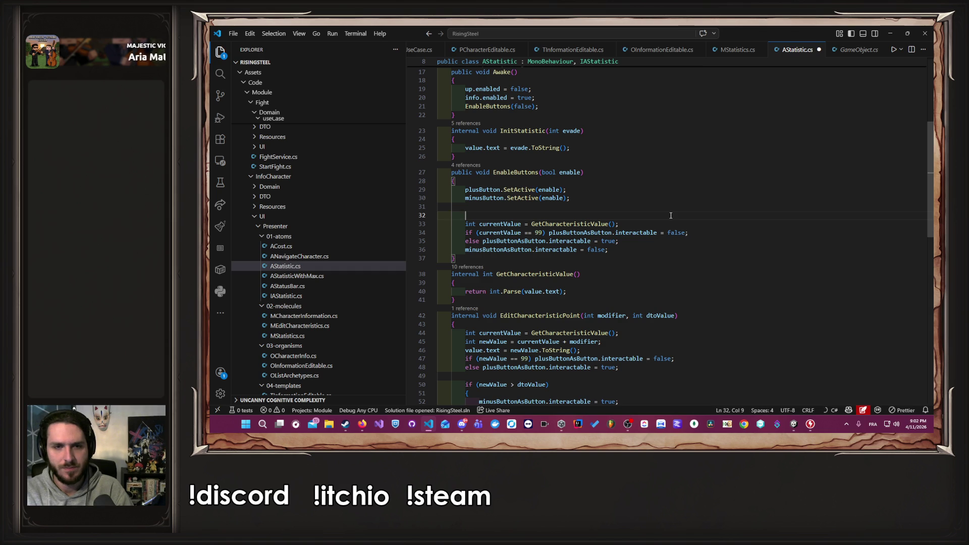
{"action": "type", "text": "Debug.Log("}
{"action": "key", "text": "Tab"}
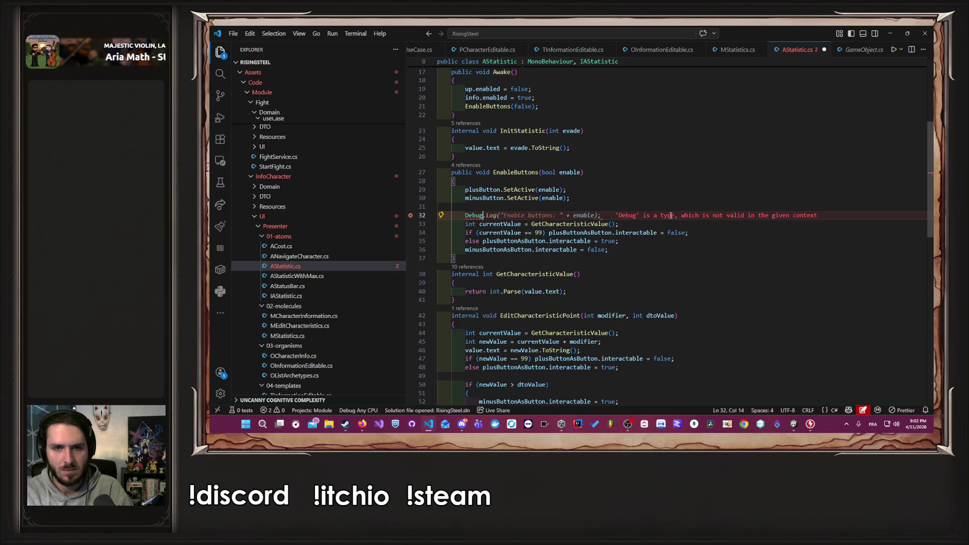
Make the line log "Enable buttons: " + GetCharacteristicValue() and save AStatistic.cs.
{"action": "key", "text": "Down"}
{"action": "key", "text": "End"}
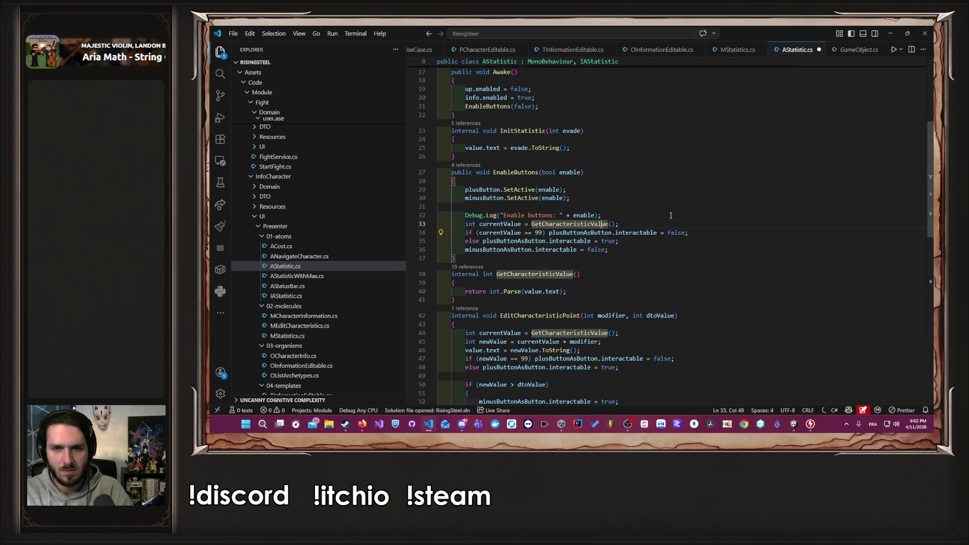
{"action": "key", "text": "Left"}
{"action": "key", "text": "Left"}
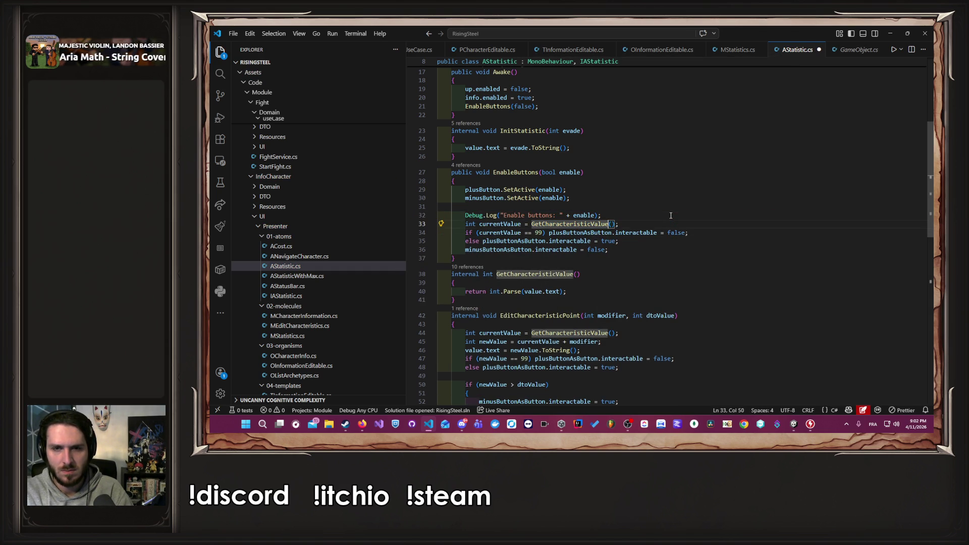
{"action": "key", "text": "Up"}
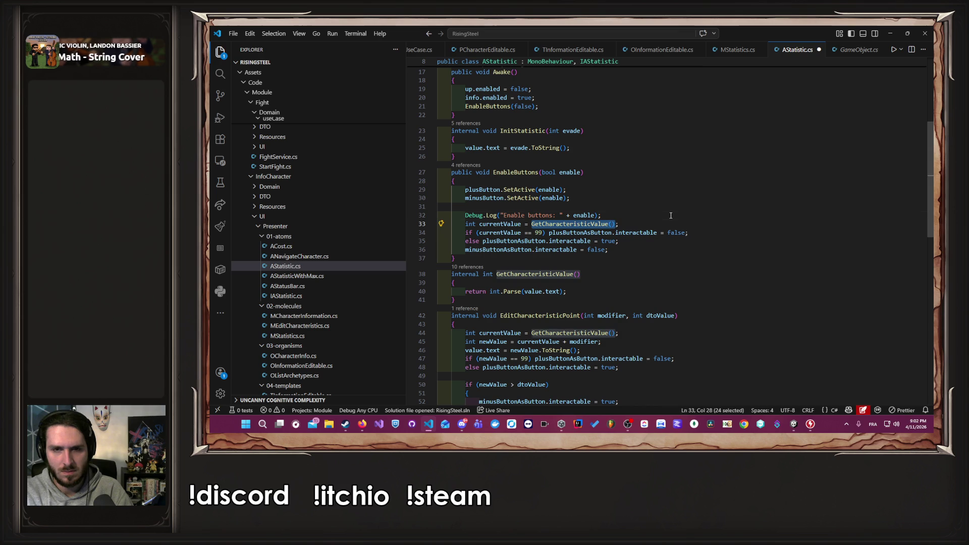
{"action": "key", "text": "ctrl+Left"}
{"action": "key", "text": "ctrl+Left"}
{"action": "key", "text": "ctrl+Left"}
{"action": "key", "text": "ctrl+Right"}
{"action": "key", "text": "ctrl+Right"}
{"action": "key", "text": "ctrl+shift+Right"}
{"action": "key", "text": "ctrl+v"}
{"action": "key", "text": "ctrl+s"}
Comment out the three 99-cap plus-button lines.
{"action": "key", "text": "Down"}
{"action": "key", "text": "Down"}
{"action": "key", "text": "Down"}
{"action": "key", "text": "Home"}
{"action": "key", "text": "Home"}
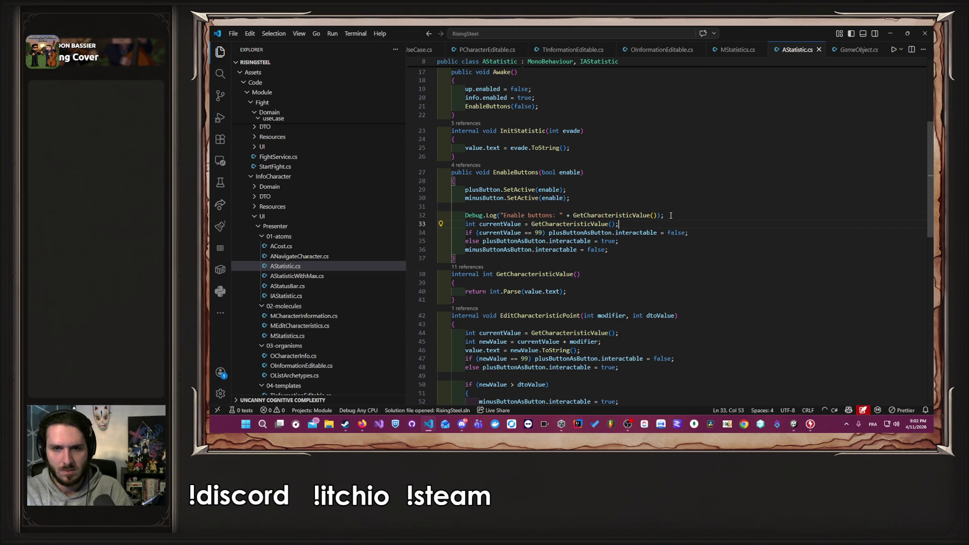
{"action": "key", "text": "Down"}
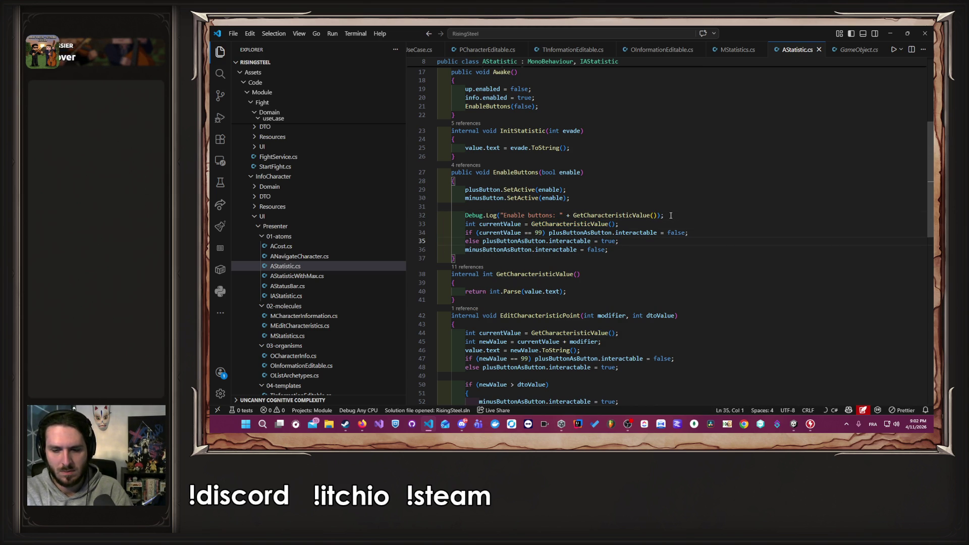
{"action": "key", "text": "shift+Up"}
{"action": "key", "text": "shift+Up"}
{"action": "key", "text": "ctrl+slash"}
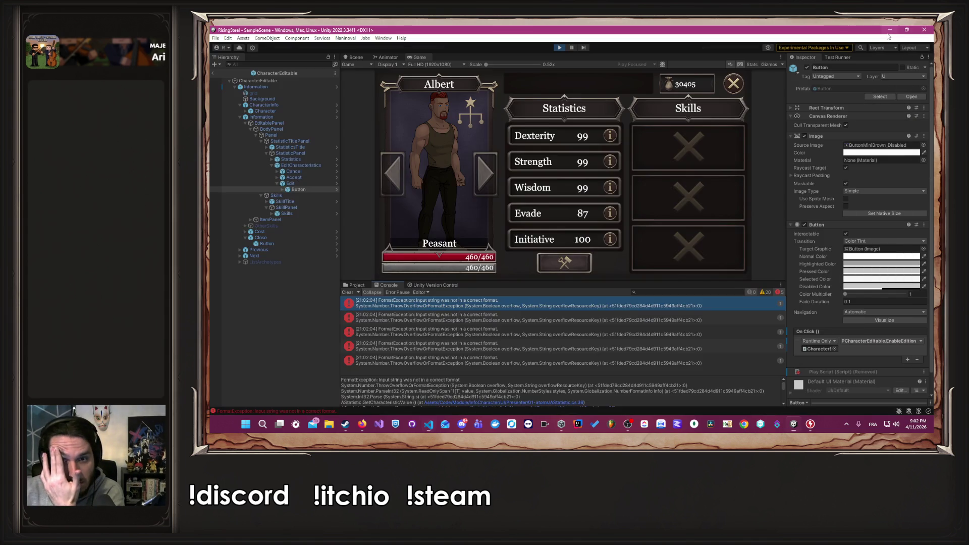
Replay to the character roster and open PCharacterEditable.cs from the FormatException in the Console.
{"action": "left_click", "coordinate": [891, 33]}
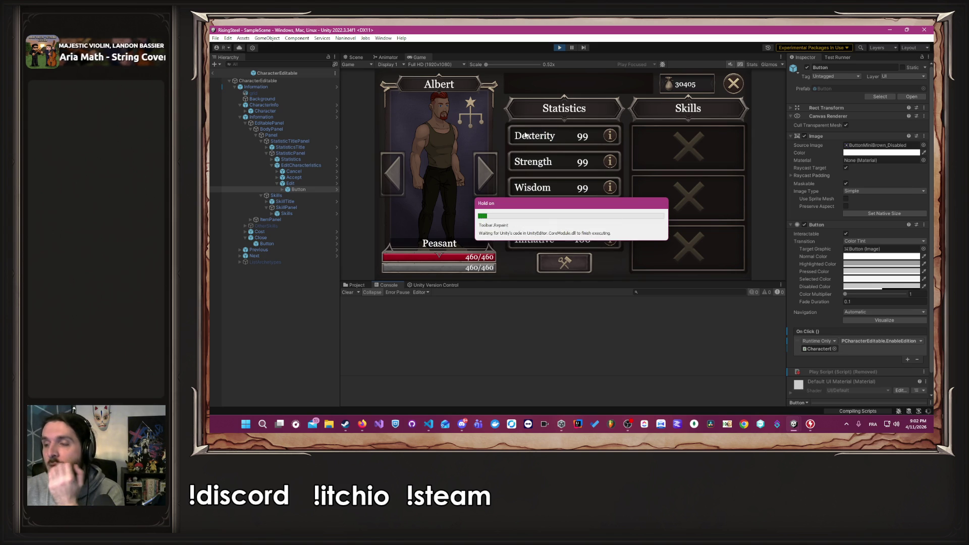
{"action": "left_click", "coordinate": [559, 47]}
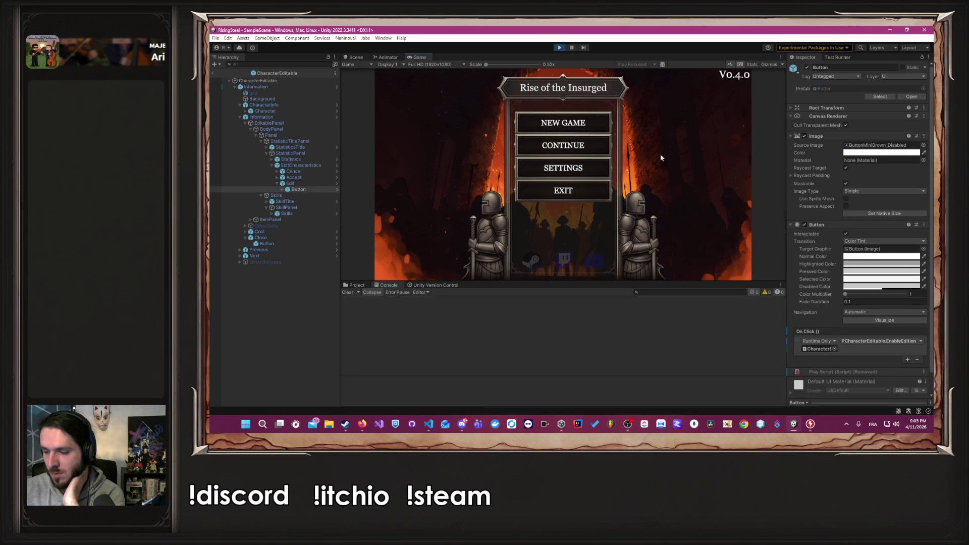
{"action": "left_click", "coordinate": [585, 145]}
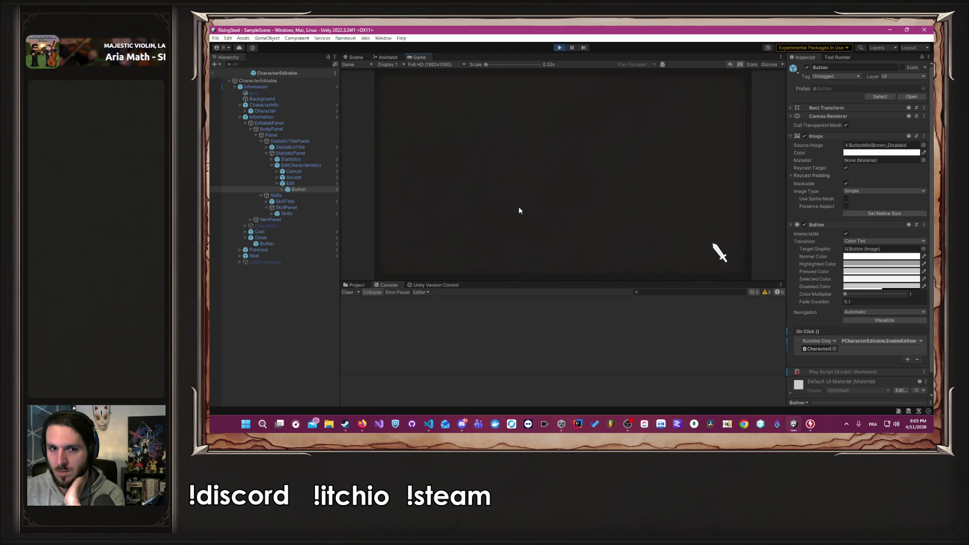
{"action": "left_click", "coordinate": [478, 211]}
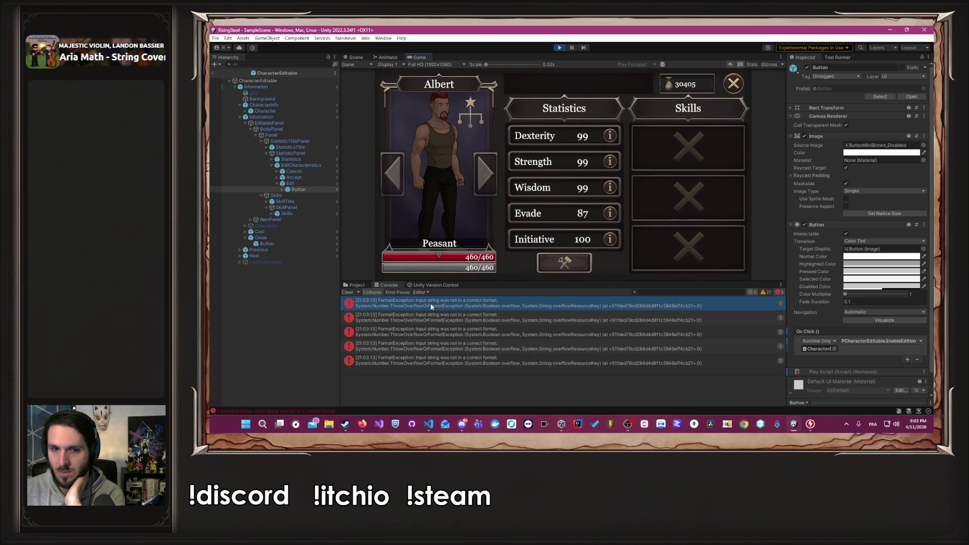
{"action": "left_click", "coordinate": [436, 307]}
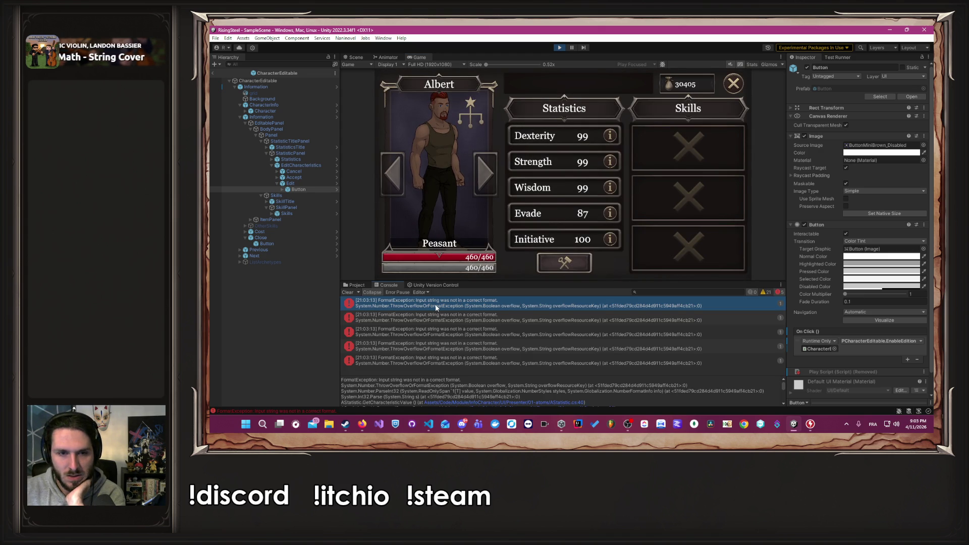
{"action": "double_click", "coordinate": [435, 307]}
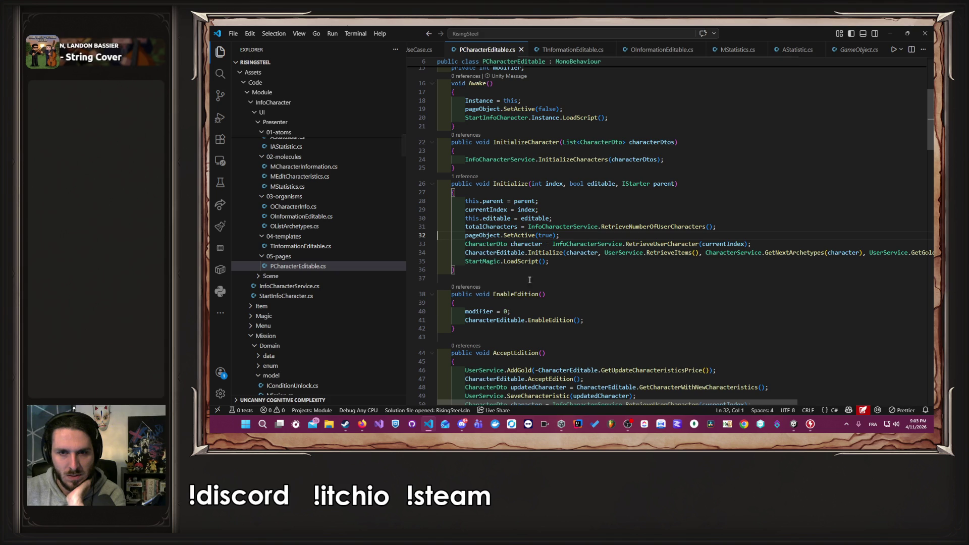
Follow EnableEdition through the information classes to MStatistics, then return to AStatistic.cs.
{"action": "left_click", "coordinate": [555, 320], "text": "ctrl"}
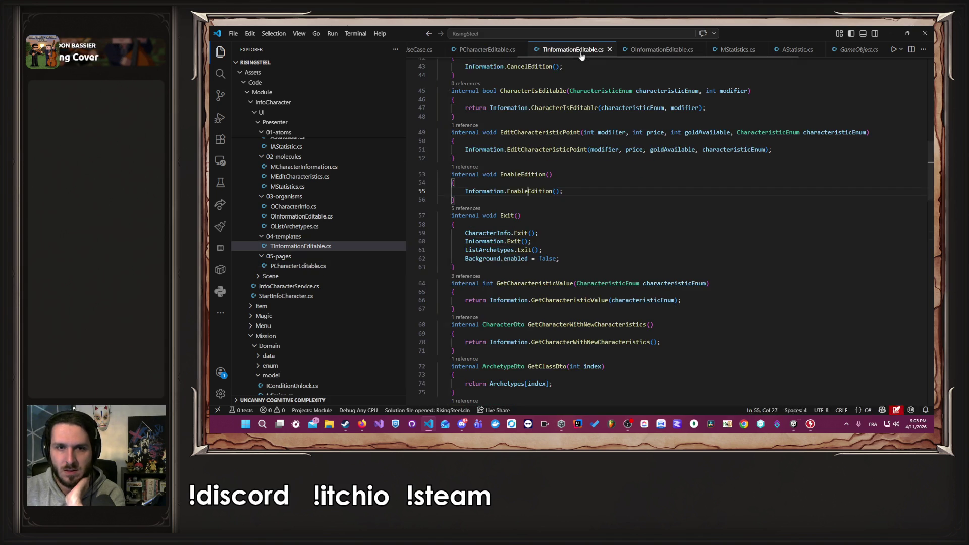
{"action": "left_click", "coordinate": [505, 191], "text": "ctrl"}
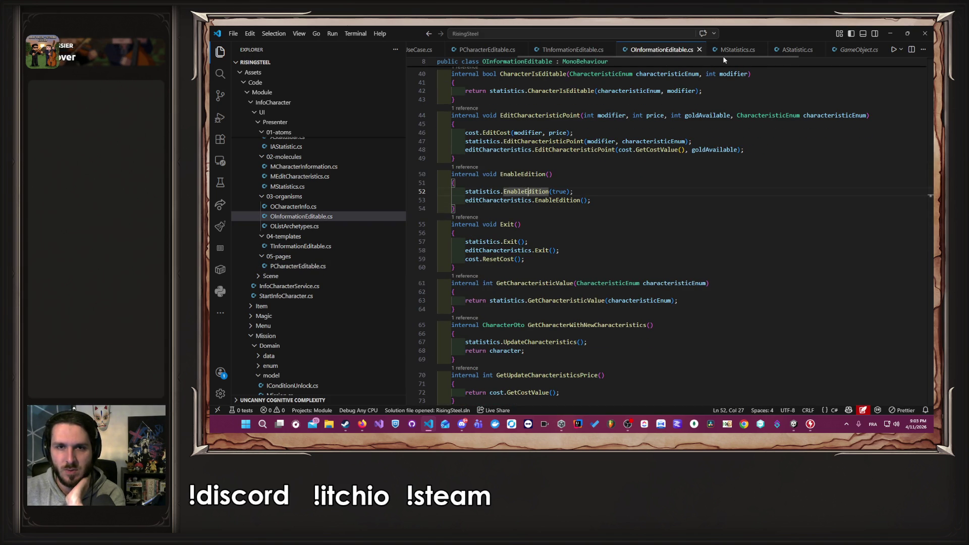
{"action": "key", "text": "F12"}
{"action": "left_click", "coordinate": [809, 49]}
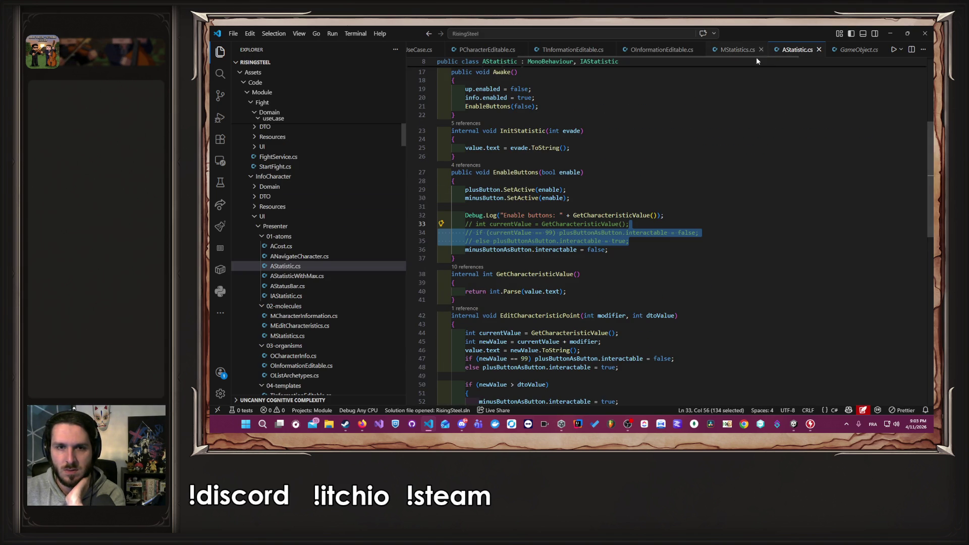
Replace GetCharacteristicValue() with value.text in the Debug.Log line and save.
{"action": "left_click", "coordinate": [642, 215]}
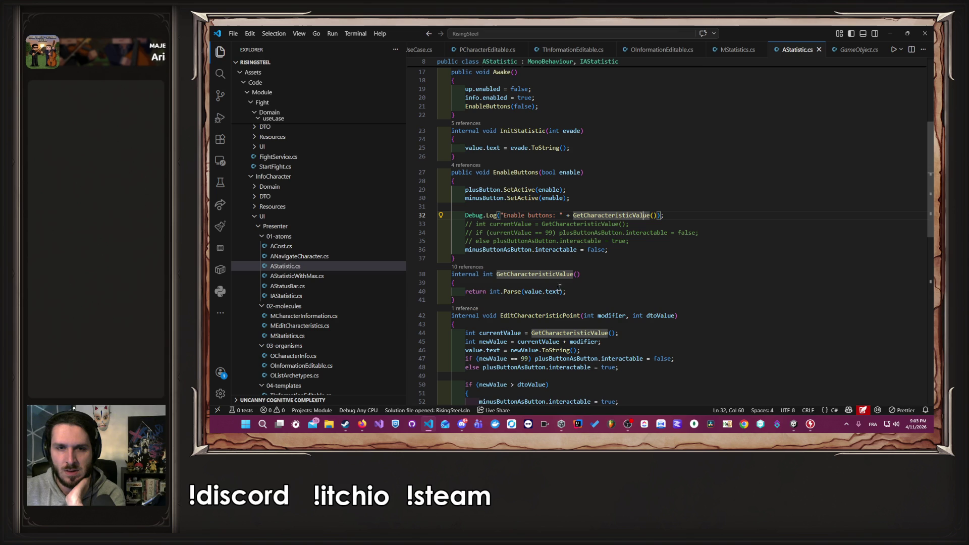
{"action": "left_click_drag", "start_coordinate": [525, 292], "coordinate": [560, 291]}
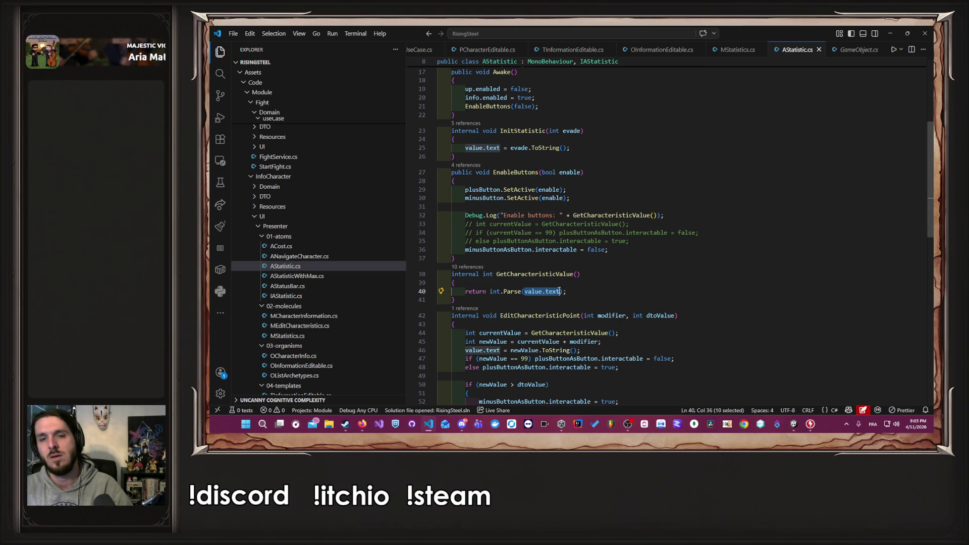
{"action": "key", "text": "ctrl+x"}
{"action": "key", "text": "ctrl+z"}
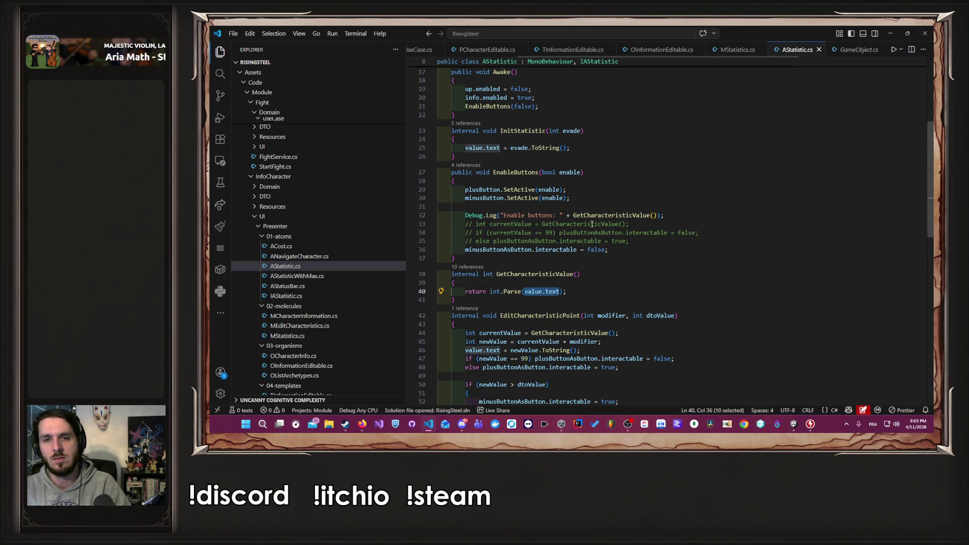
{"action": "left_click_drag", "start_coordinate": [573, 215], "coordinate": [658, 215]}
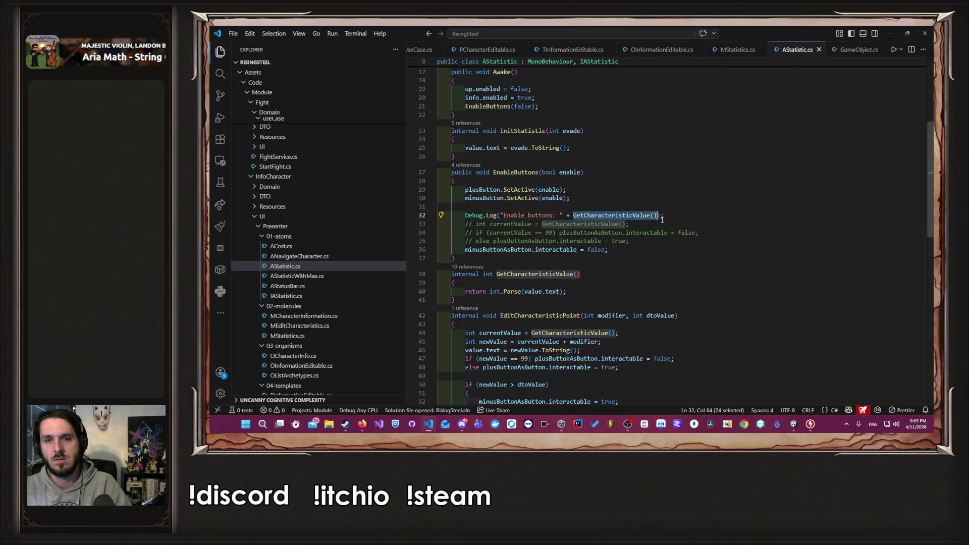
{"action": "key", "text": "ctrl+v"}
{"action": "key", "text": "ctrl+s"}
{"action": "key", "text": "Up"}
{"action": "key", "text": "Up"}
{"action": "key", "text": "Up"}
Review every use of the value field, then go back to Unity to run the game.
{"action": "scroll", "coordinate": [551, 159], "scroll_direction": "up", "scroll_amount": 5}
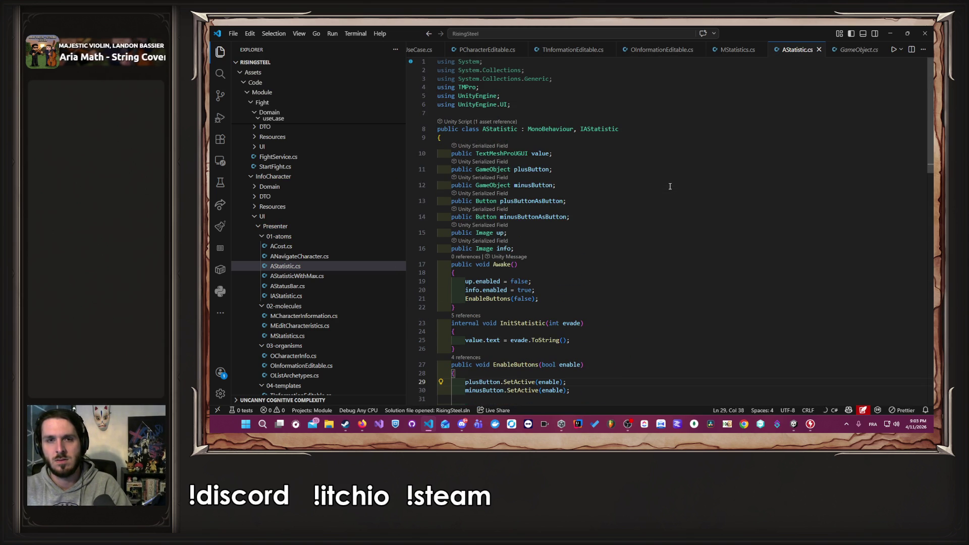
{"action": "double_click", "coordinate": [541, 153]}
{"action": "scroll", "coordinate": [664, 197], "scroll_direction": "down", "scroll_amount": 3}
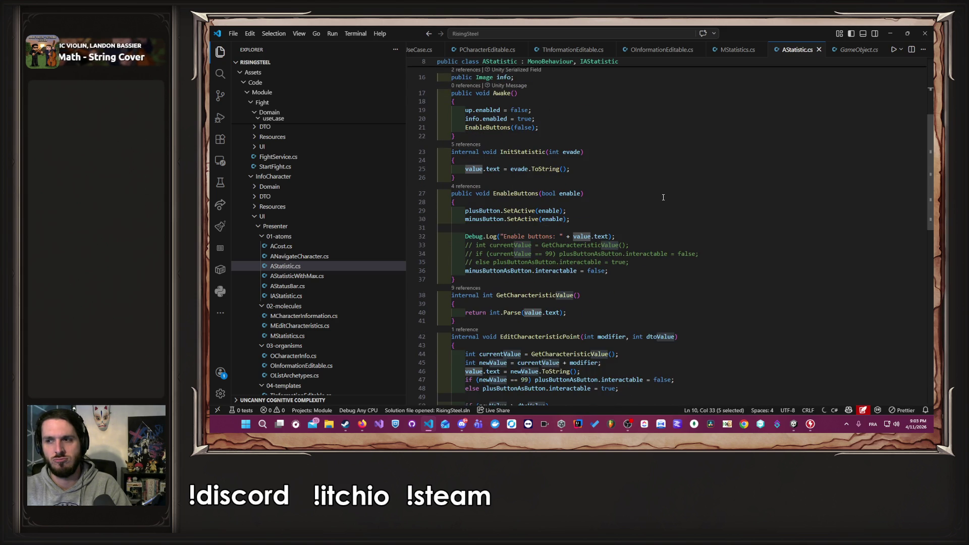
{"action": "scroll", "coordinate": [663, 197], "scroll_direction": "up", "scroll_amount": 3}
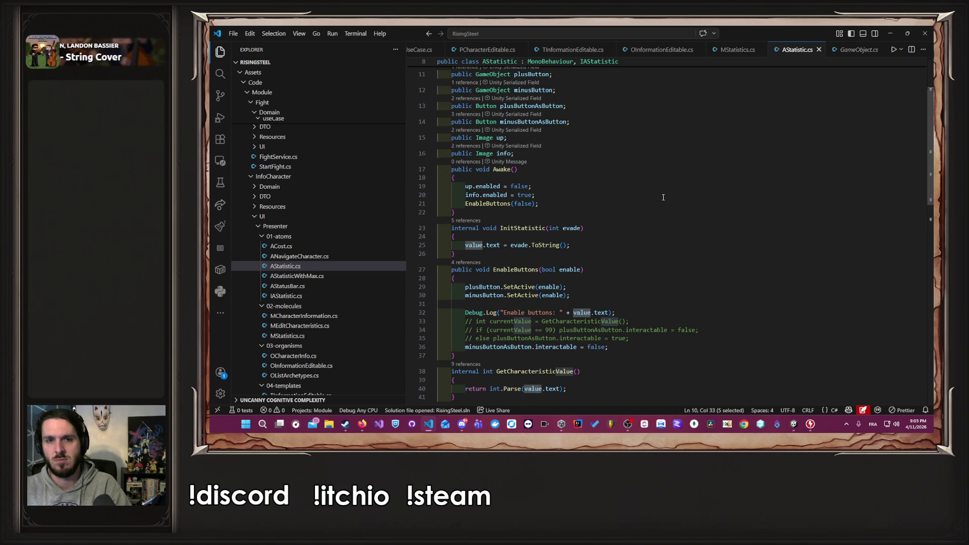
{"action": "scroll", "coordinate": [663, 197], "scroll_direction": "up", "scroll_amount": 2}
{"action": "scroll", "coordinate": [663, 197], "scroll_direction": "down", "scroll_amount": 3}
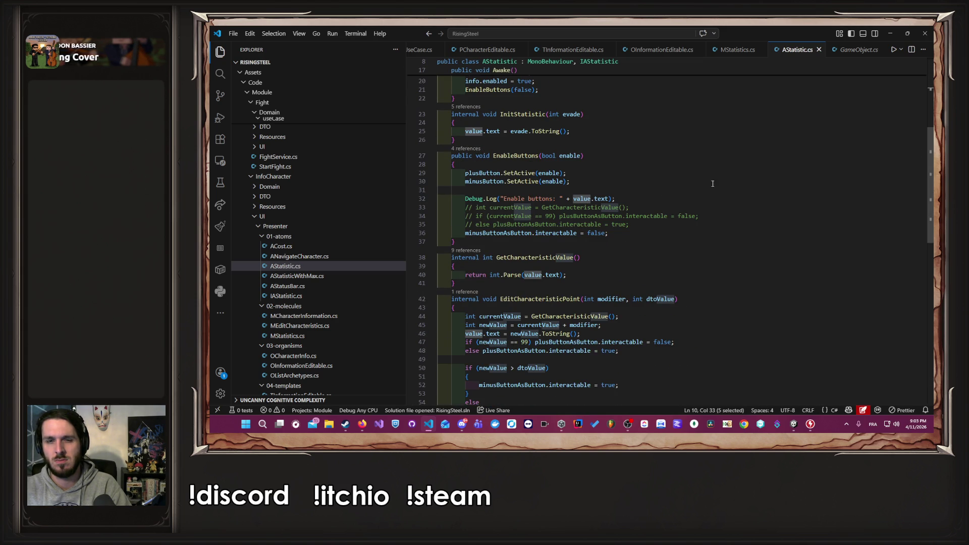
{"action": "left_click", "coordinate": [891, 33]}
{"action": "left_click", "coordinate": [561, 47]}
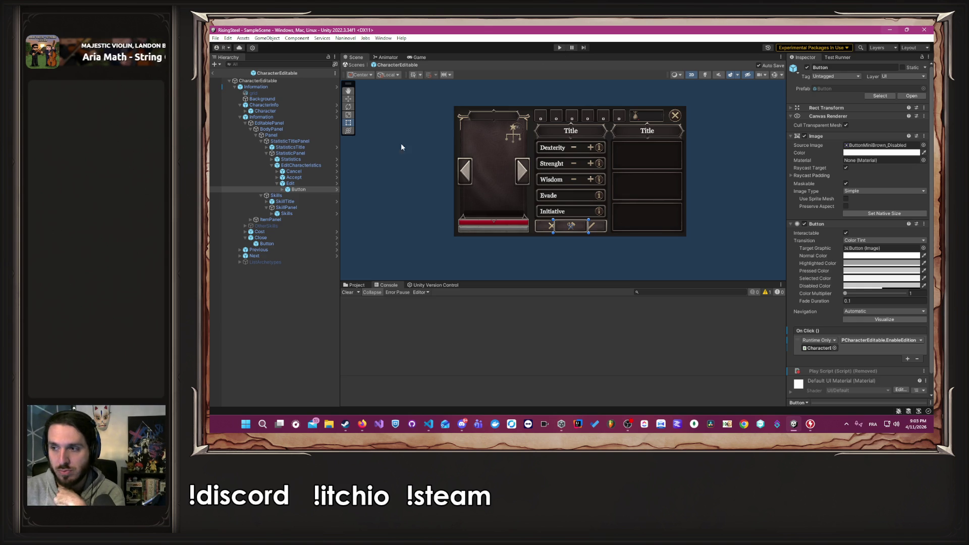
Replay to the Training character statistics screen to see the blank log, then switch to ClickUp.
{"action": "left_click", "coordinate": [557, 48]}
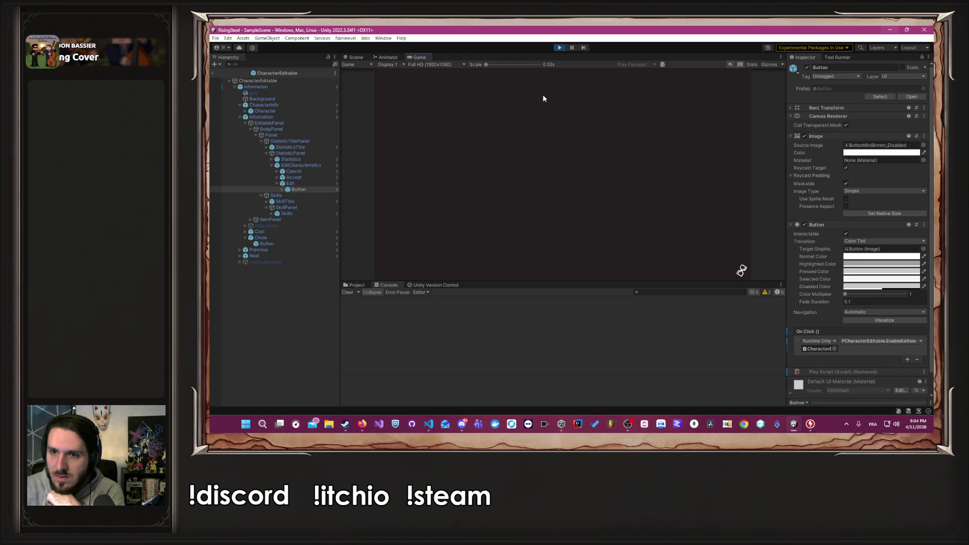
{"action": "left_click", "coordinate": [566, 144]}
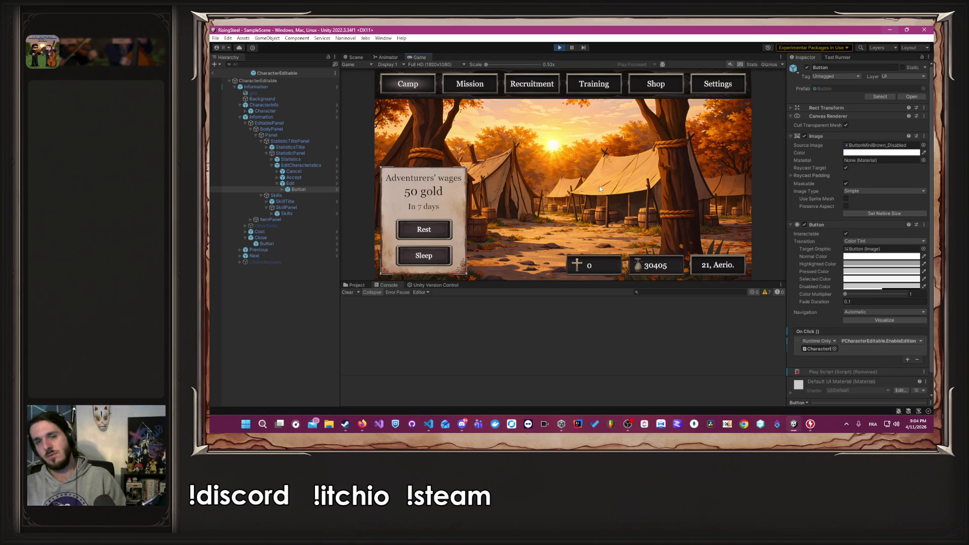
{"action": "left_click", "coordinate": [609, 90]}
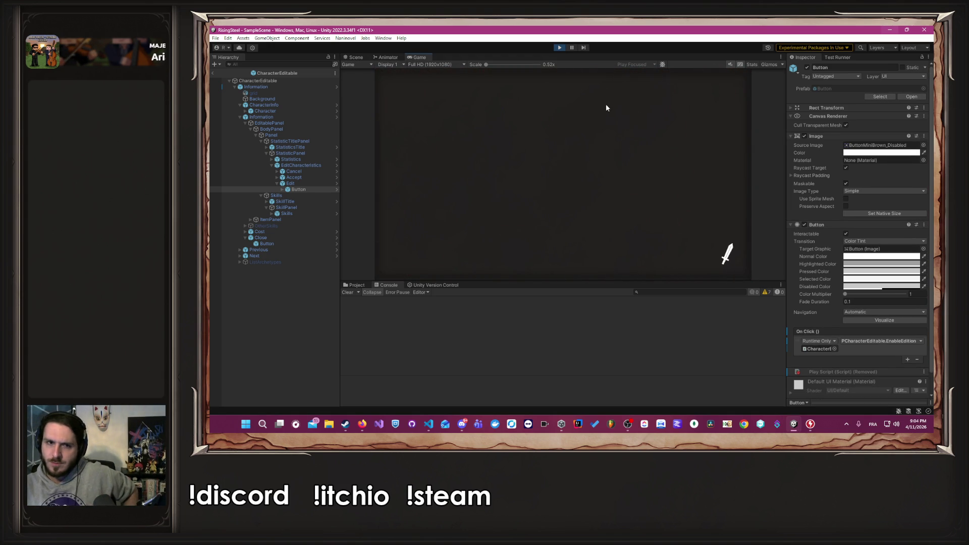
{"action": "left_click", "coordinate": [458, 174]}
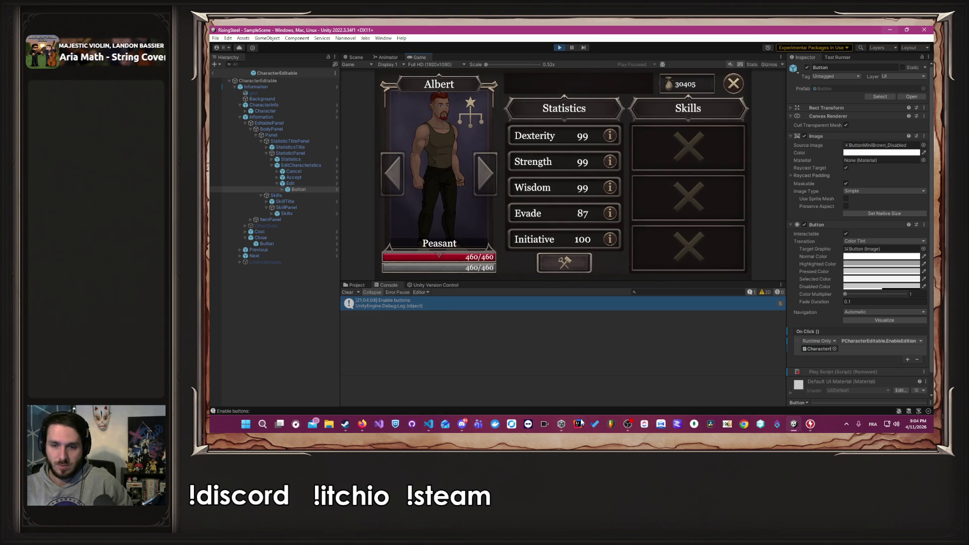
{"action": "left_click", "coordinate": [643, 427]}
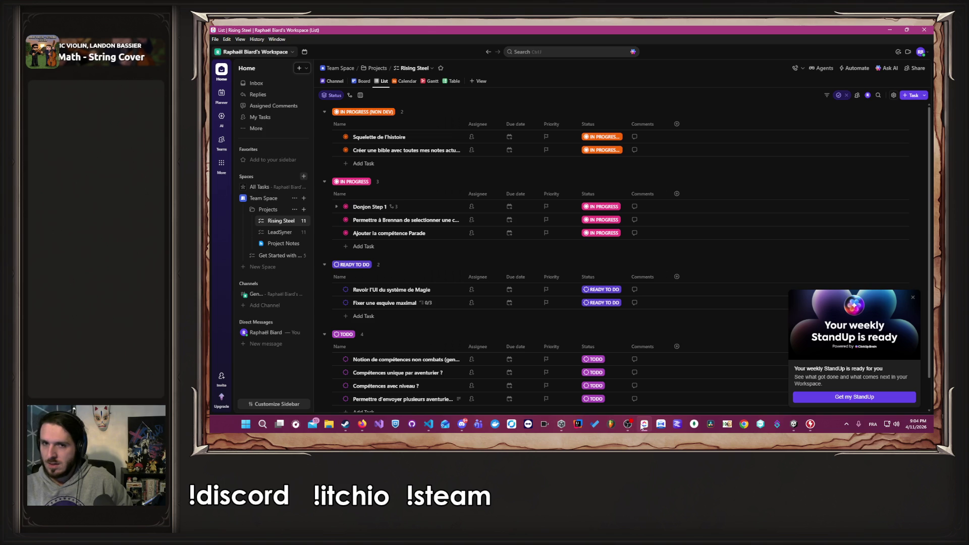
View the 'Fixer une esquive maximal' task on the Rising Steel board, close it, and return to Unity.
{"action": "left_click", "coordinate": [364, 81]}
{"action": "right_click", "coordinate": [368, 83]}
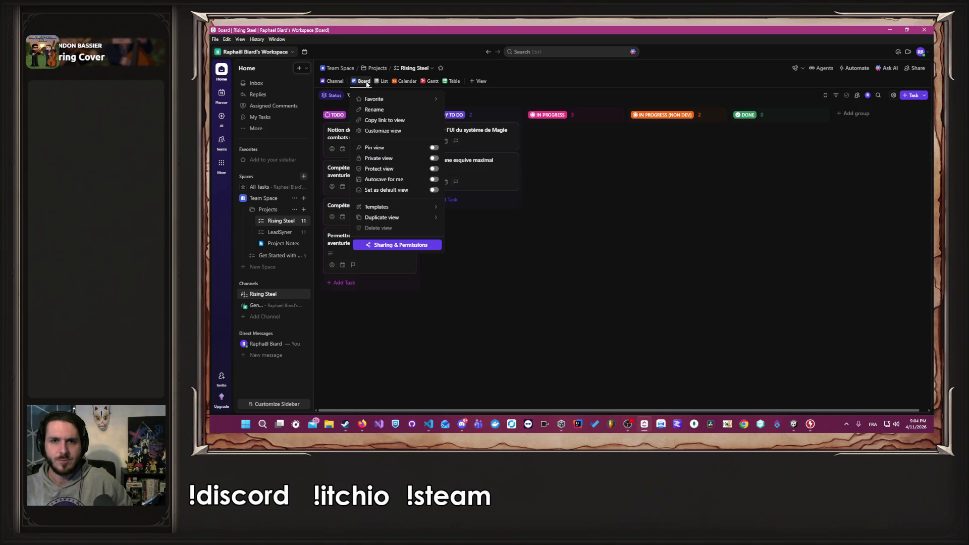
{"action": "left_click", "coordinate": [684, 301]}
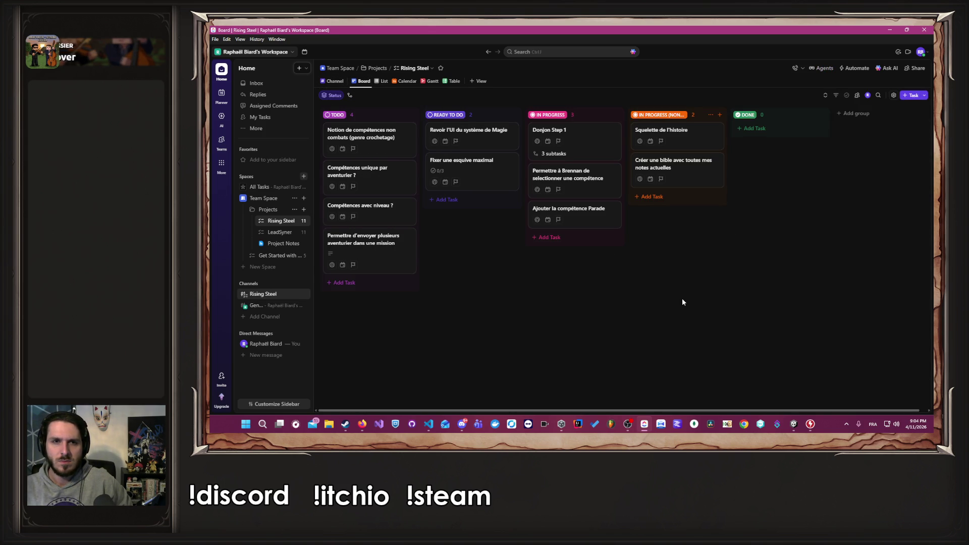
{"action": "left_click", "coordinate": [483, 176]}
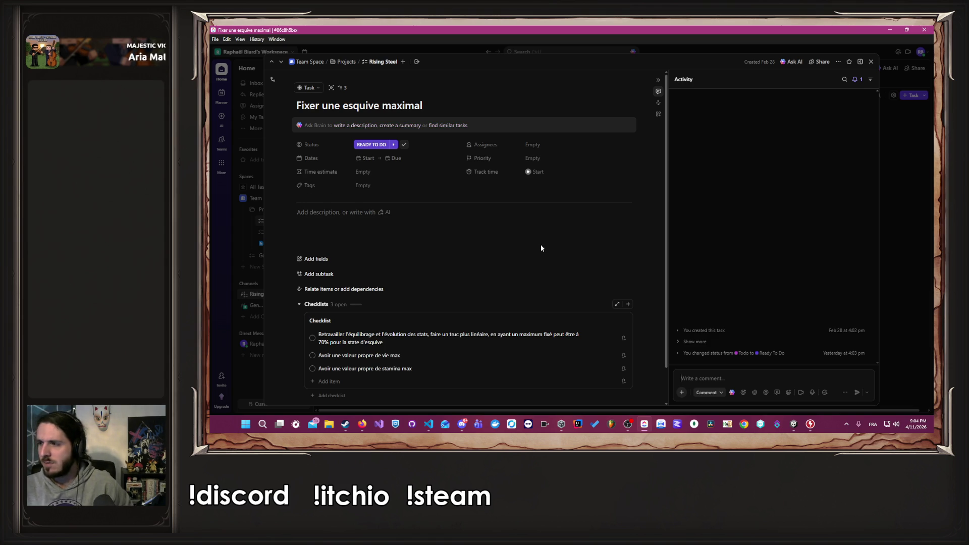
{"action": "left_click", "coordinate": [931, 208]}
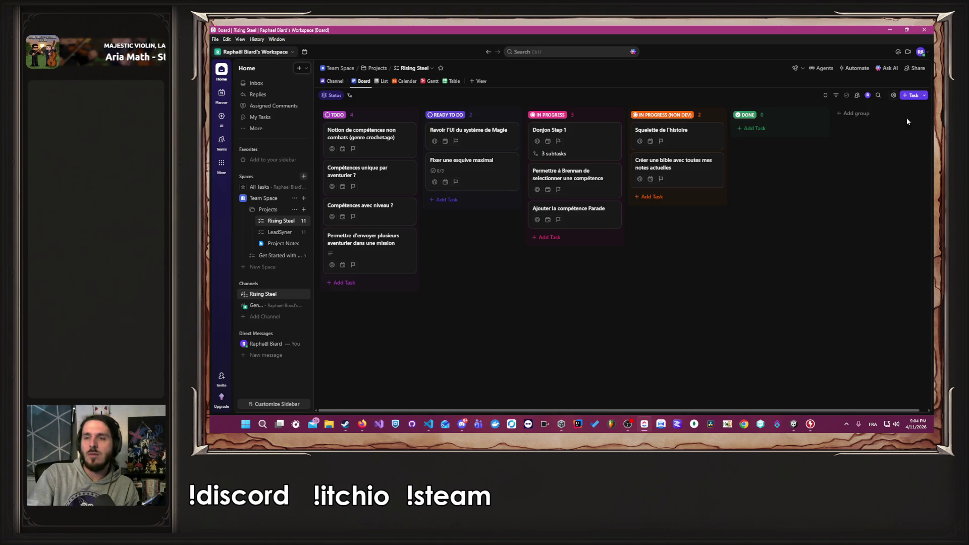
{"action": "key", "text": "alt+Tab"}
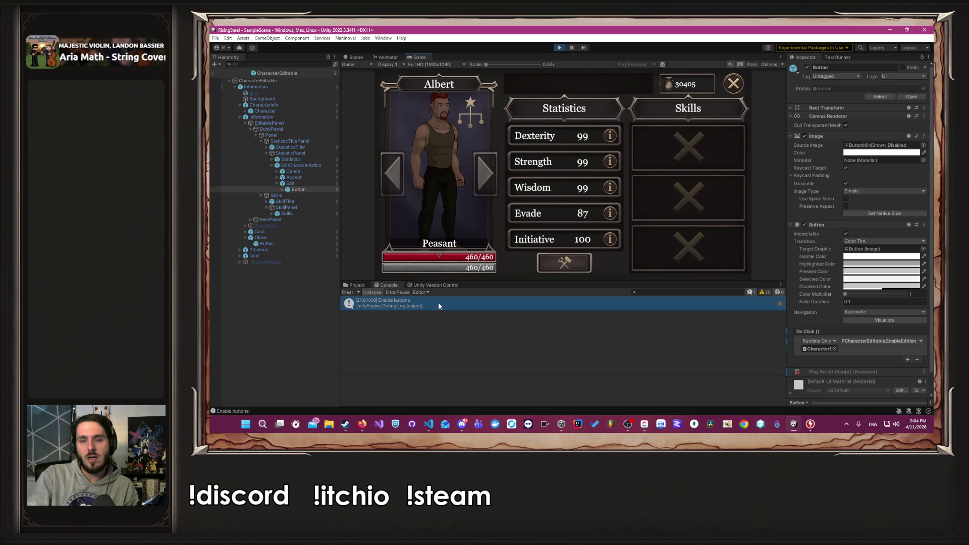
Switch Albert's stats into edit mode, logging 'Enable buttons: 99', then return to VS Code.
{"action": "left_click", "coordinate": [559, 271]}
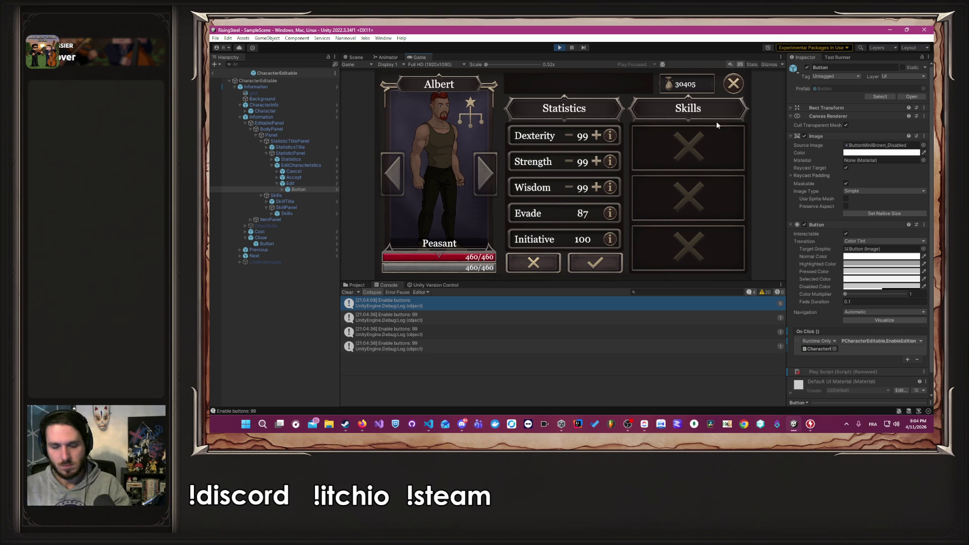
{"action": "key", "text": "alt+Tab"}
{"action": "key", "text": "alt+Tab"}
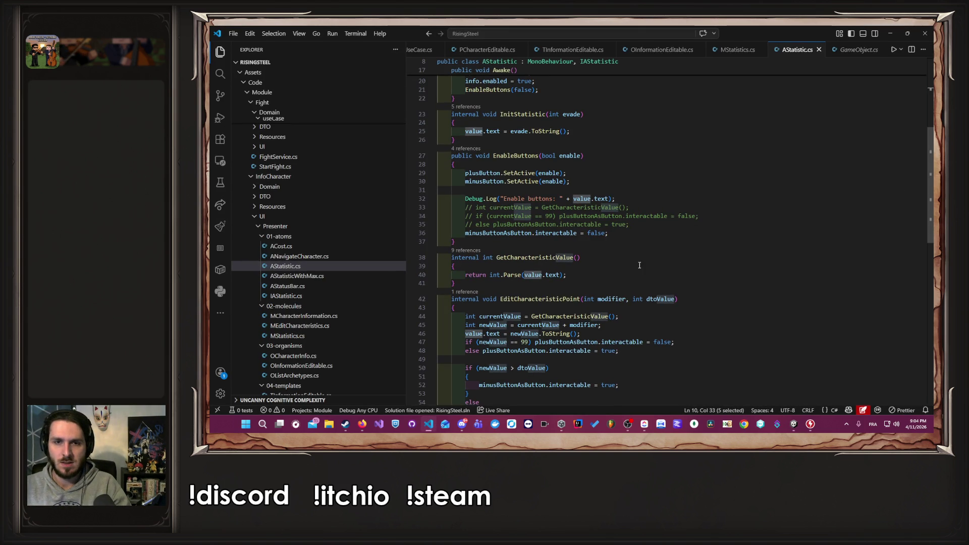
Remove the debug edits, restoring plusButtonAsButton.interactable = GetCharacteristicValue() < 99;.
{"action": "key", "text": "ctrl+z"}
{"action": "key", "text": "ctrl+z"}
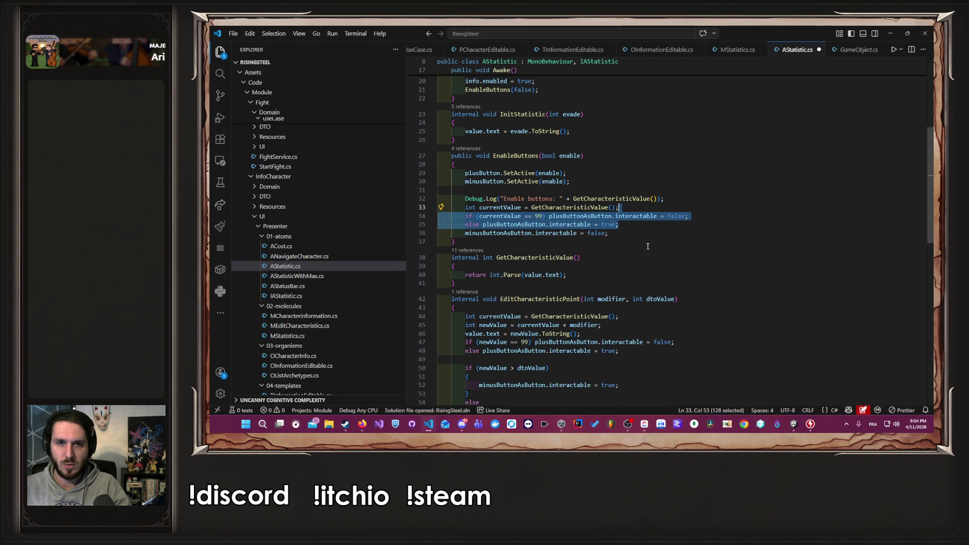
{"action": "left_click_drag", "start_coordinate": [665, 198], "coordinate": [438, 190]}
{"action": "key", "text": "BackSpace"}
{"action": "key", "text": "ctrl+z"}
{"action": "key", "text": "ctrl+z"}
{"action": "key", "text": "ctrl+z"}
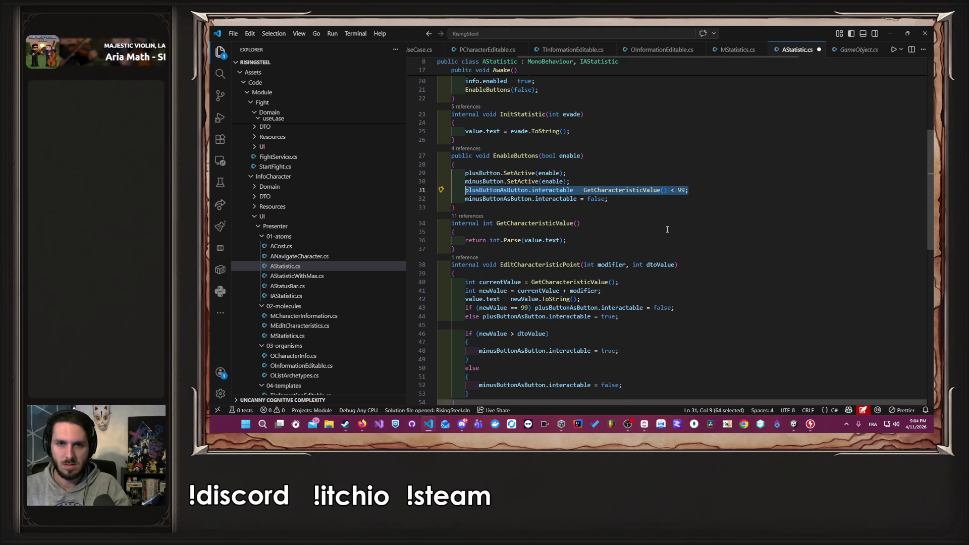
Wrap the plus-button line in an if (value.text != "") guard.
{"action": "left_click", "coordinate": [628, 182]}
{"action": "key", "text": "Return"}
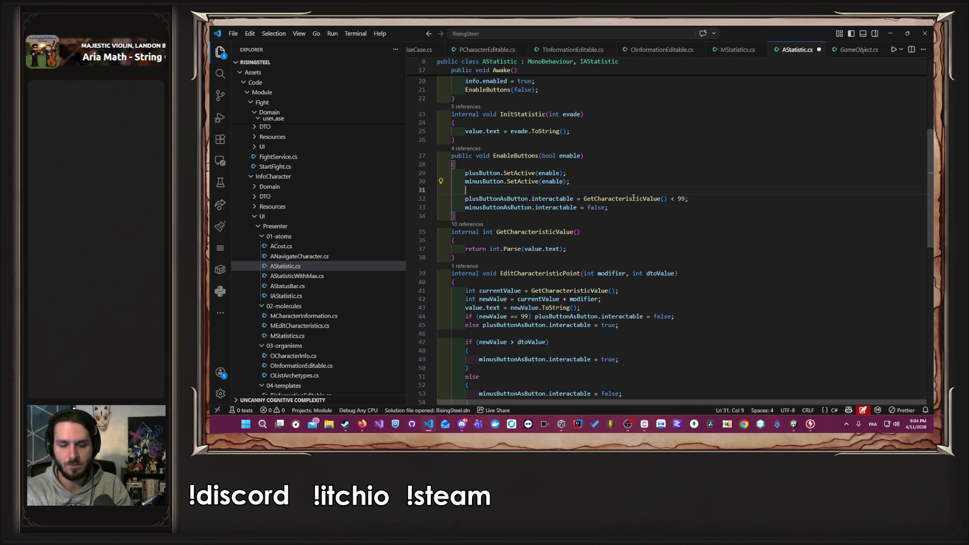
{"action": "type", "text": "if (va"}
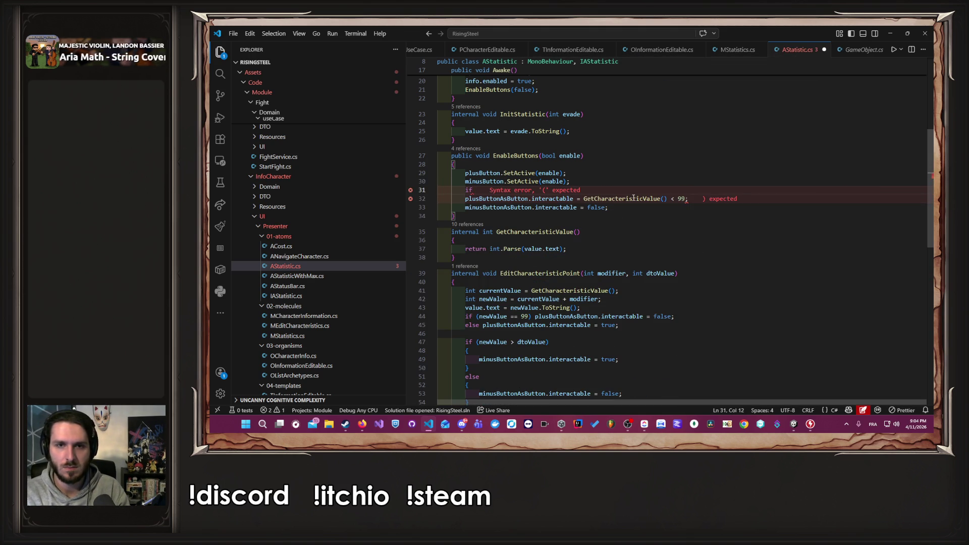
{"action": "type", "text": "lue "}
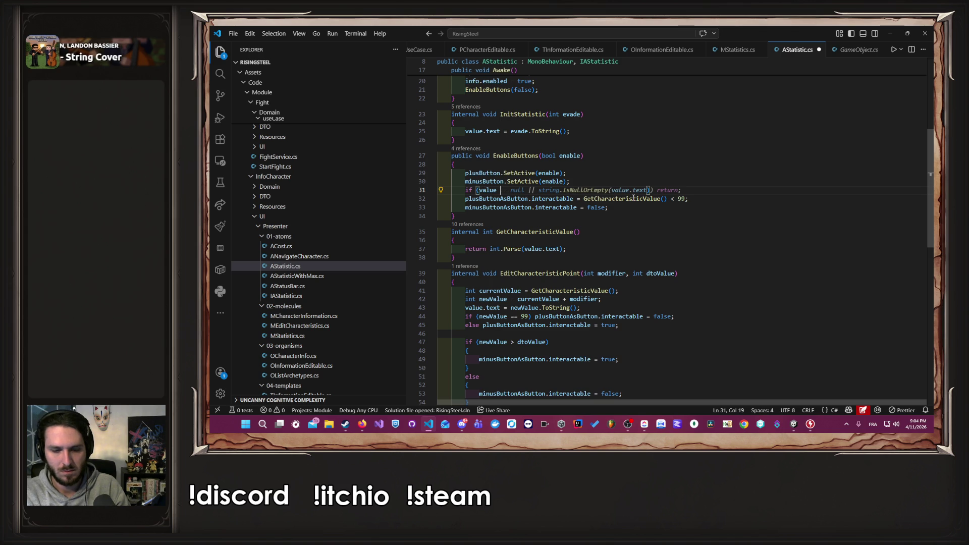
{"action": "type", "text": "=! \""}
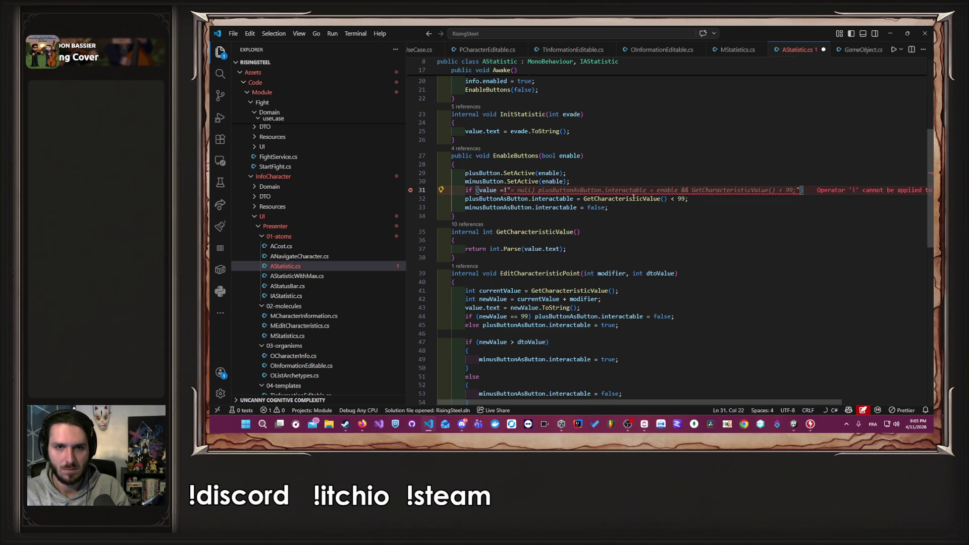
{"action": "key", "text": "BackSpace"}
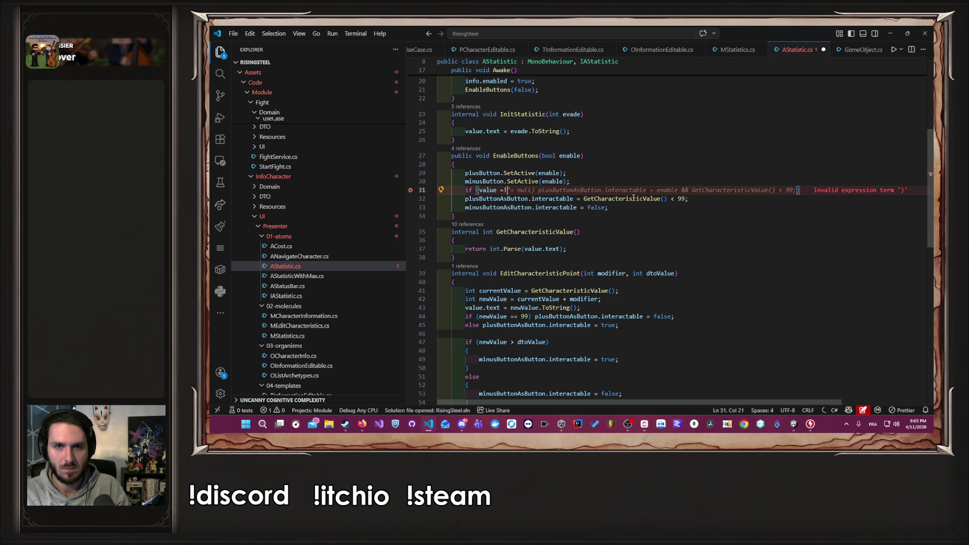
{"action": "type", "text": "'"}
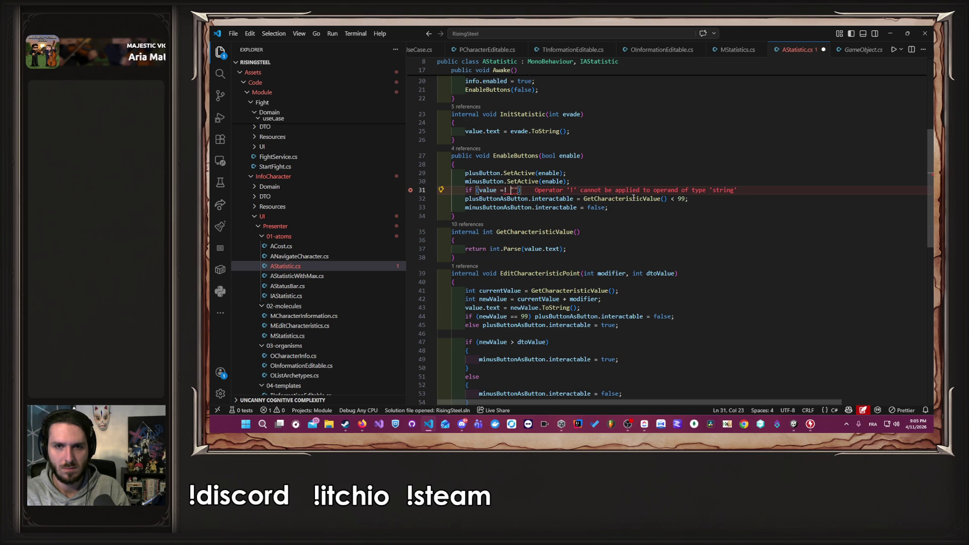
{"action": "key", "text": "BackSpace"}
{"action": "key", "text": "Left"}
{"action": "type", "text": "!"}
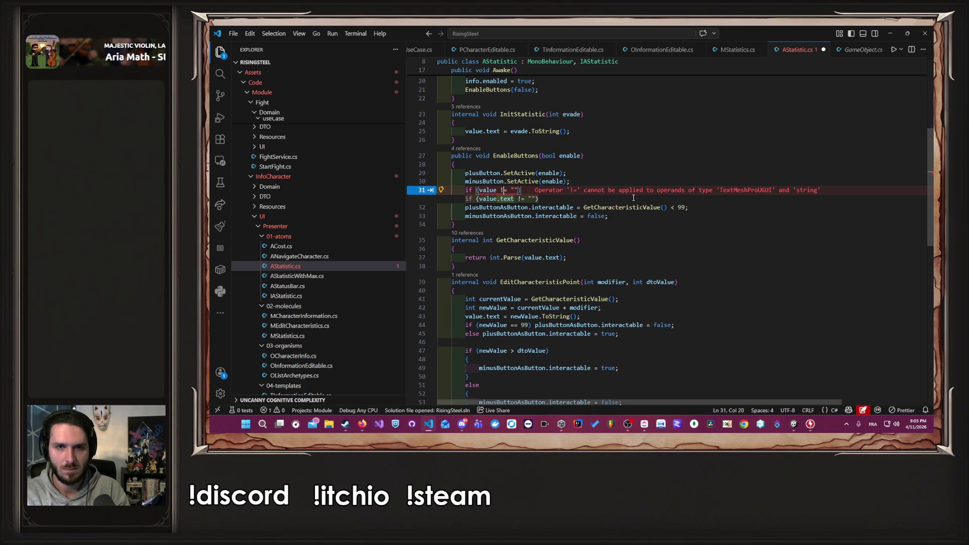
{"action": "key", "text": "Left"}
{"action": "key", "text": "Left"}
{"action": "type", "text": ".text"}
Save AStatistic.cs and bring Unity forward to recompile.
{"action": "key", "text": "ctrl+s"}
{"action": "key", "text": "Down"}
{"action": "key", "text": "Down"}
{"action": "key", "text": "Down"}
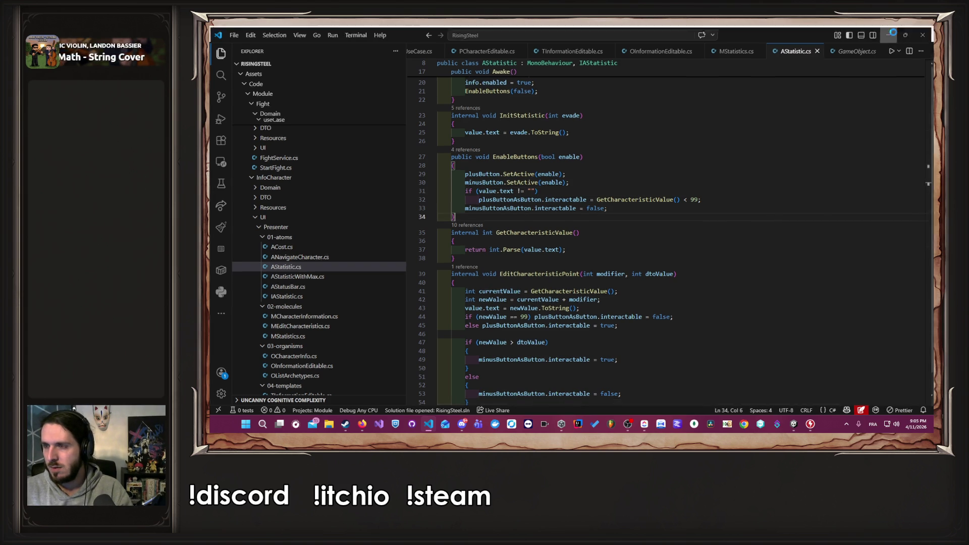
{"action": "key", "text": "alt+Tab"}
{"action": "left_click", "coordinate": [559, 47]}
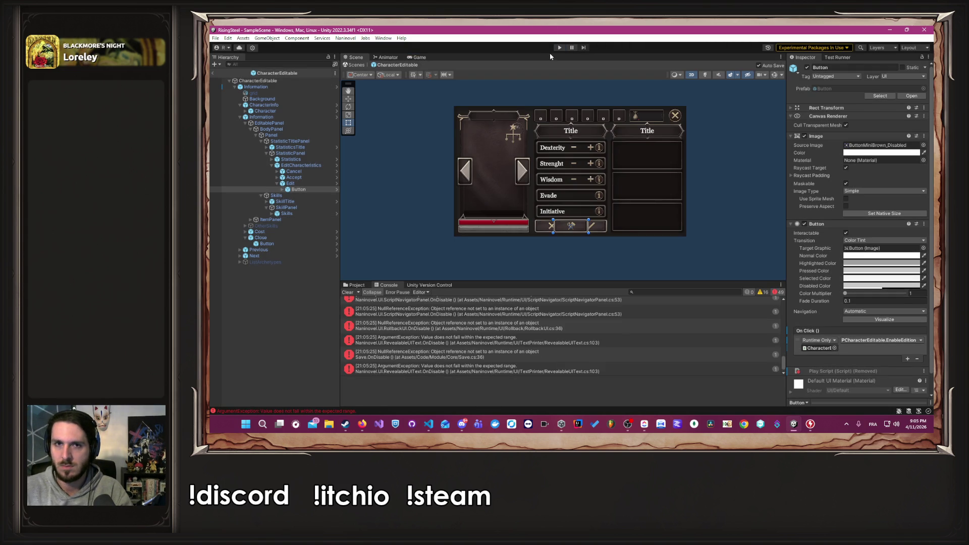
Replay to Albert's 99 Dexterity, Strength and Wisdom stats in edit mode, then stop the game.
{"action": "left_click", "coordinate": [555, 46]}
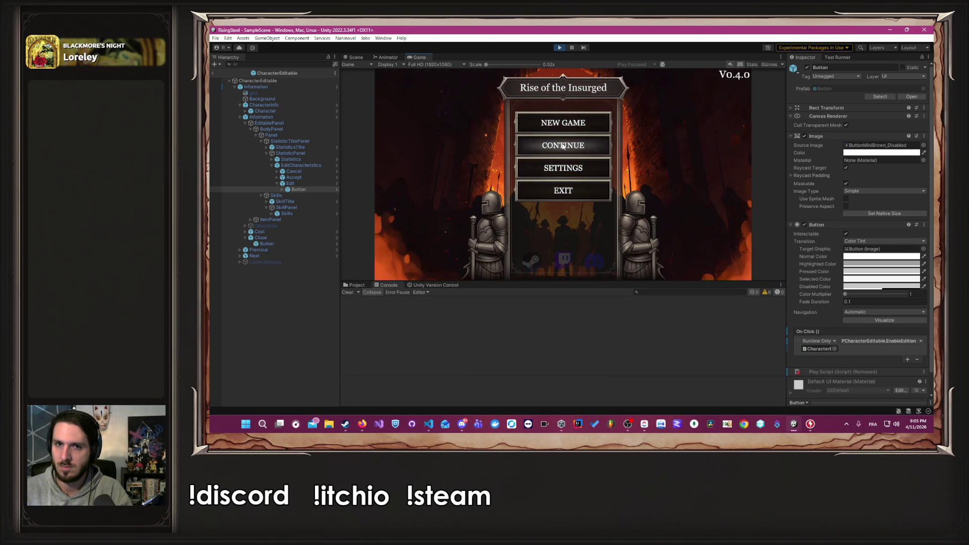
{"action": "left_click", "coordinate": [562, 143]}
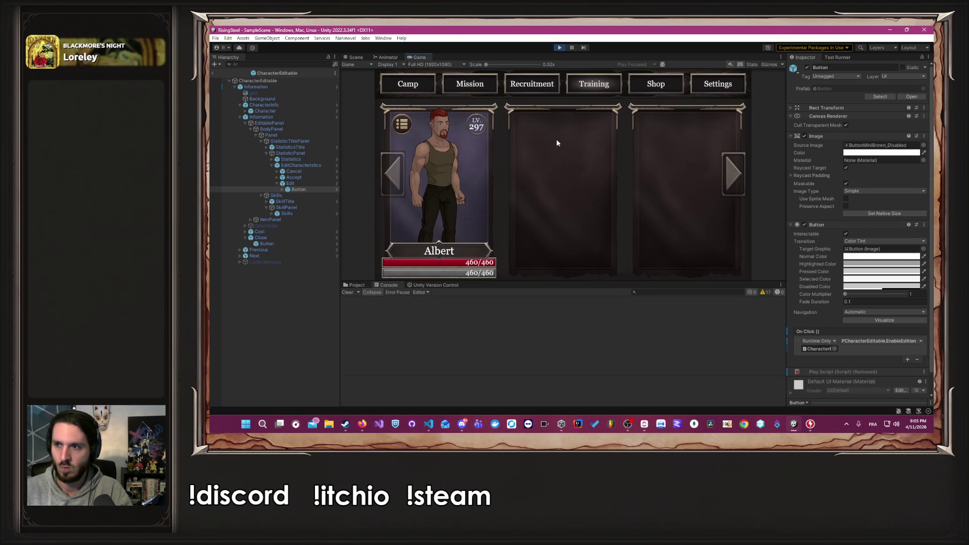
{"action": "left_click", "coordinate": [437, 182]}
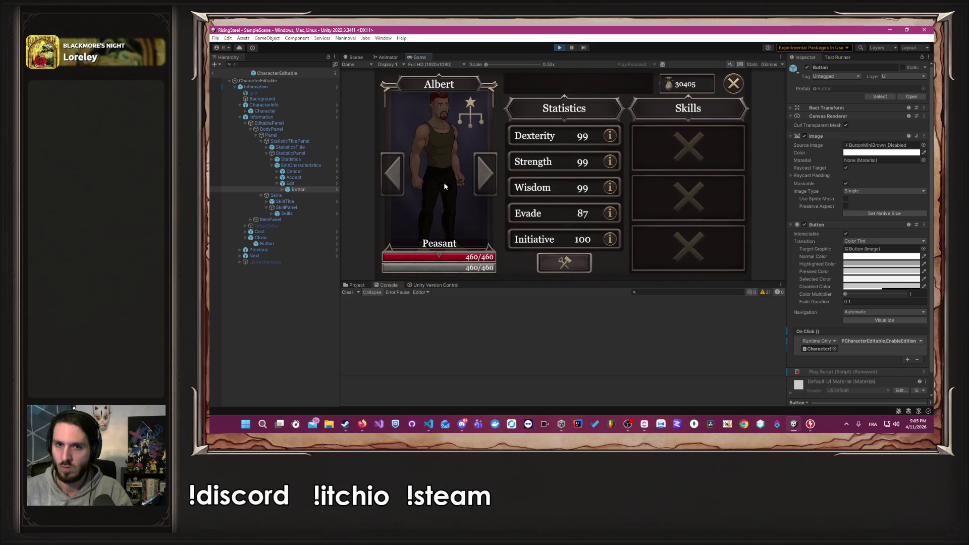
{"action": "left_click", "coordinate": [576, 265]}
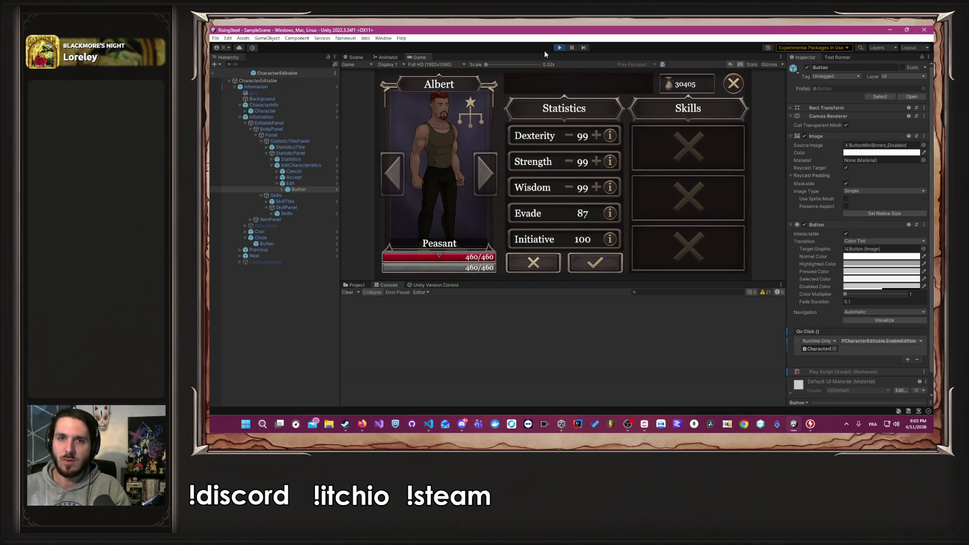
{"action": "left_click", "coordinate": [559, 48]}
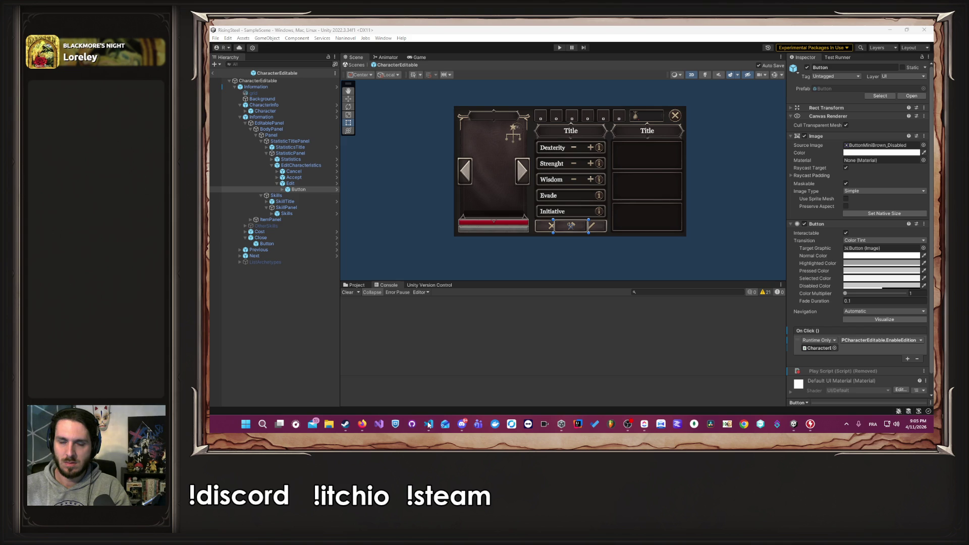
{"action": "left_click", "coordinate": [430, 426]}
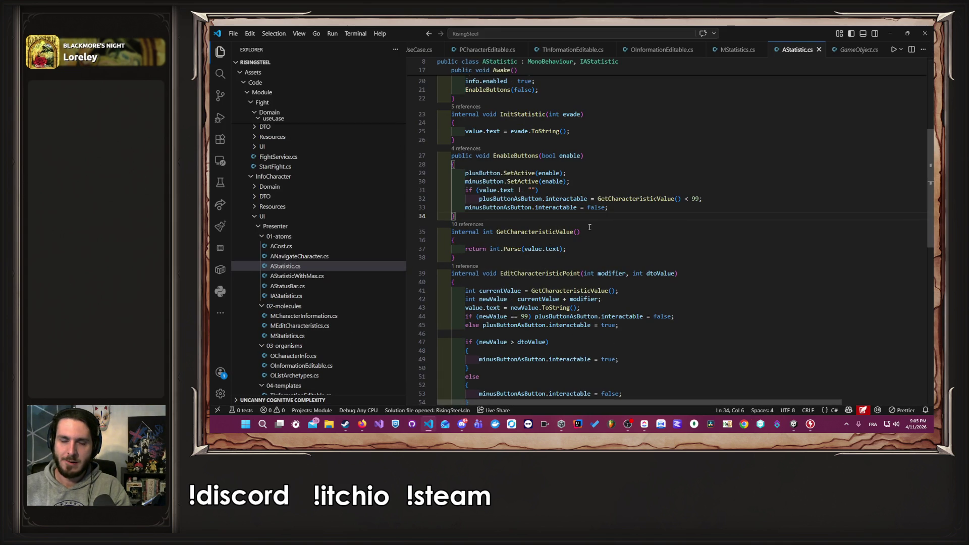
Move the two plus and minus SetActive lines to the end of EnableButtons, after the interactable checks.
{"action": "left_click_drag", "start_coordinate": [590, 181], "coordinate": [481, 173]}
{"action": "key", "text": "BackSpace"}
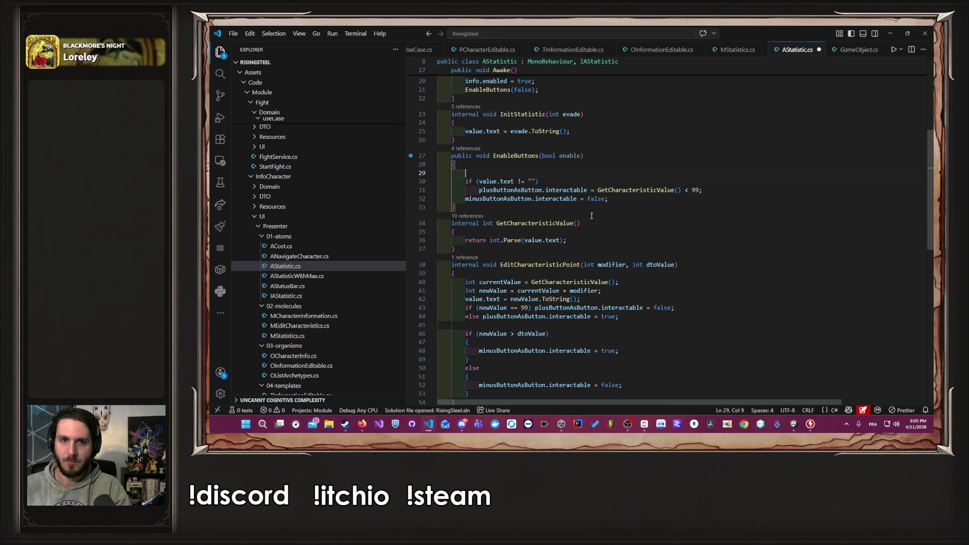
{"action": "key", "text": "BackSpace"}
{"action": "key", "text": "BackSpace"}
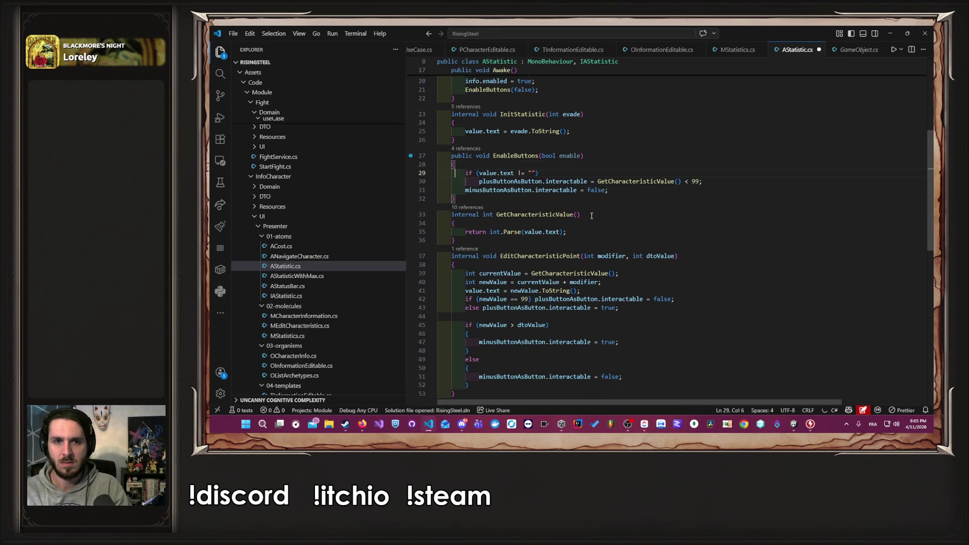
{"action": "key", "text": "Return"}
{"action": "key", "text": "Return"}
{"action": "type", "text": "plusButton.SetActive(enable);         minusButton.SetActive(enable);"}
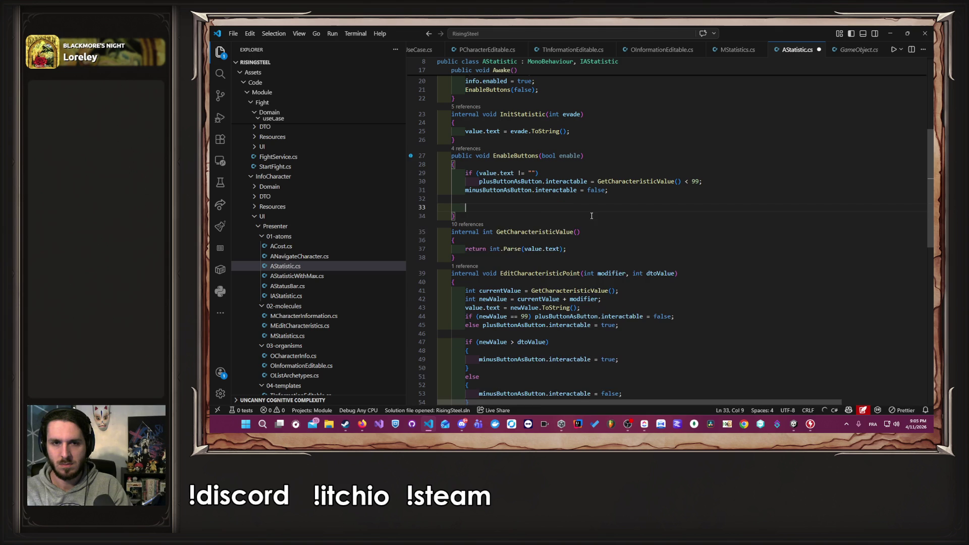
Join the empty-text if line with its interactable statement, then return to Unity.
{"action": "left_click", "coordinate": [478, 181]}
{"action": "key", "text": "BackSpace"}
{"action": "key", "text": "BackSpace"}
{"action": "key", "text": "BackSpace"}
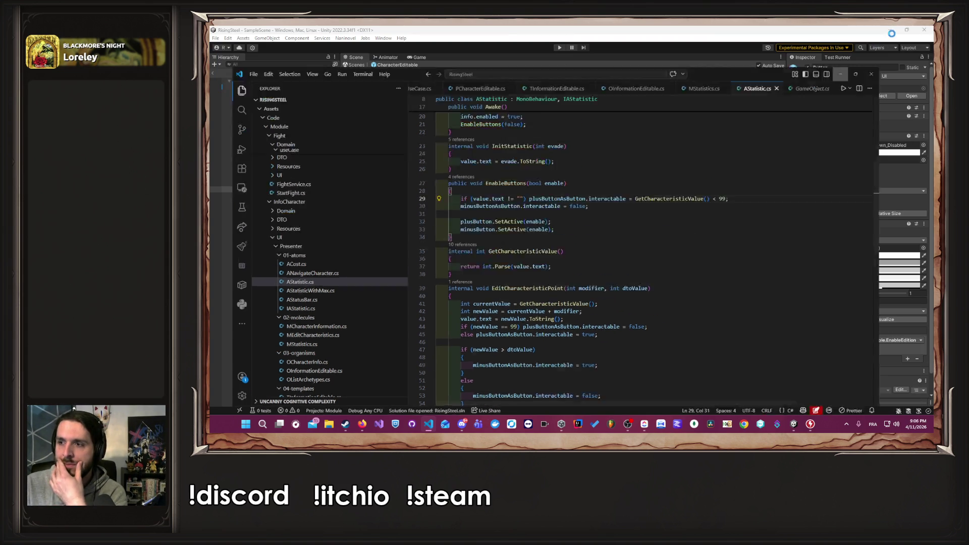
{"action": "key", "text": "alt+Tab"}
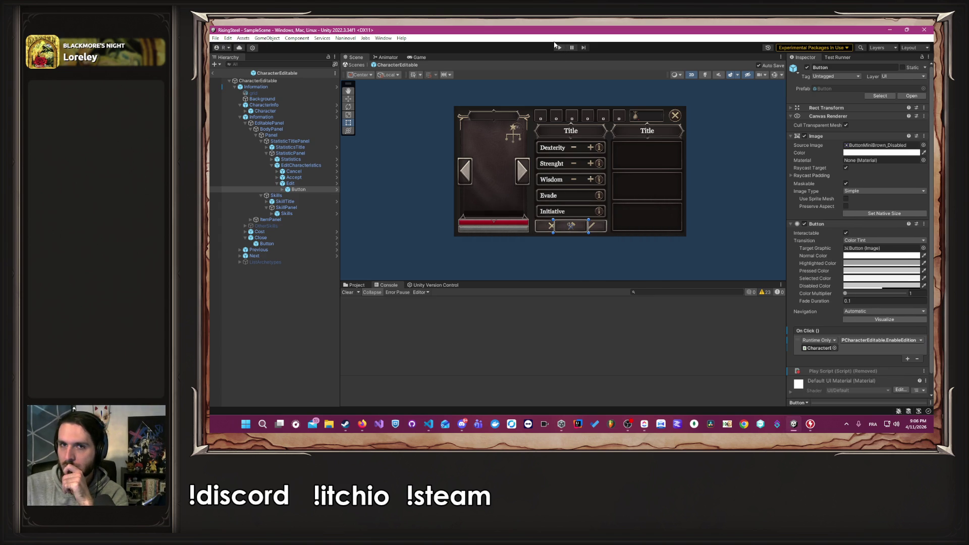
Enter play mode, continue the saved game, and go to the Training screen.
{"action": "left_click", "coordinate": [557, 47]}
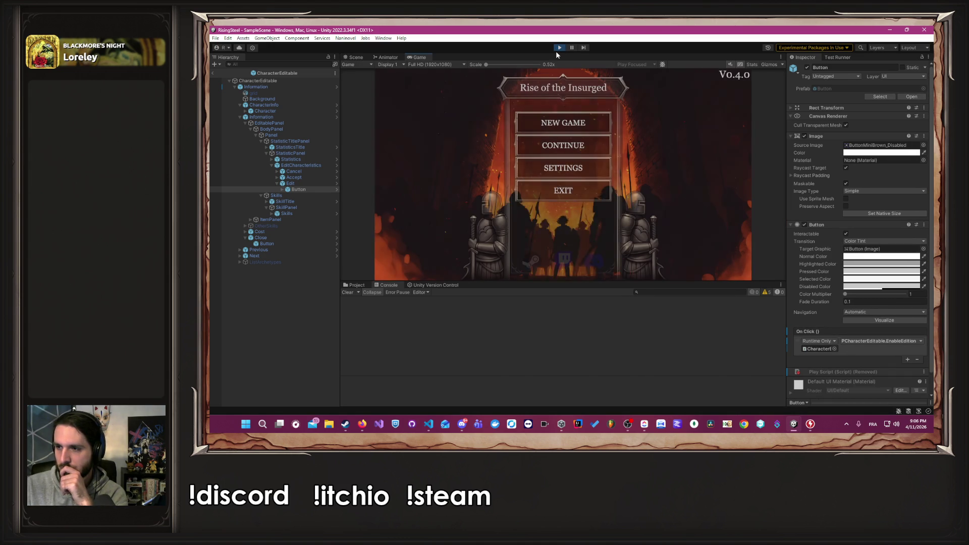
{"action": "left_click", "coordinate": [565, 147]}
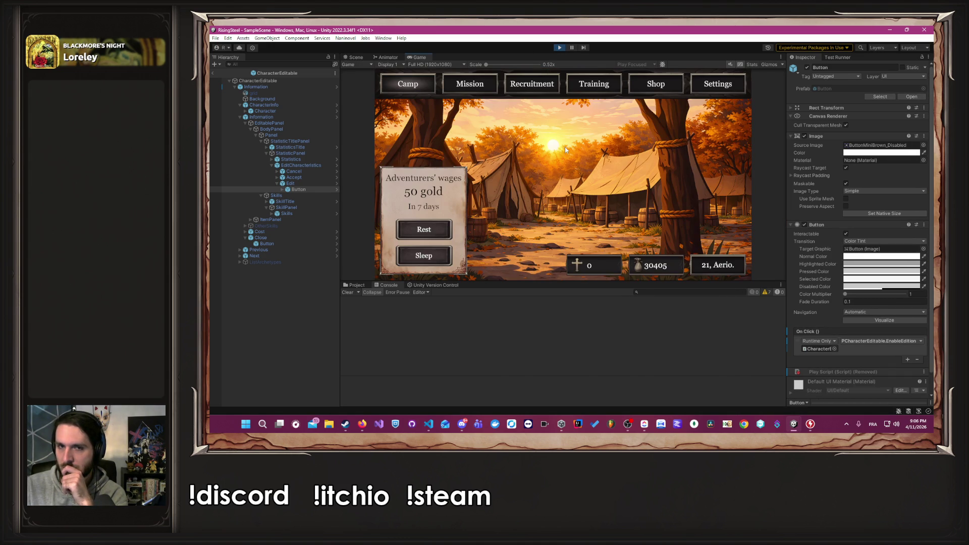
{"action": "left_click", "coordinate": [605, 82]}
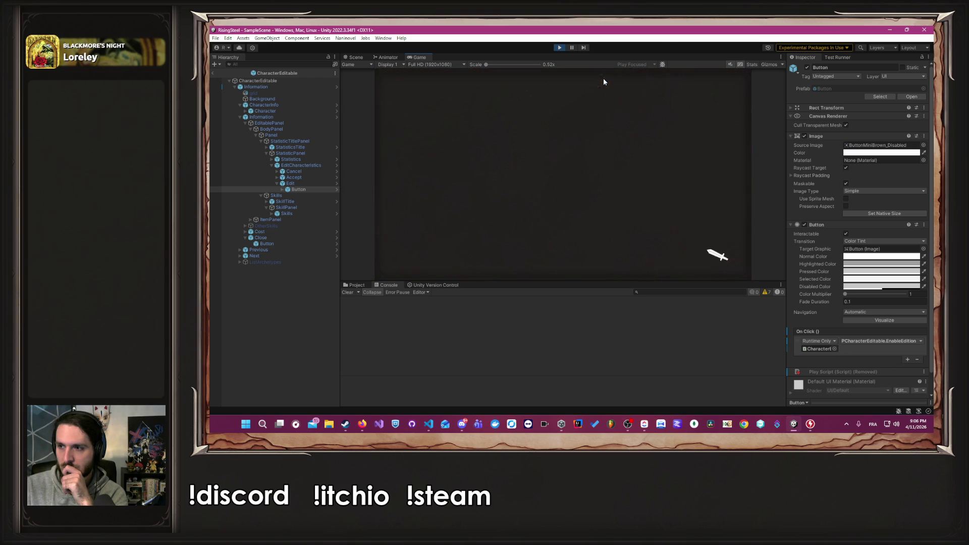